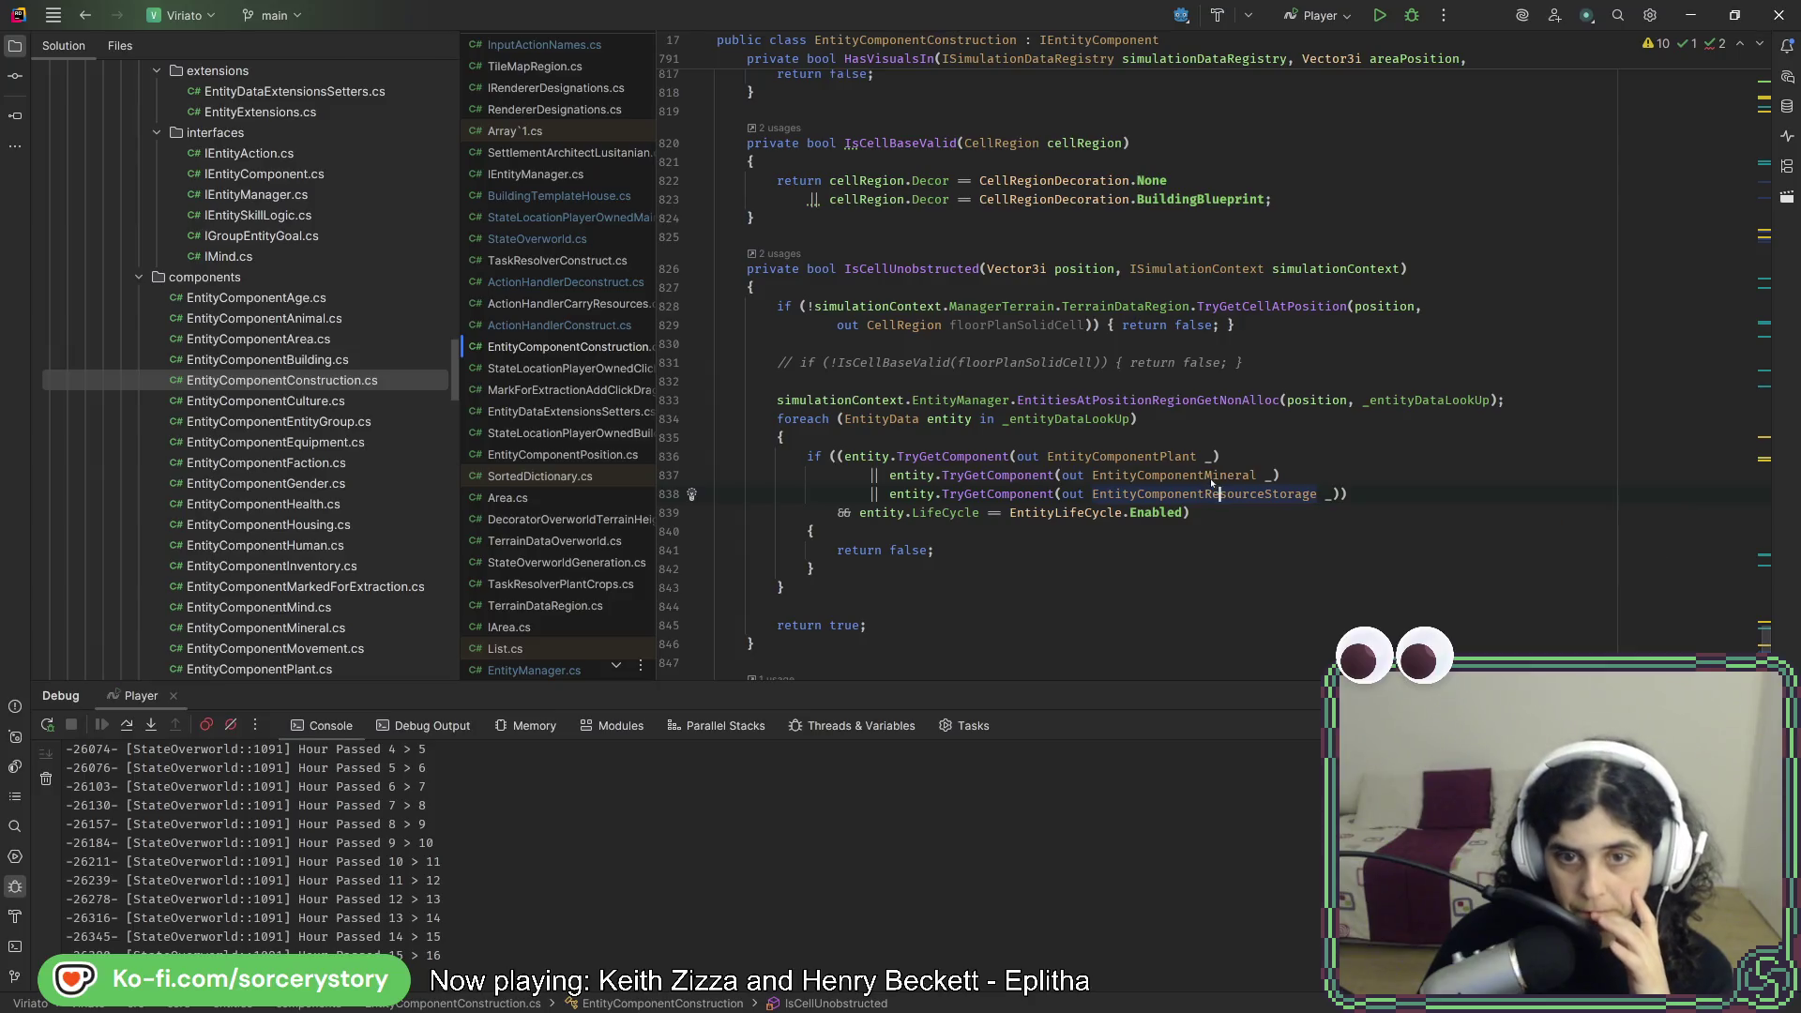
# - Navigate back through the call history to TryResolve in TaskResolverConstruct.cs
pyautogui.moveTo(1210, 479)
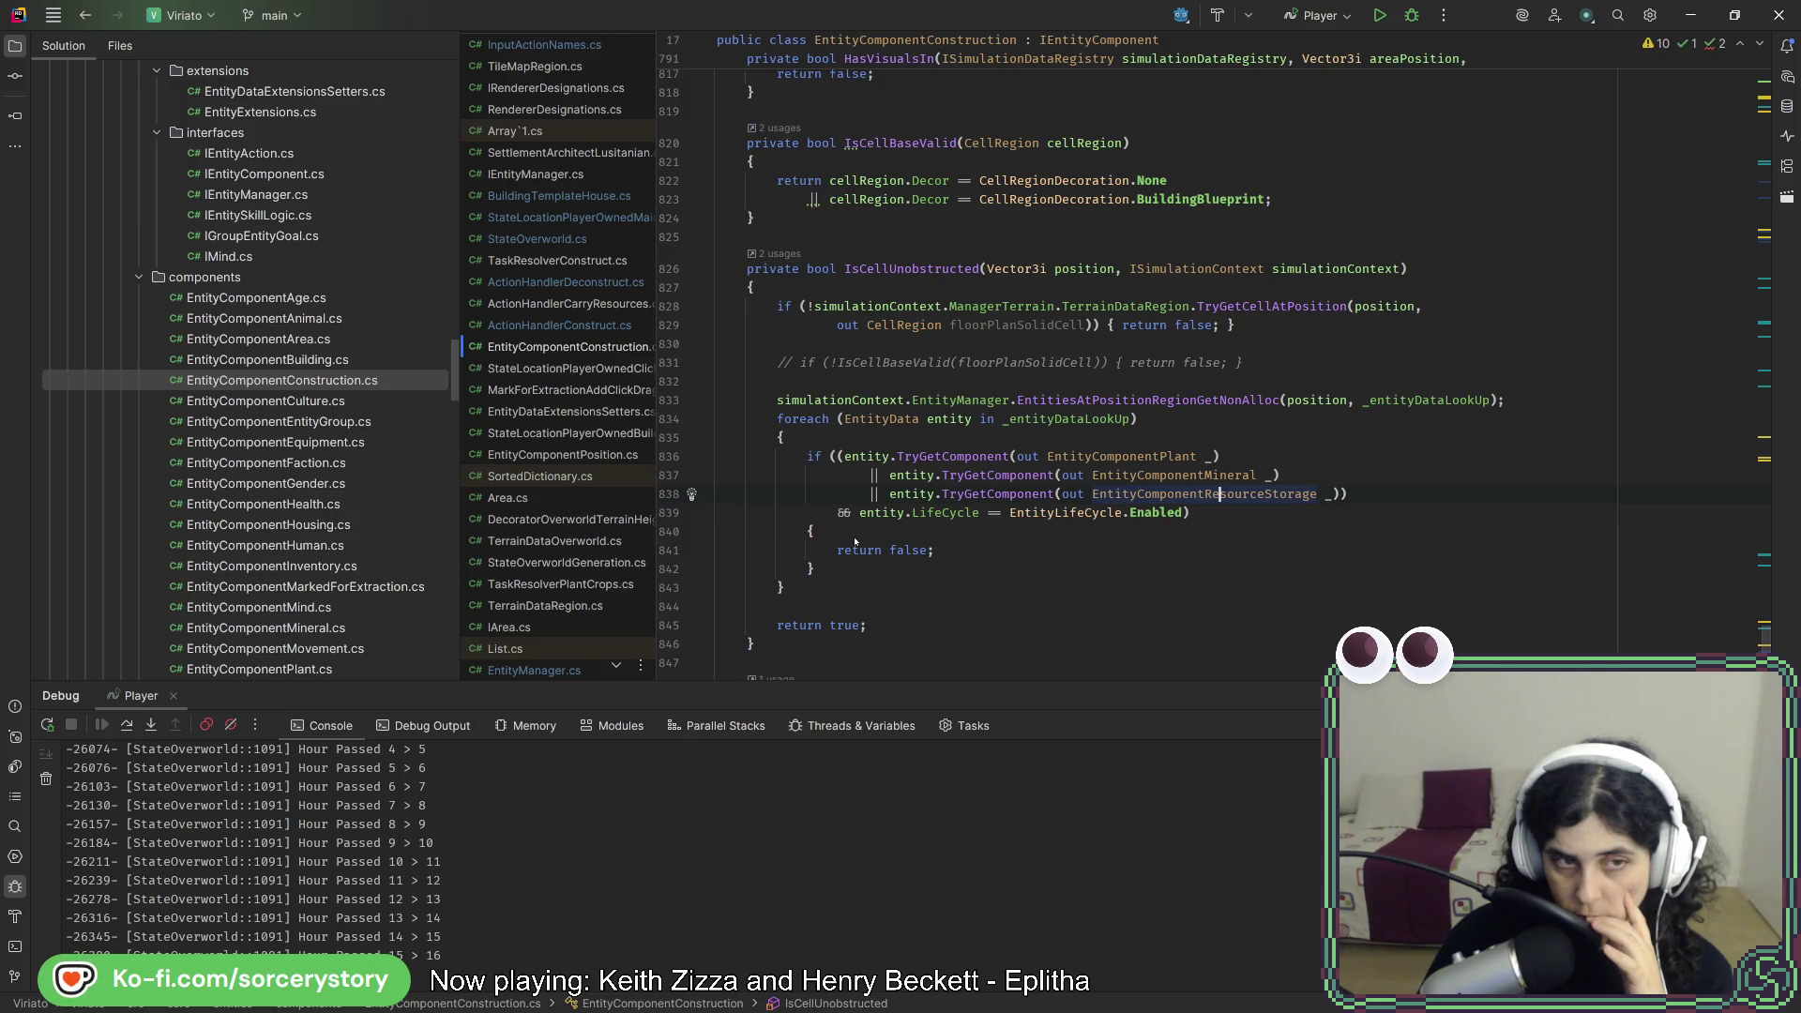
pyautogui.click(85, 17)
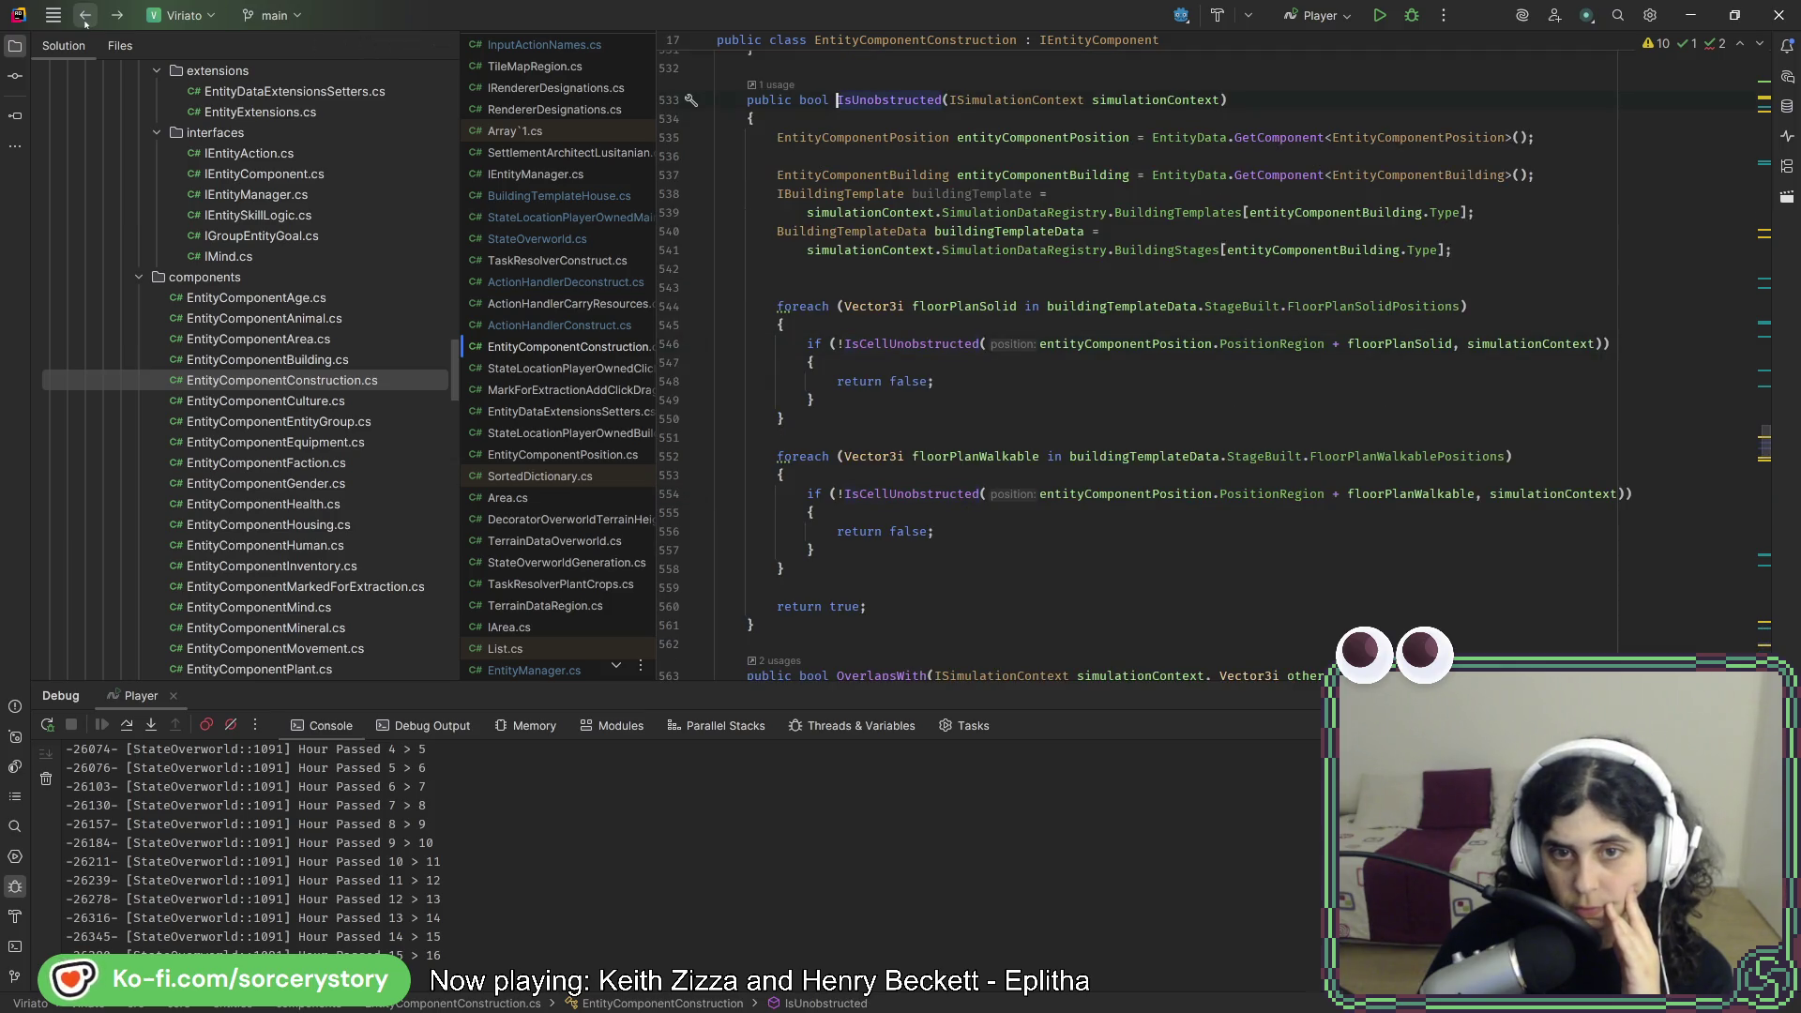
pyautogui.click(85, 17)
pyautogui.click(85, 17)
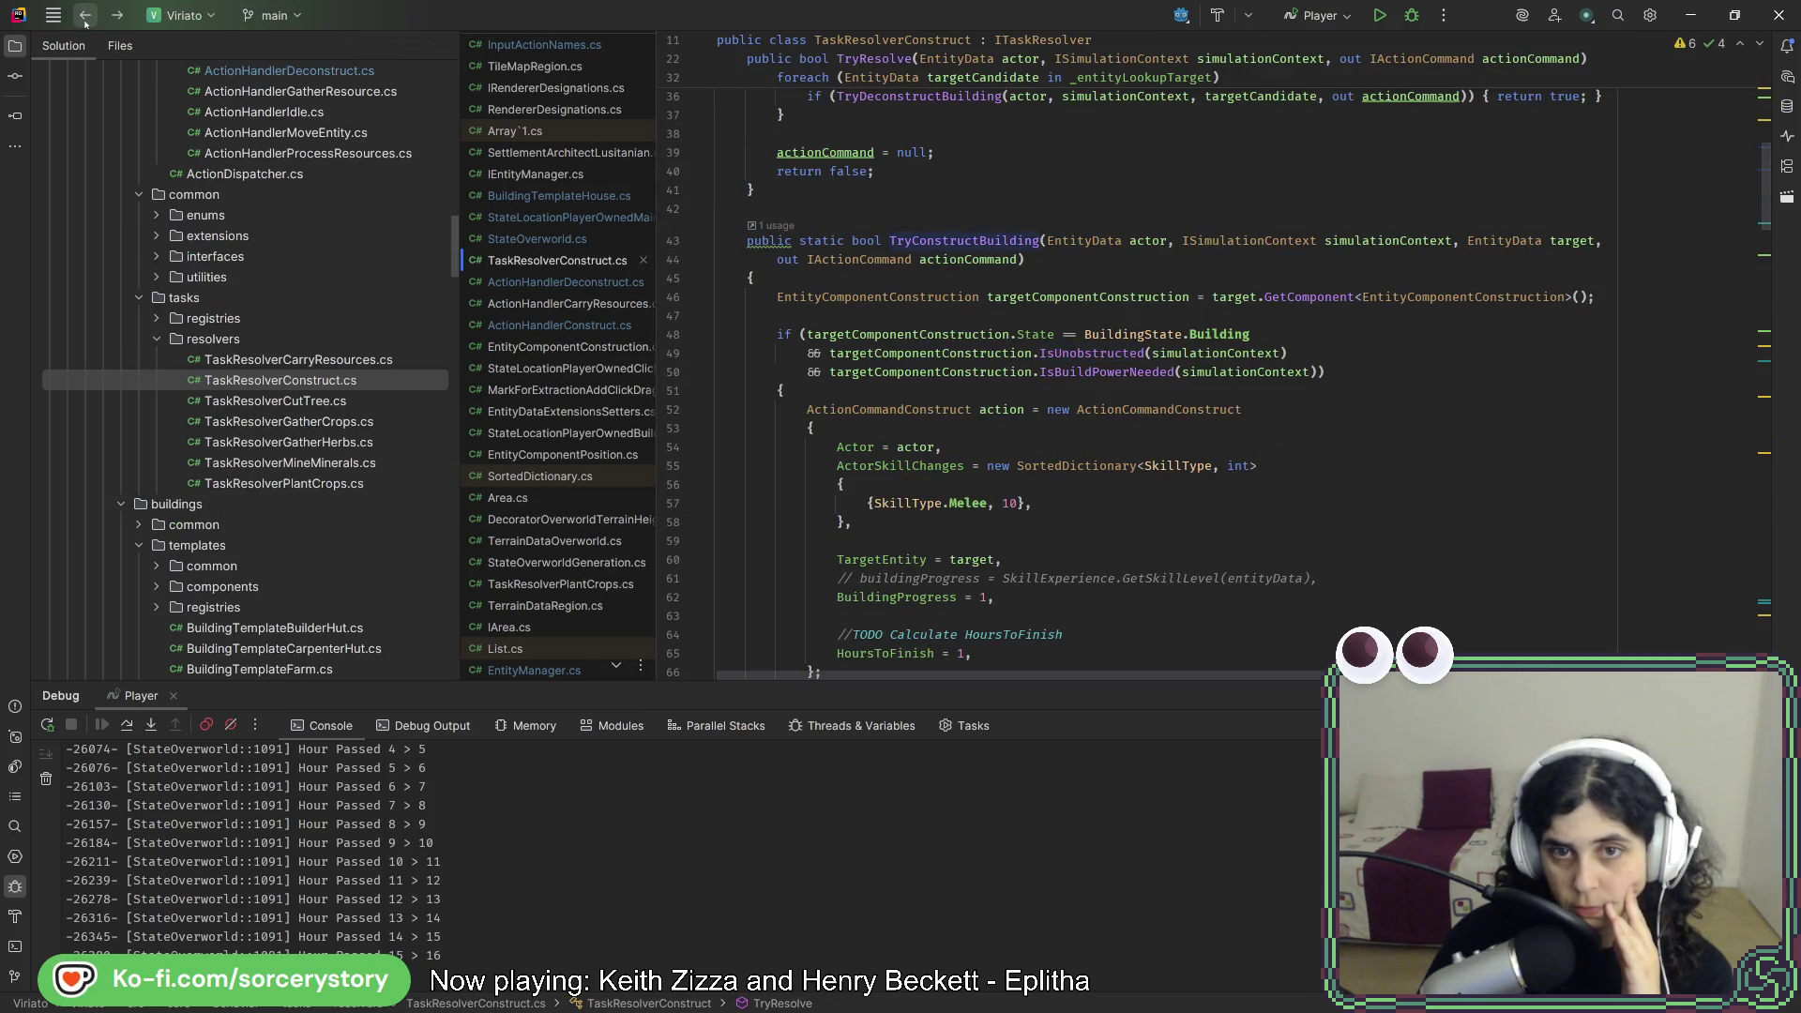
pyautogui.click(85, 18)
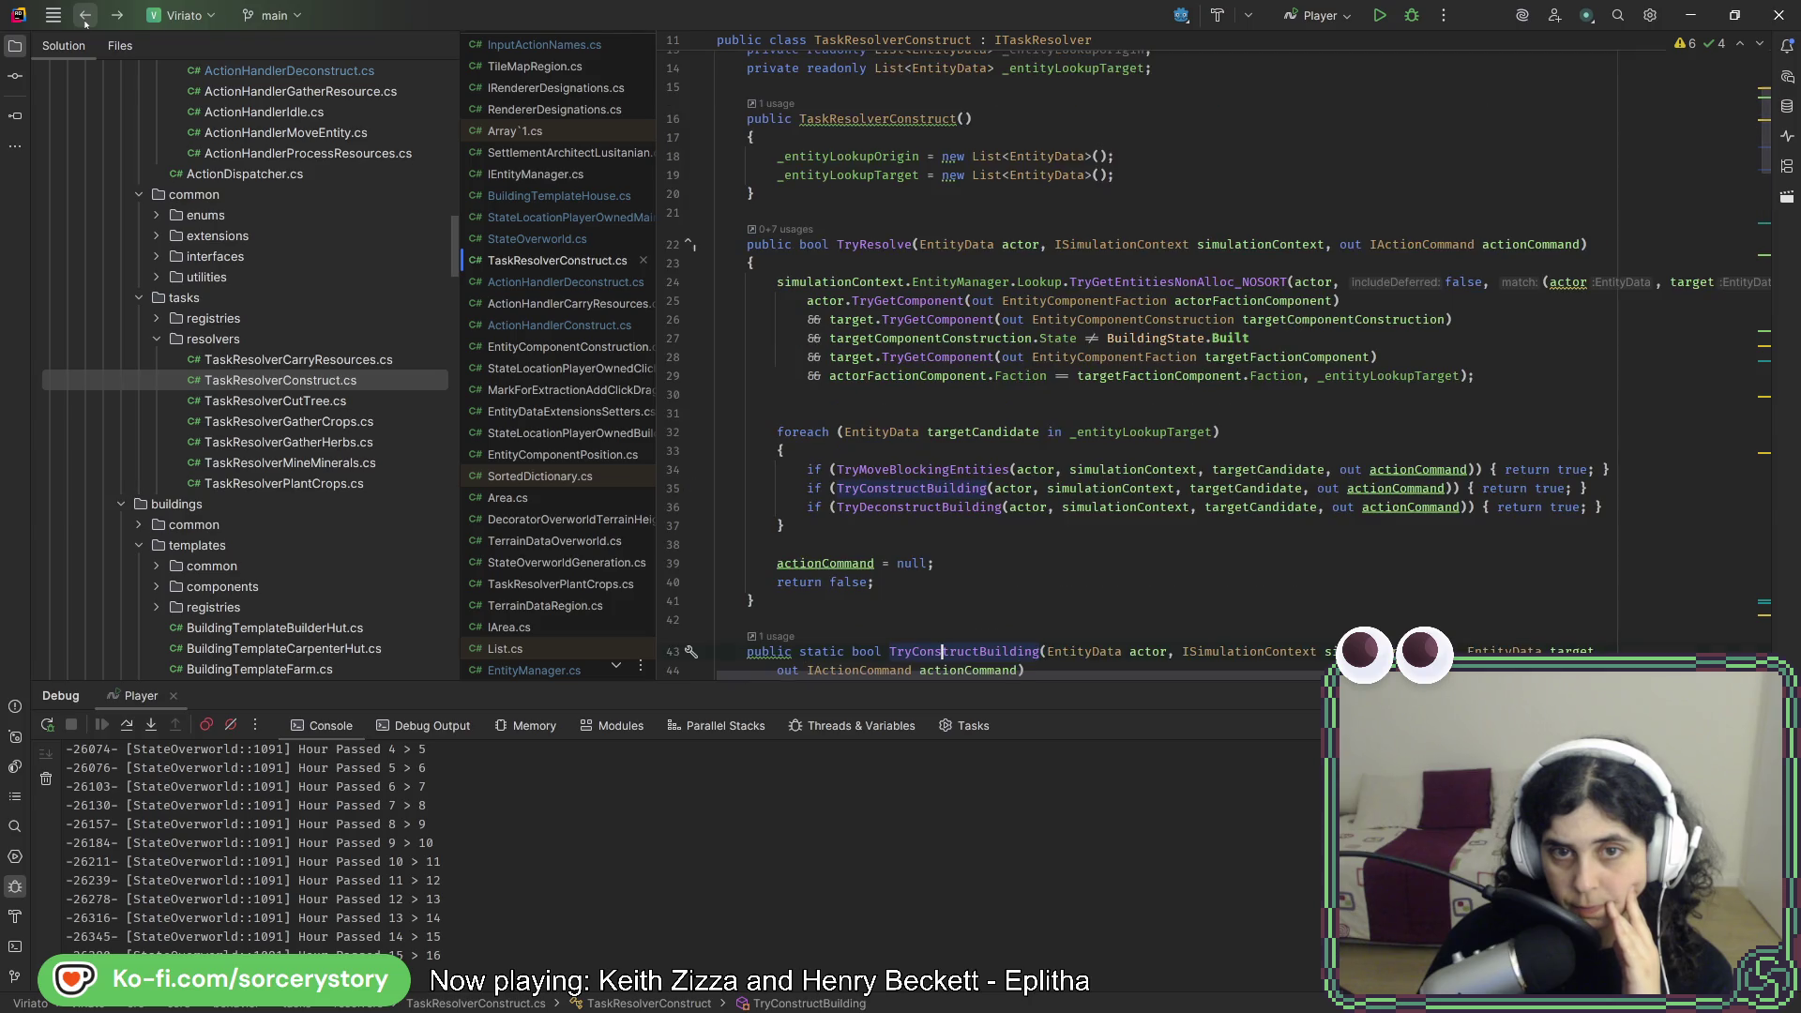
# - Go to the TryDeconstructBuilding definition and compare it with TryConstructBuilding
pyautogui.keyDown('ctrl'); pyautogui.click(966, 508); pyautogui.keyUp('ctrl')
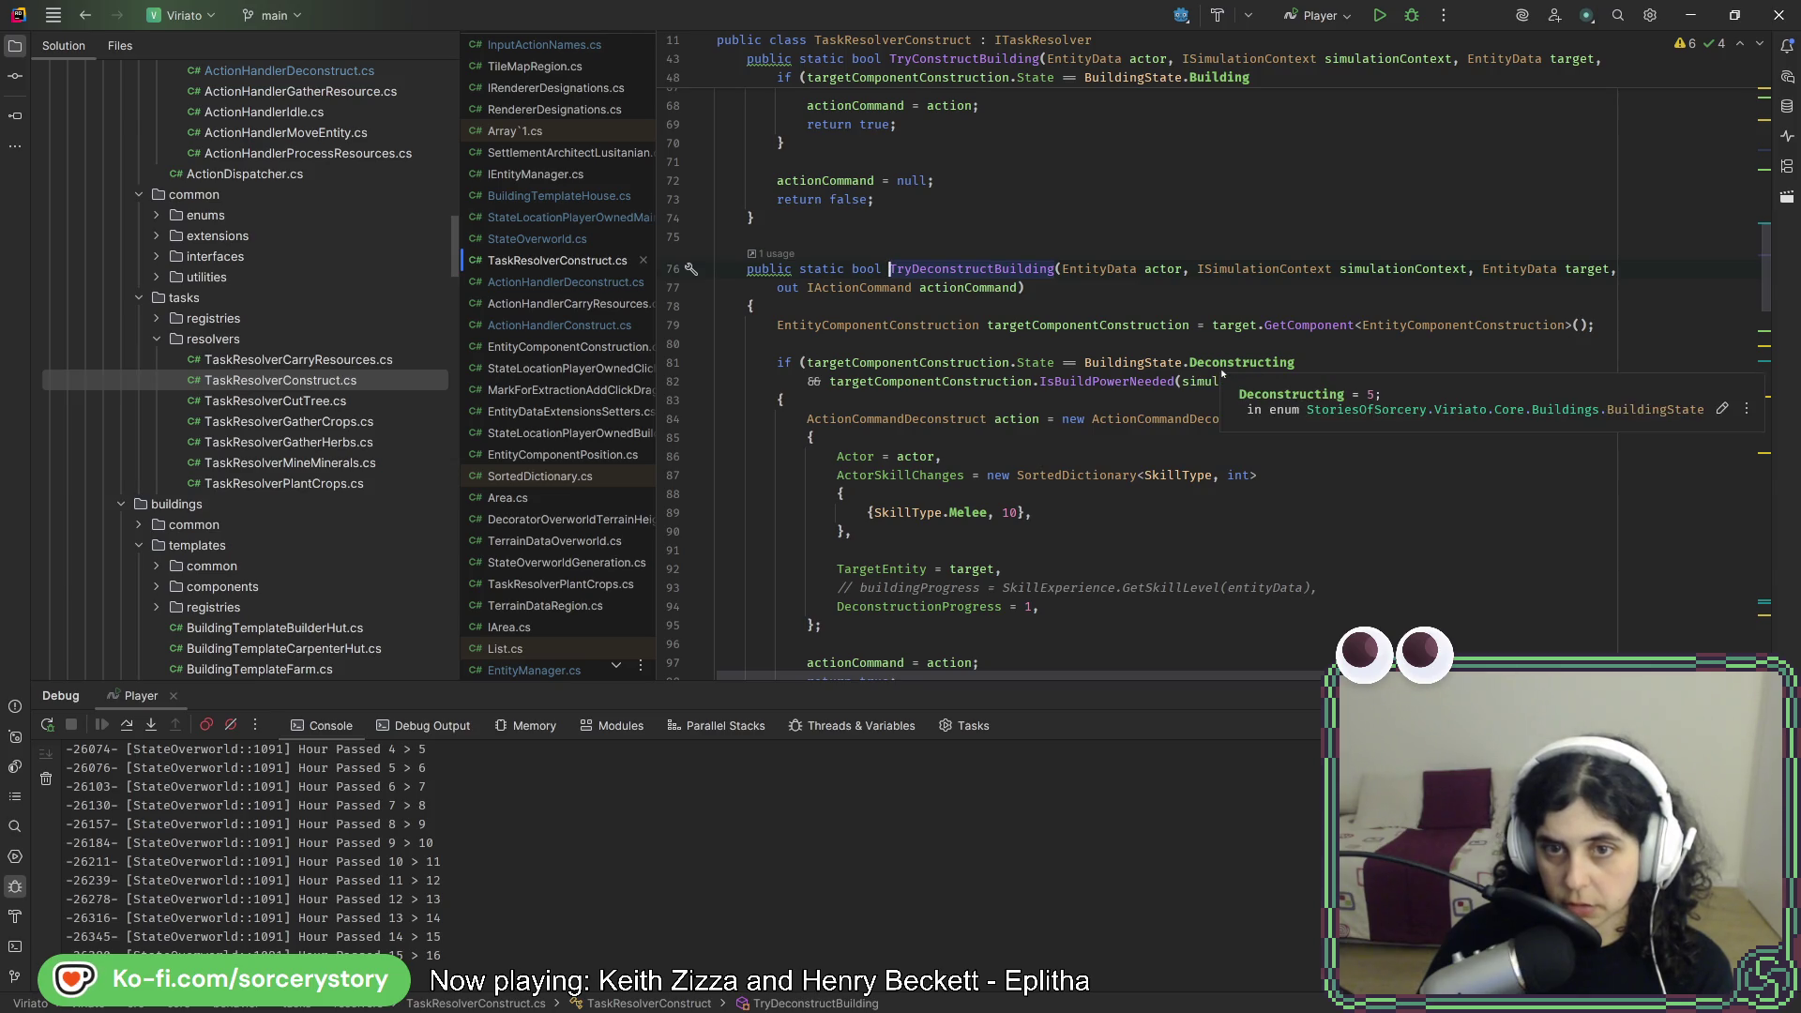
pyautogui.scroll(10, 1172, 403)
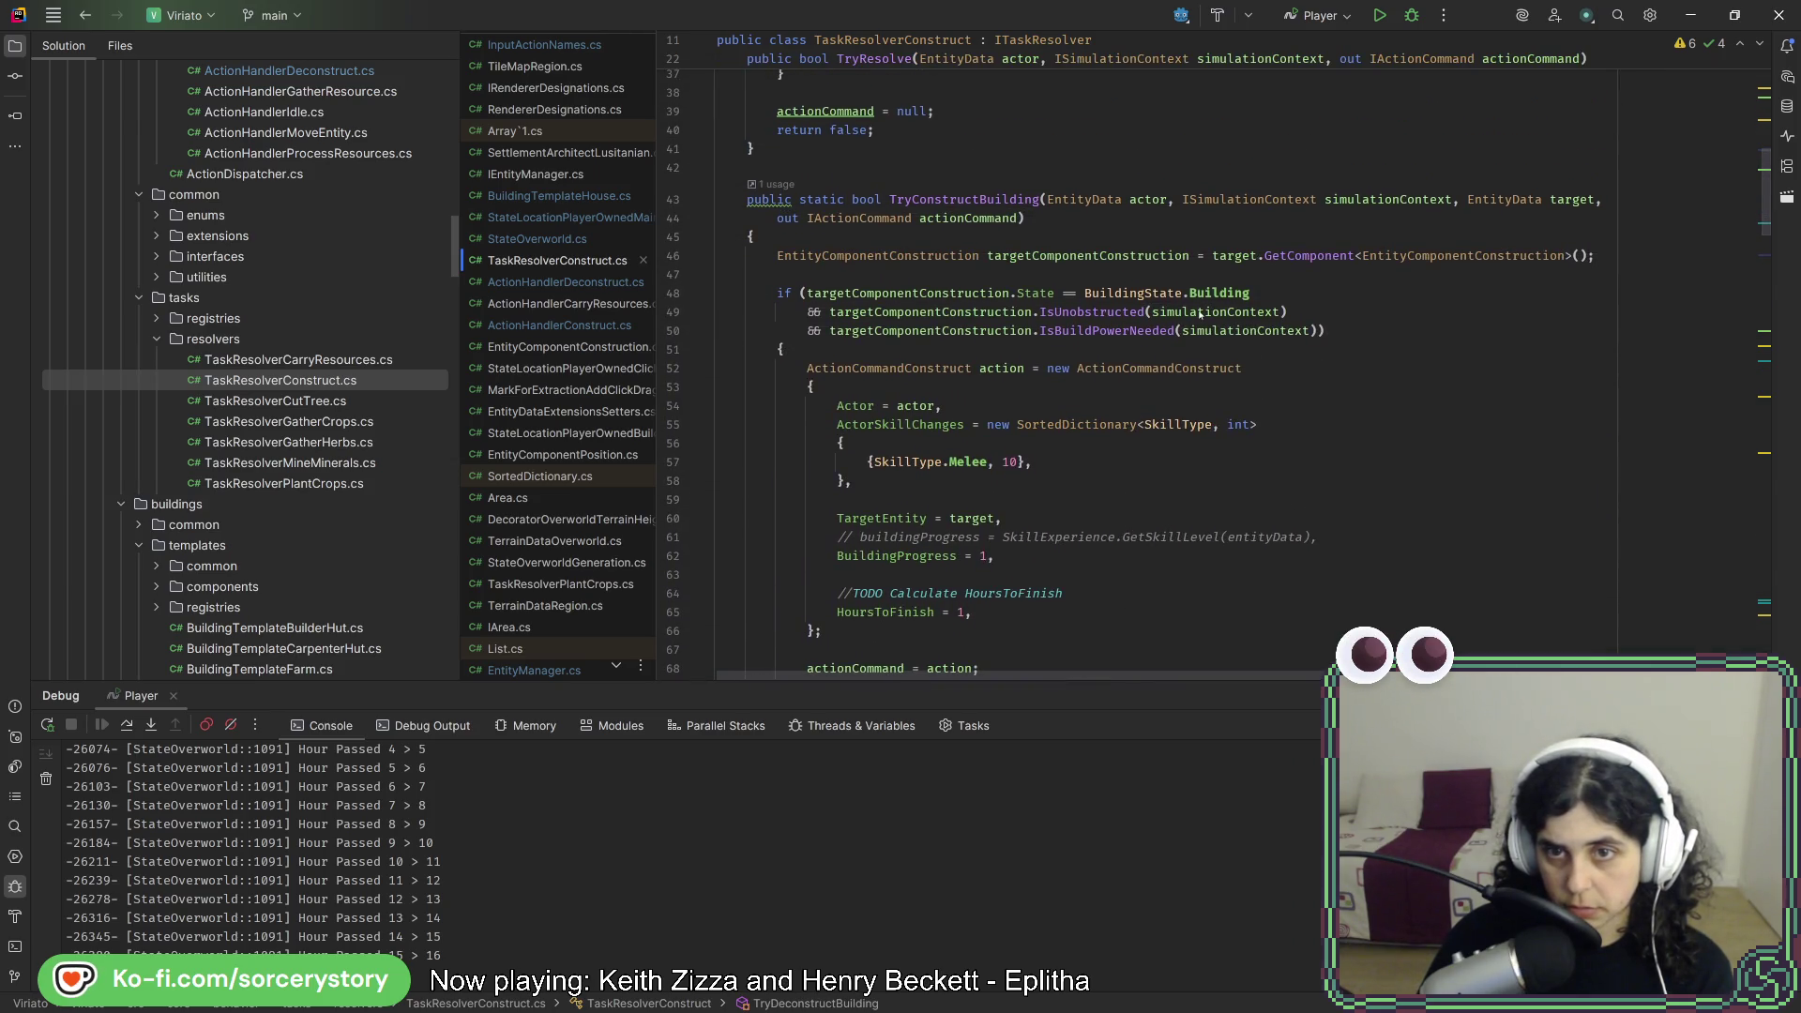
pyautogui.scroll(-10, 1173, 375)
pyautogui.scroll(-1, 1192, 324)
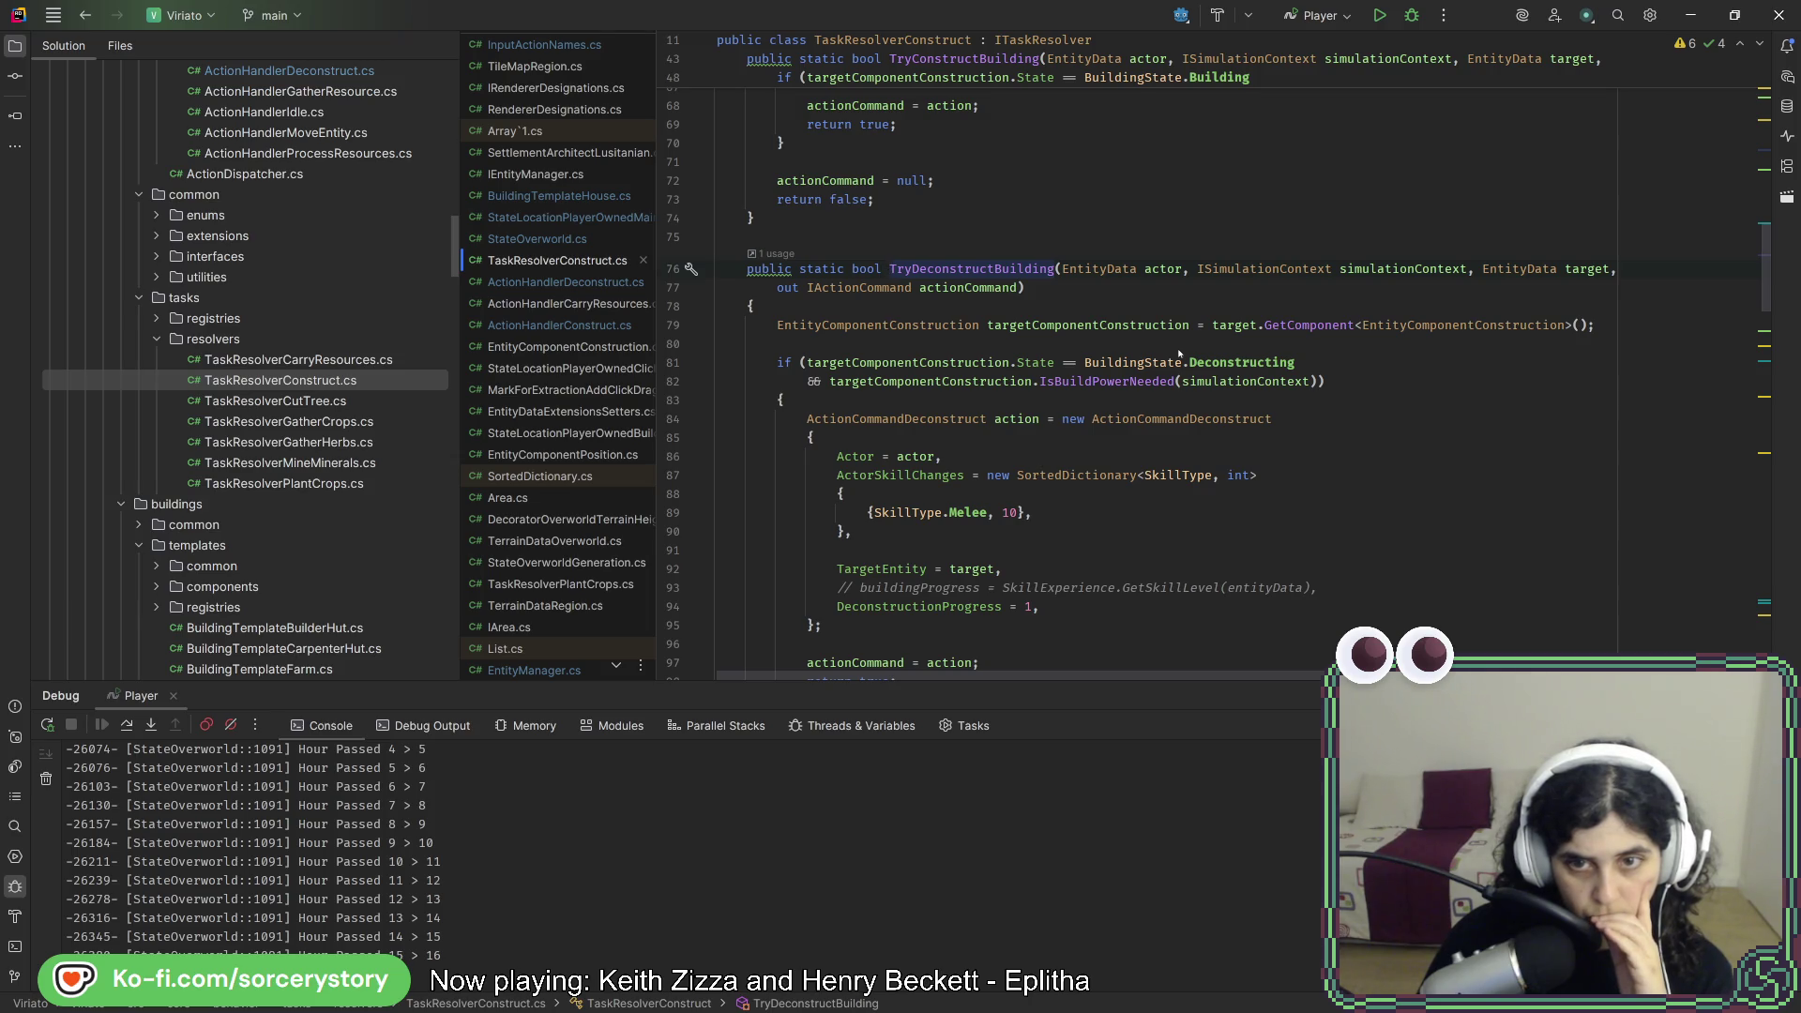
pyautogui.moveTo(1115, 385)
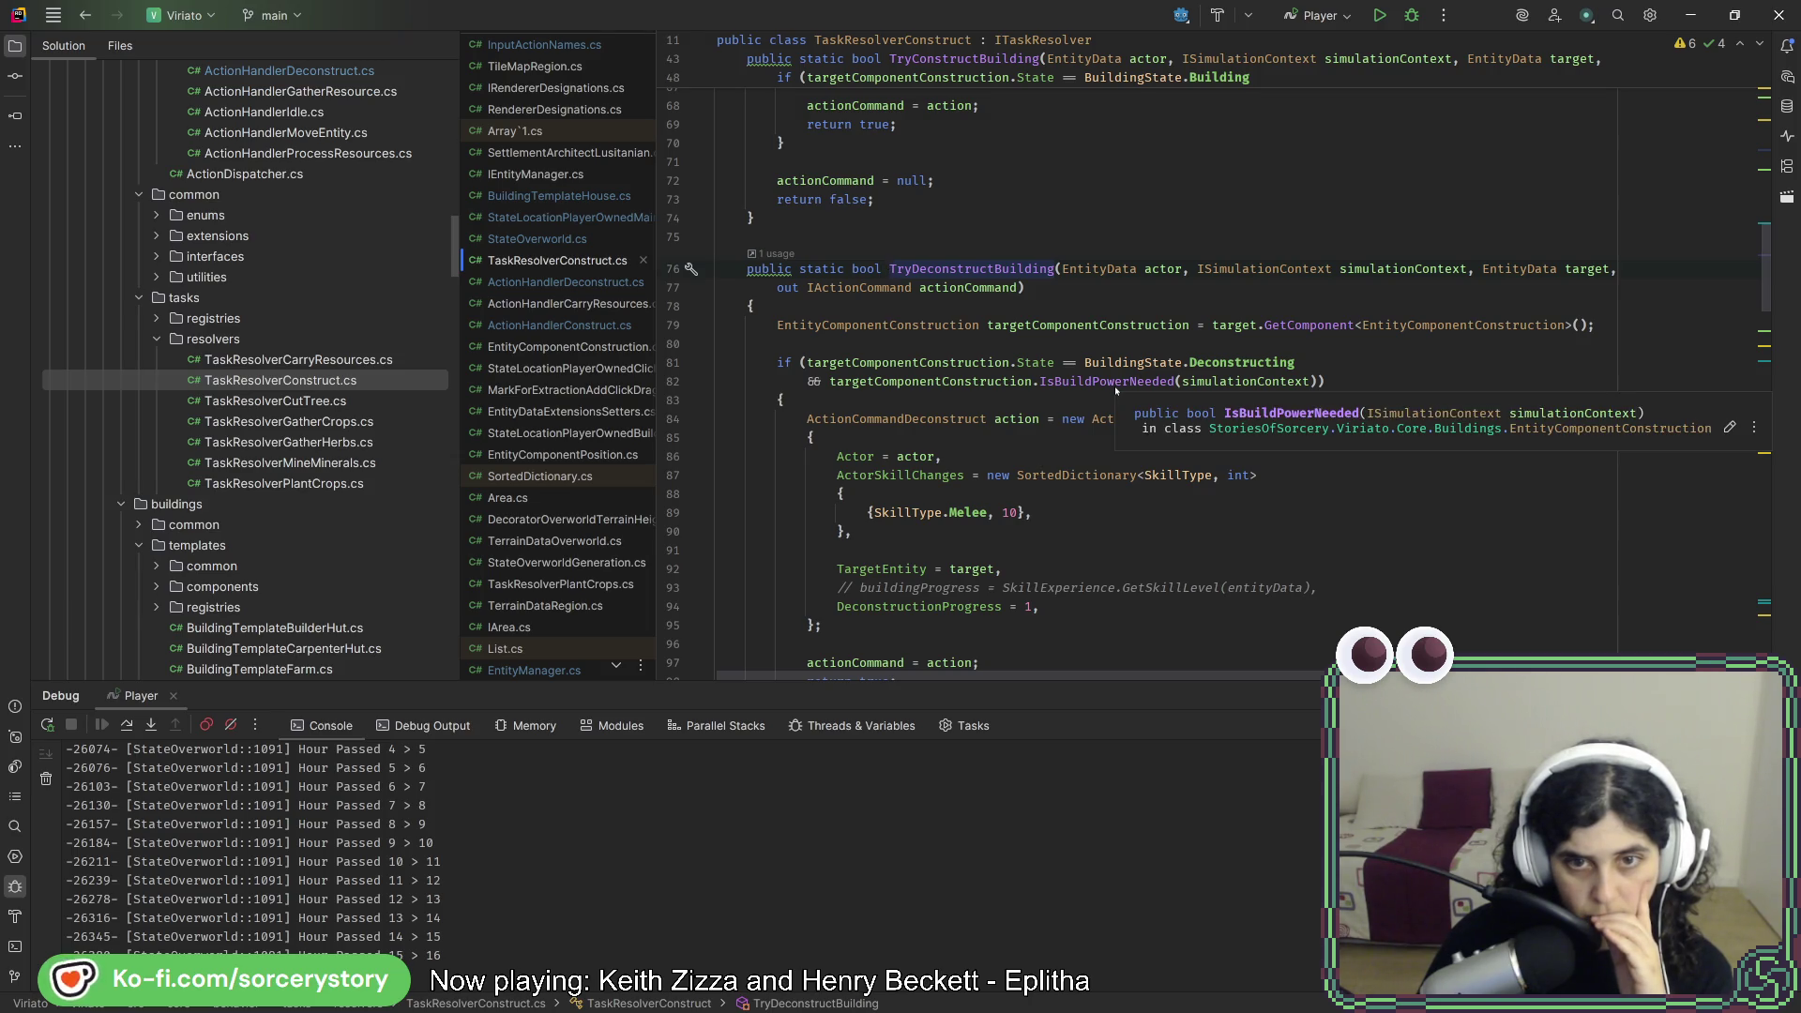
pyautogui.moveTo(1222, 386)
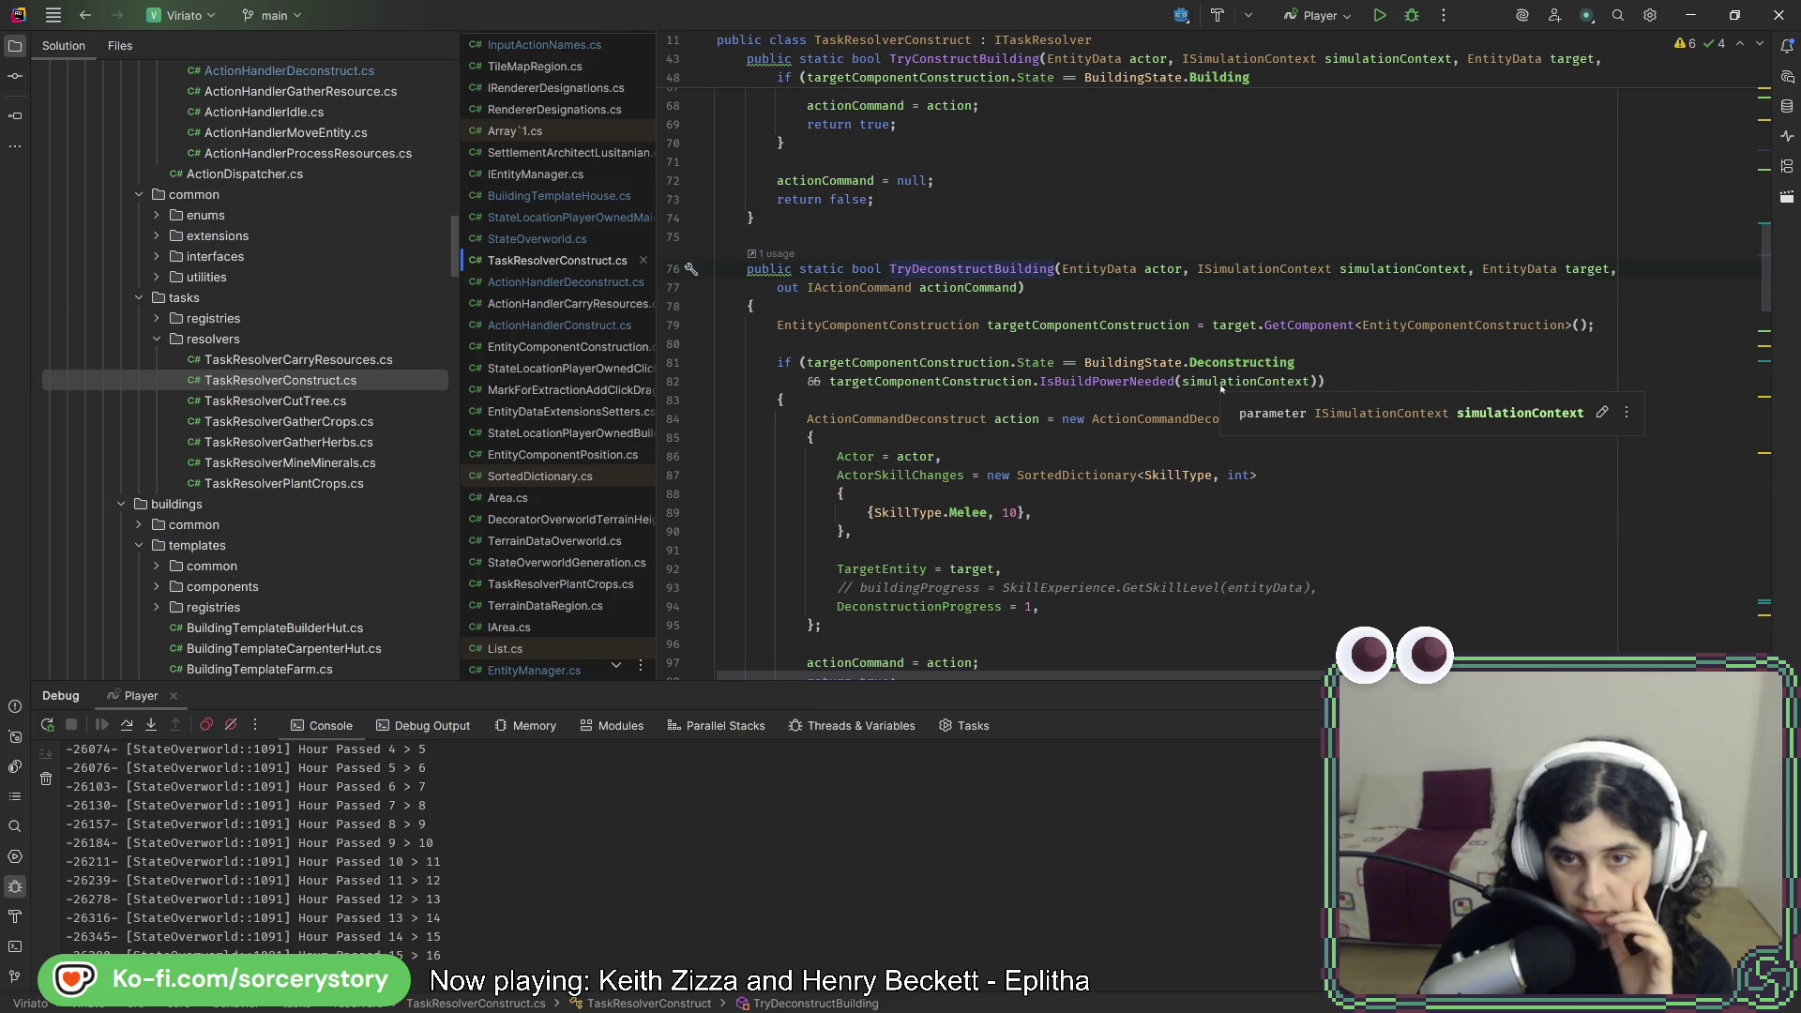
pyautogui.scroll(8, 1188, 424)
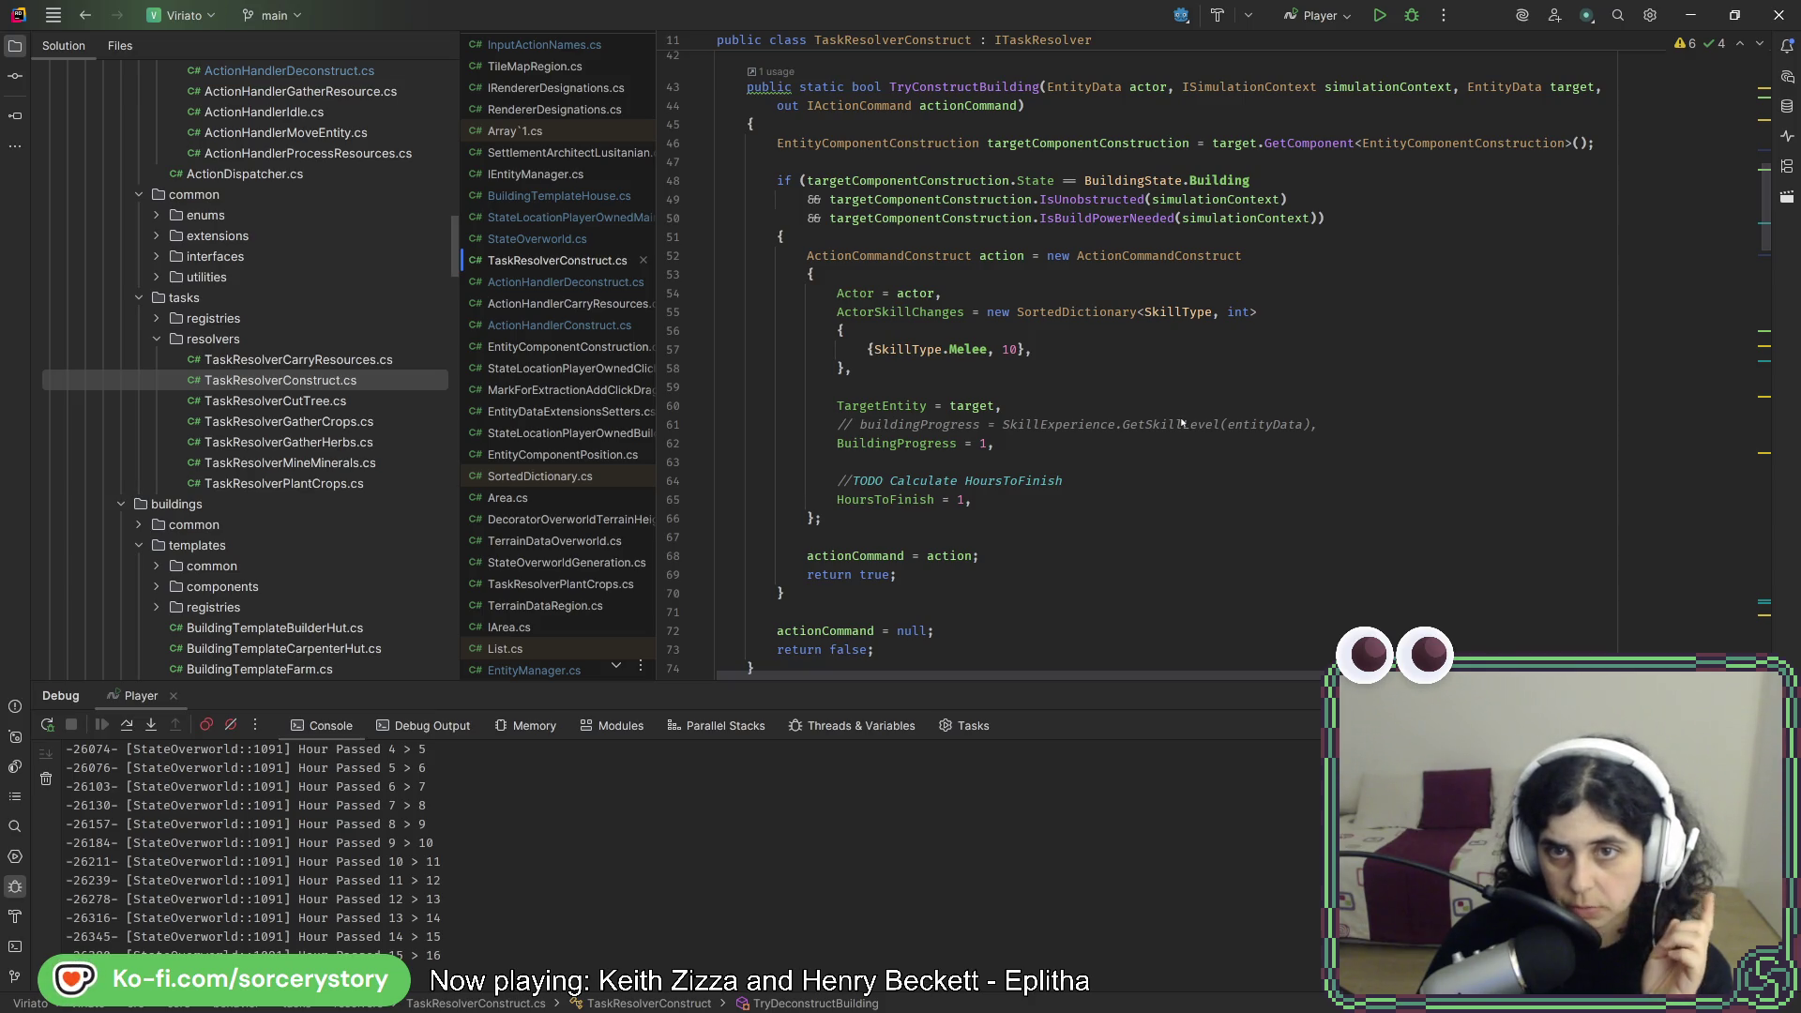
pyautogui.scroll(4, 1182, 423)
pyautogui.scroll(-11, 1182, 423)
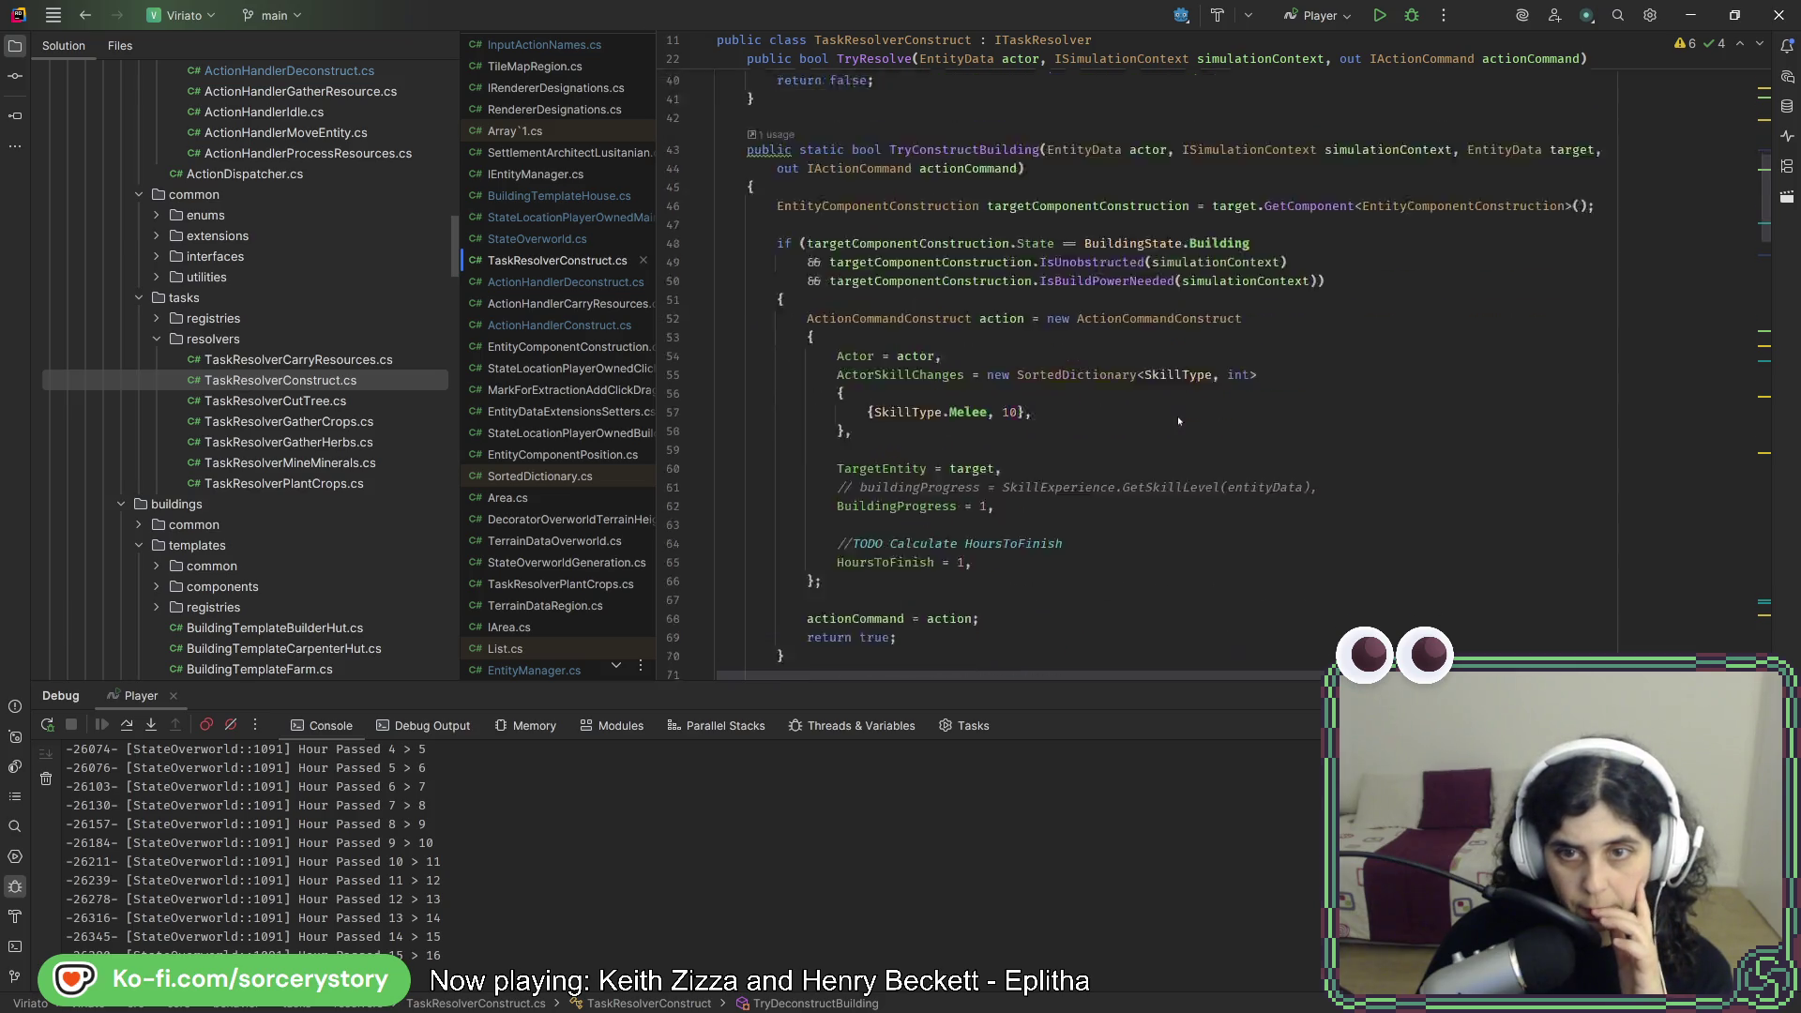
pyautogui.scroll(6, 1177, 419)
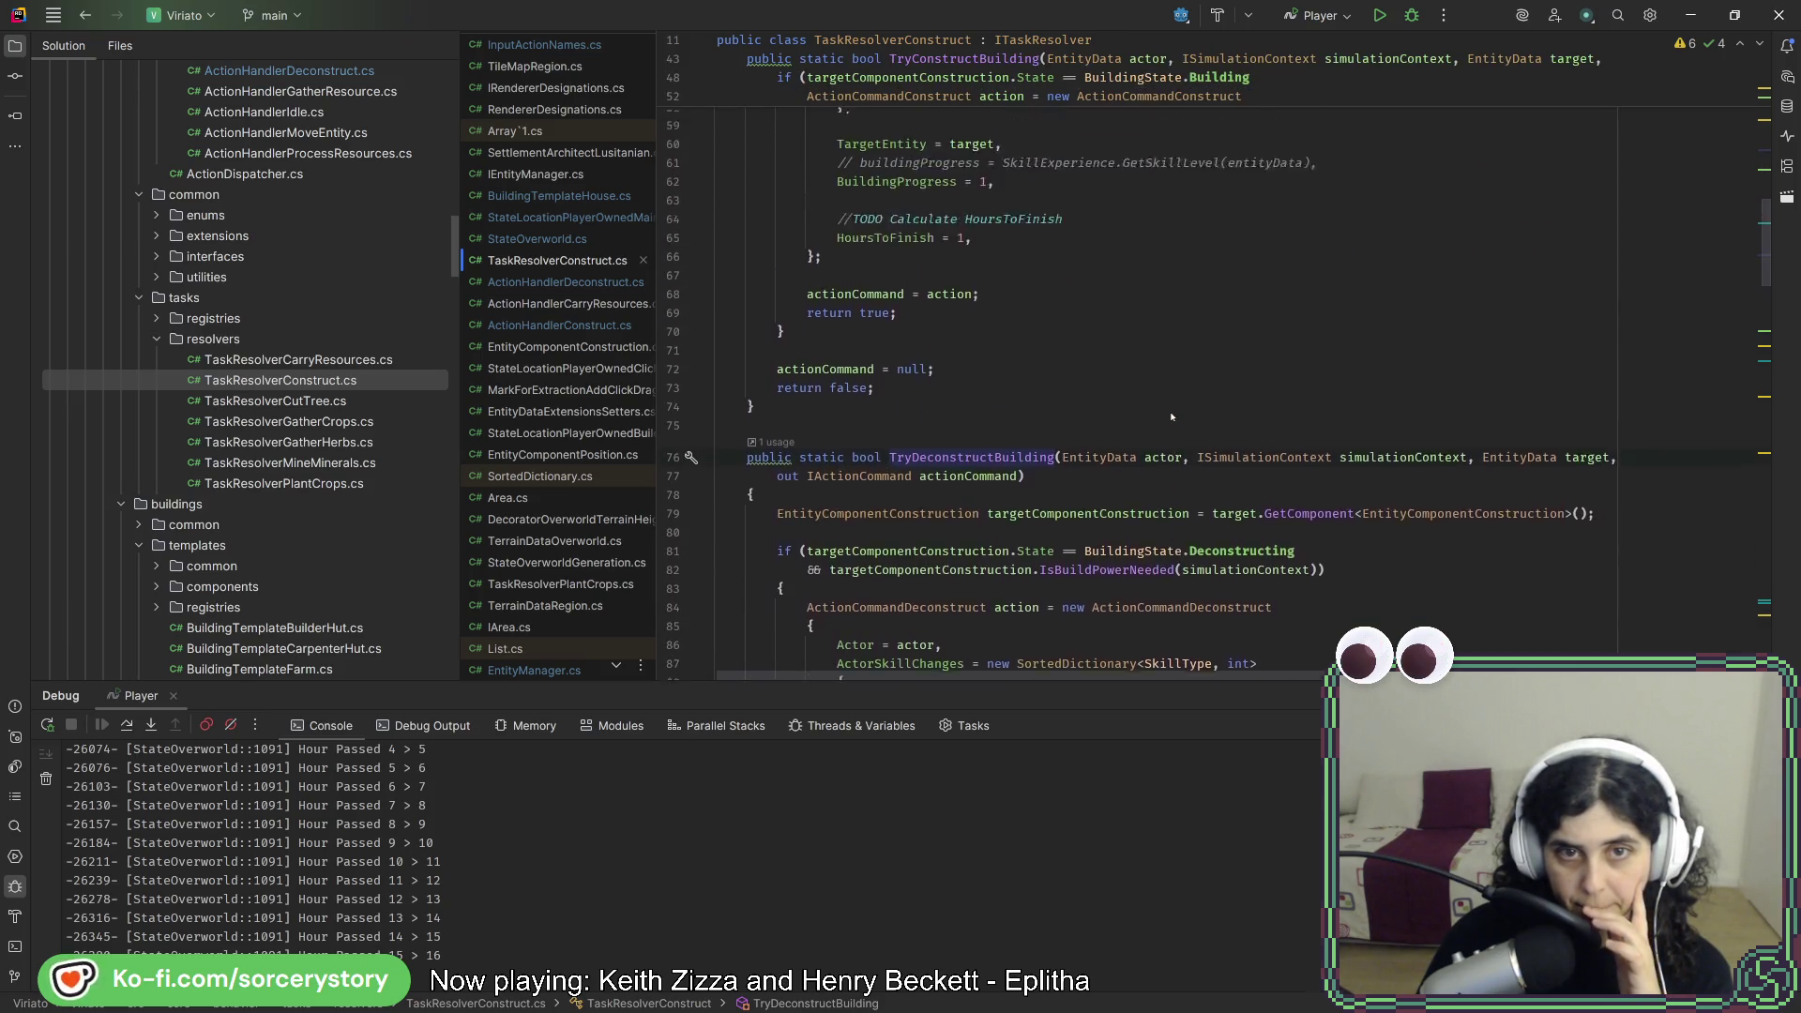
# - Review the IsBuildPowerNeeded checks, then go to the IsUnobstructed definition
pyautogui.click(1162, 405)
pyautogui.scroll(2, 1162, 406)
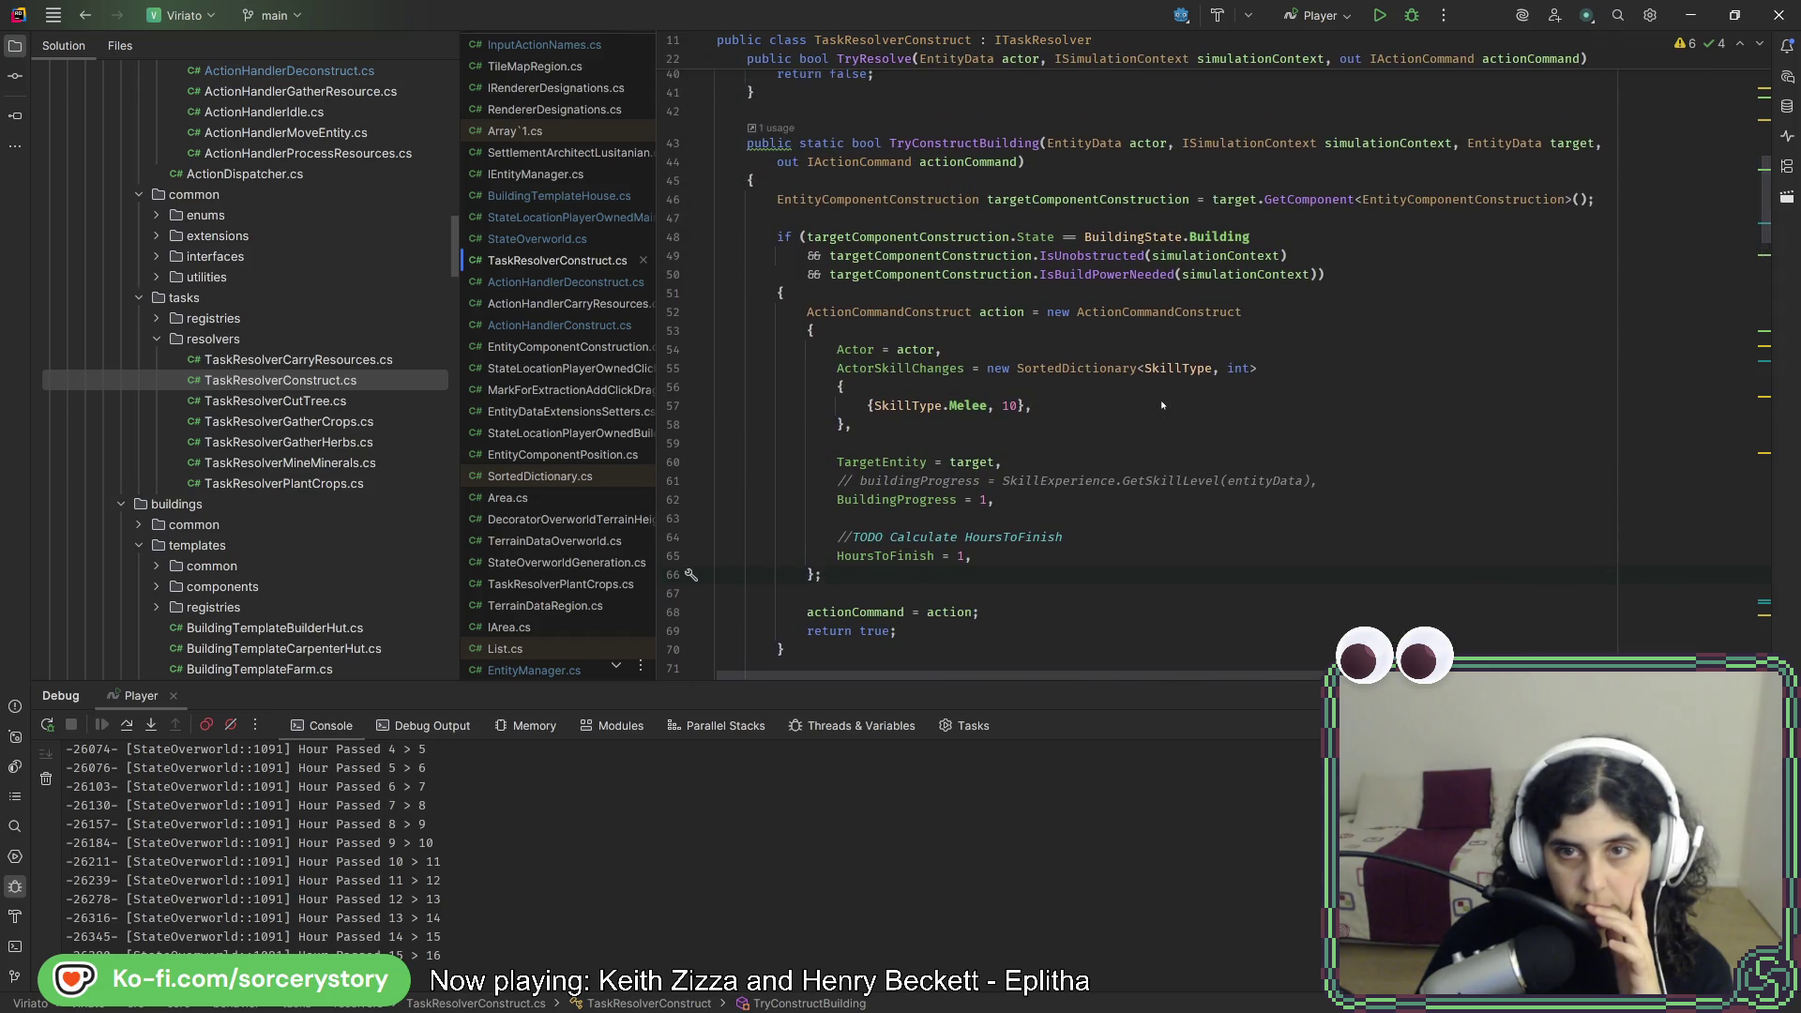
pyautogui.scroll(-11, 1162, 405)
pyautogui.scroll(-1, 1159, 404)
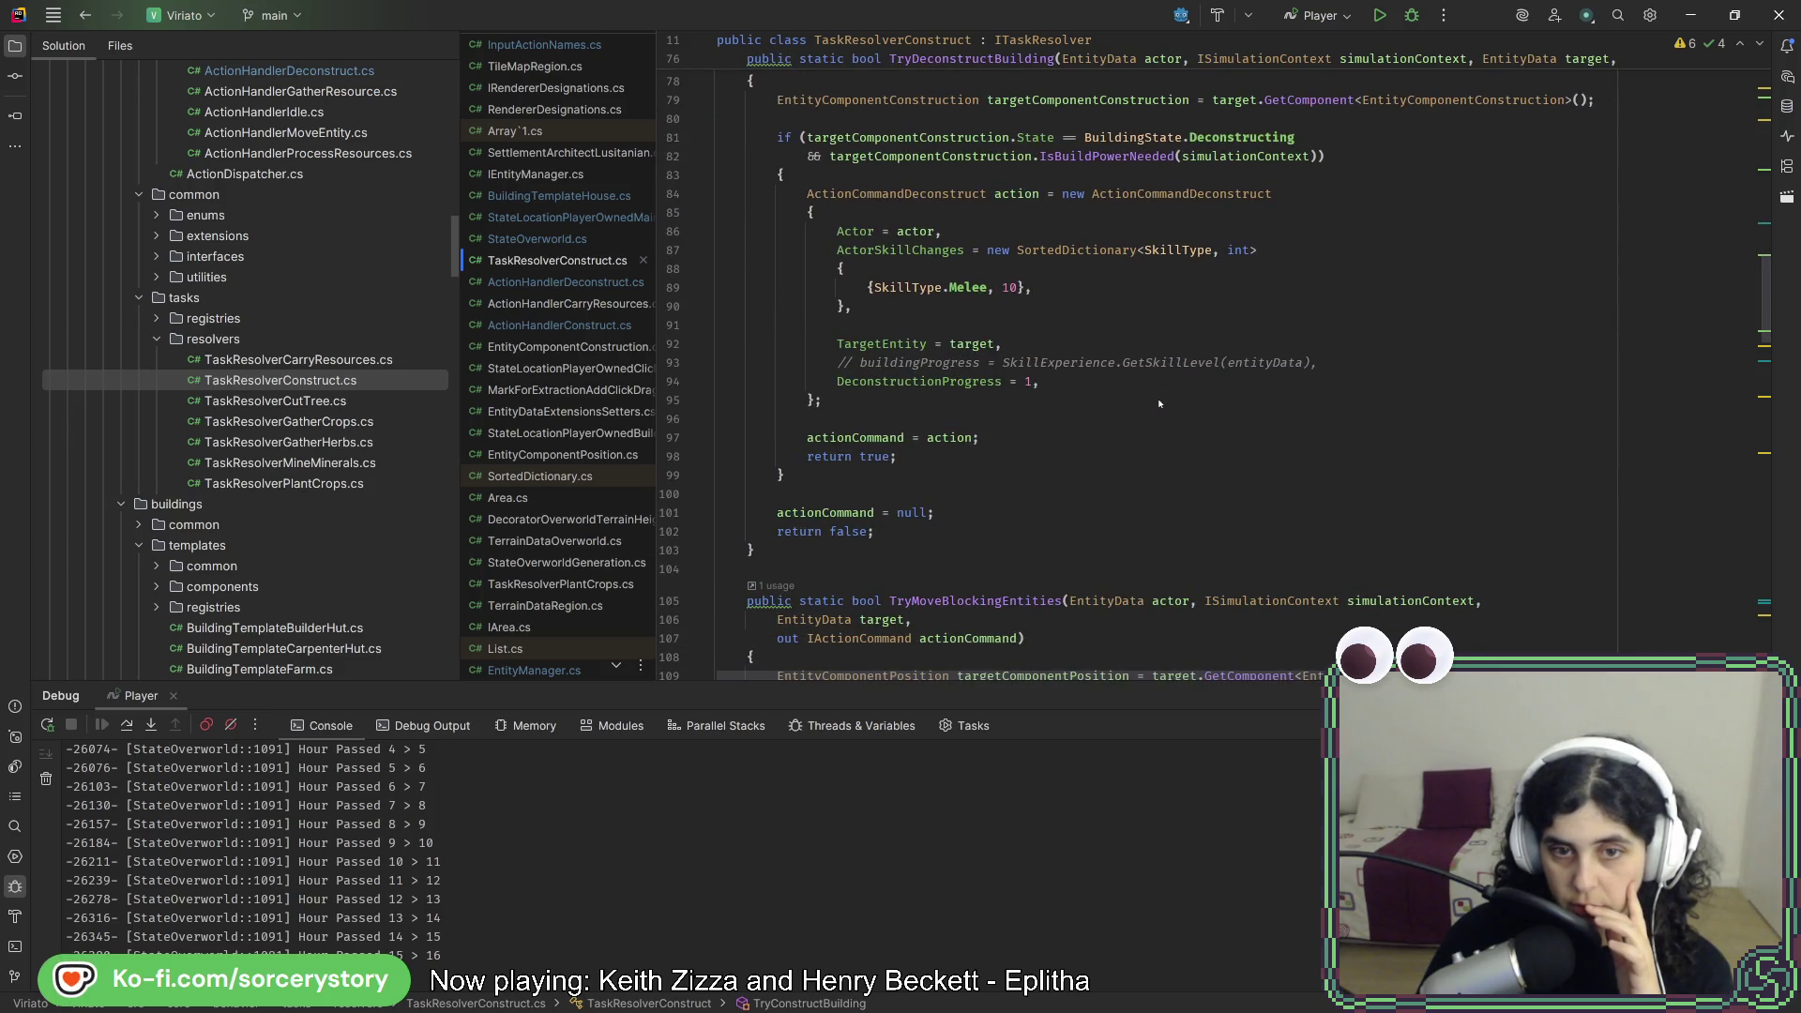
pyautogui.scroll(4, 1160, 410)
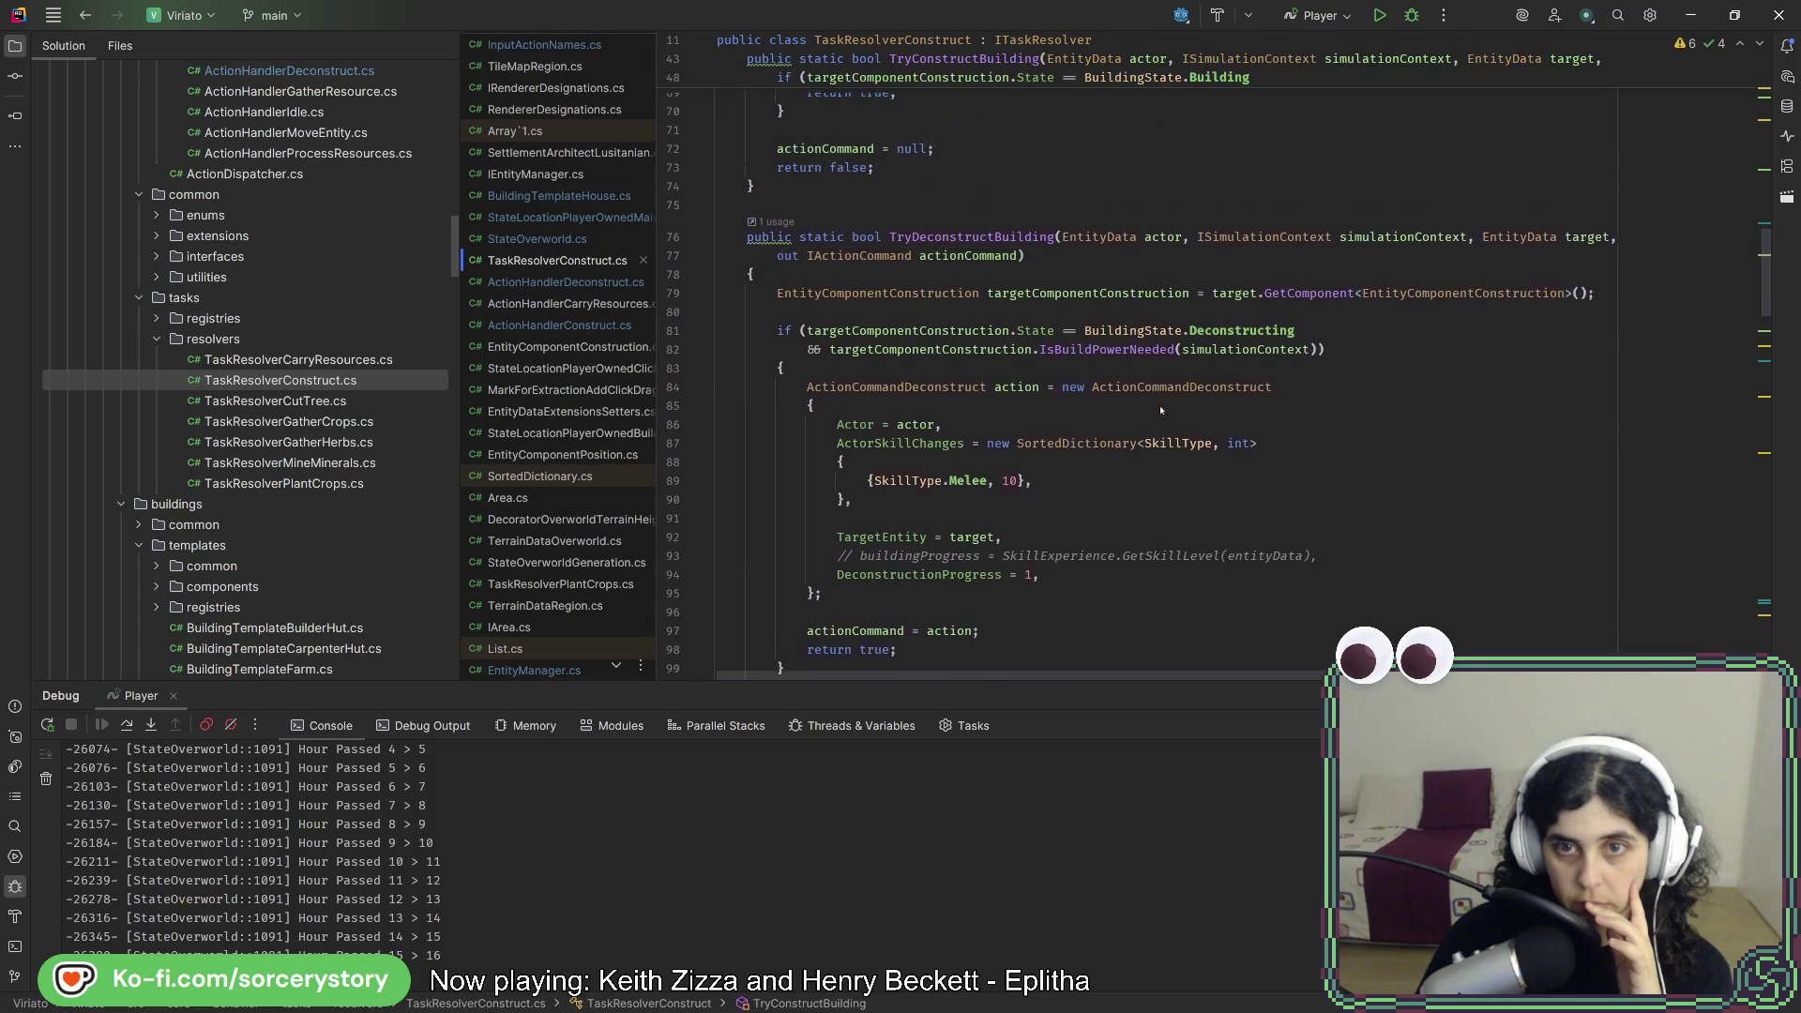
pyautogui.click(1145, 381)
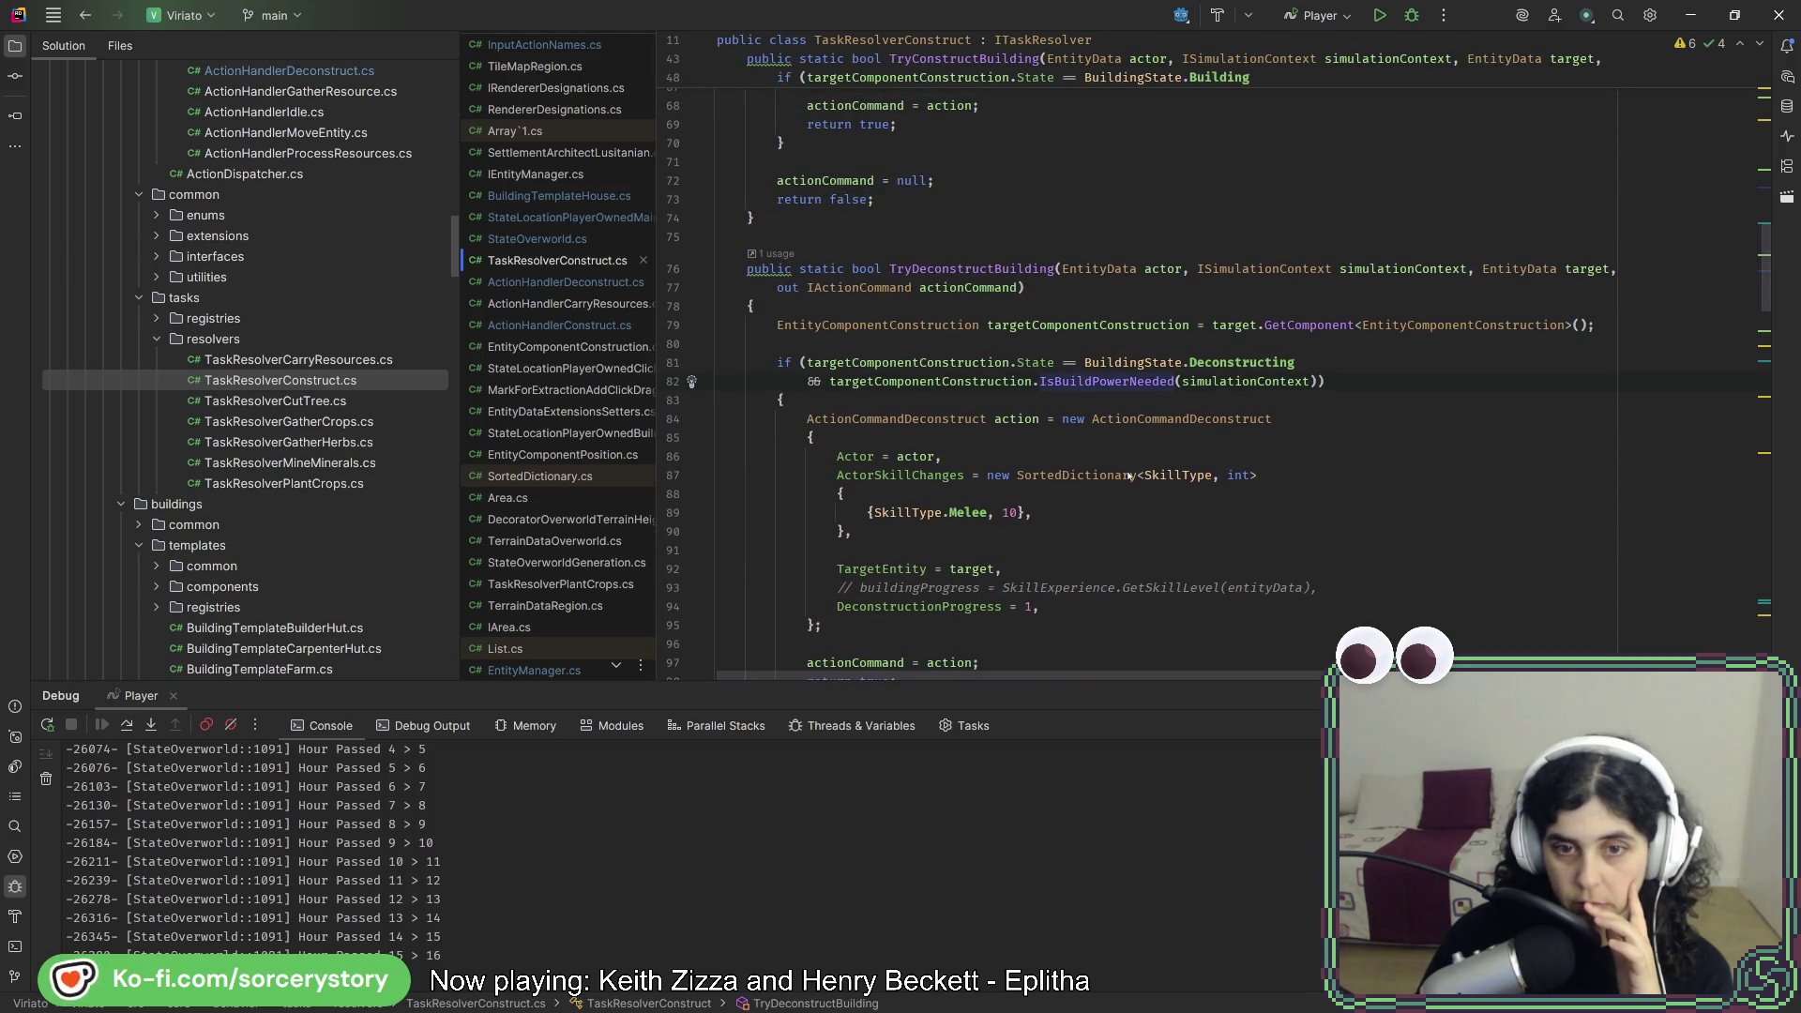
pyautogui.scroll(4, 1123, 467)
pyautogui.scroll(-4, 1124, 467)
pyautogui.scroll(8, 1120, 466)
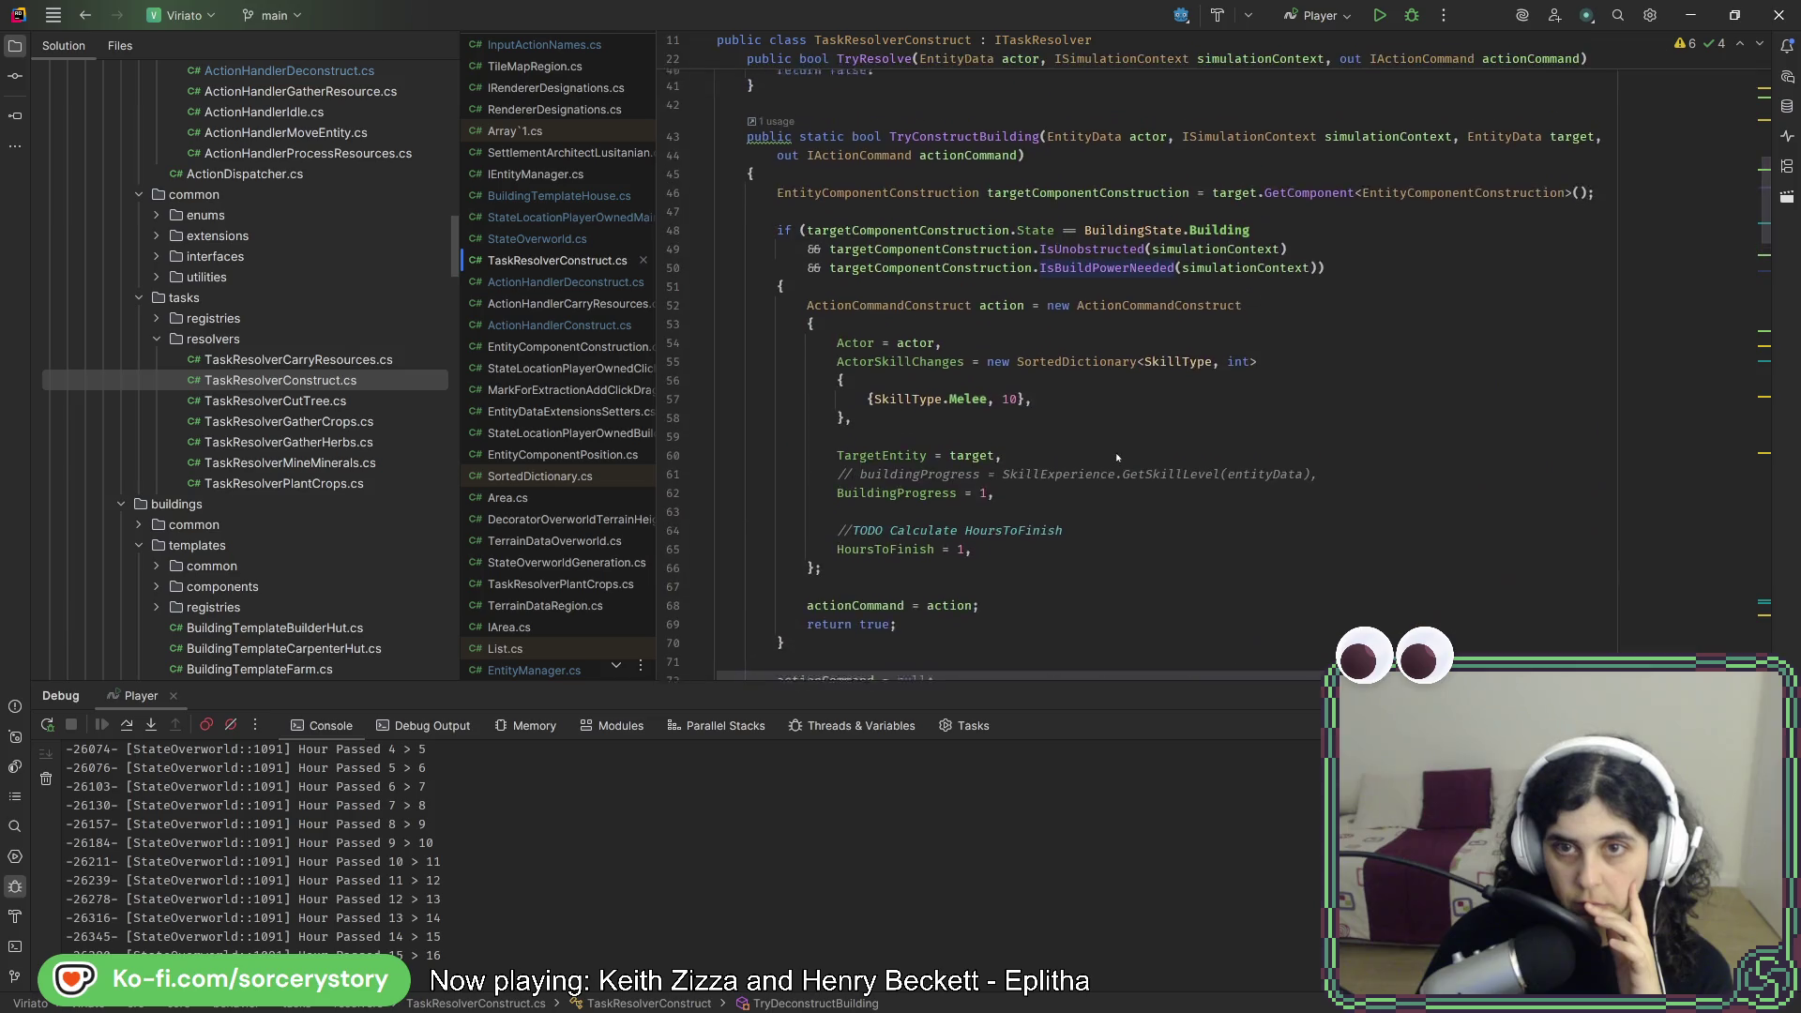
pyautogui.keyDown('ctrl'); pyautogui.click(1081, 260); pyautogui.keyUp('ctrl')
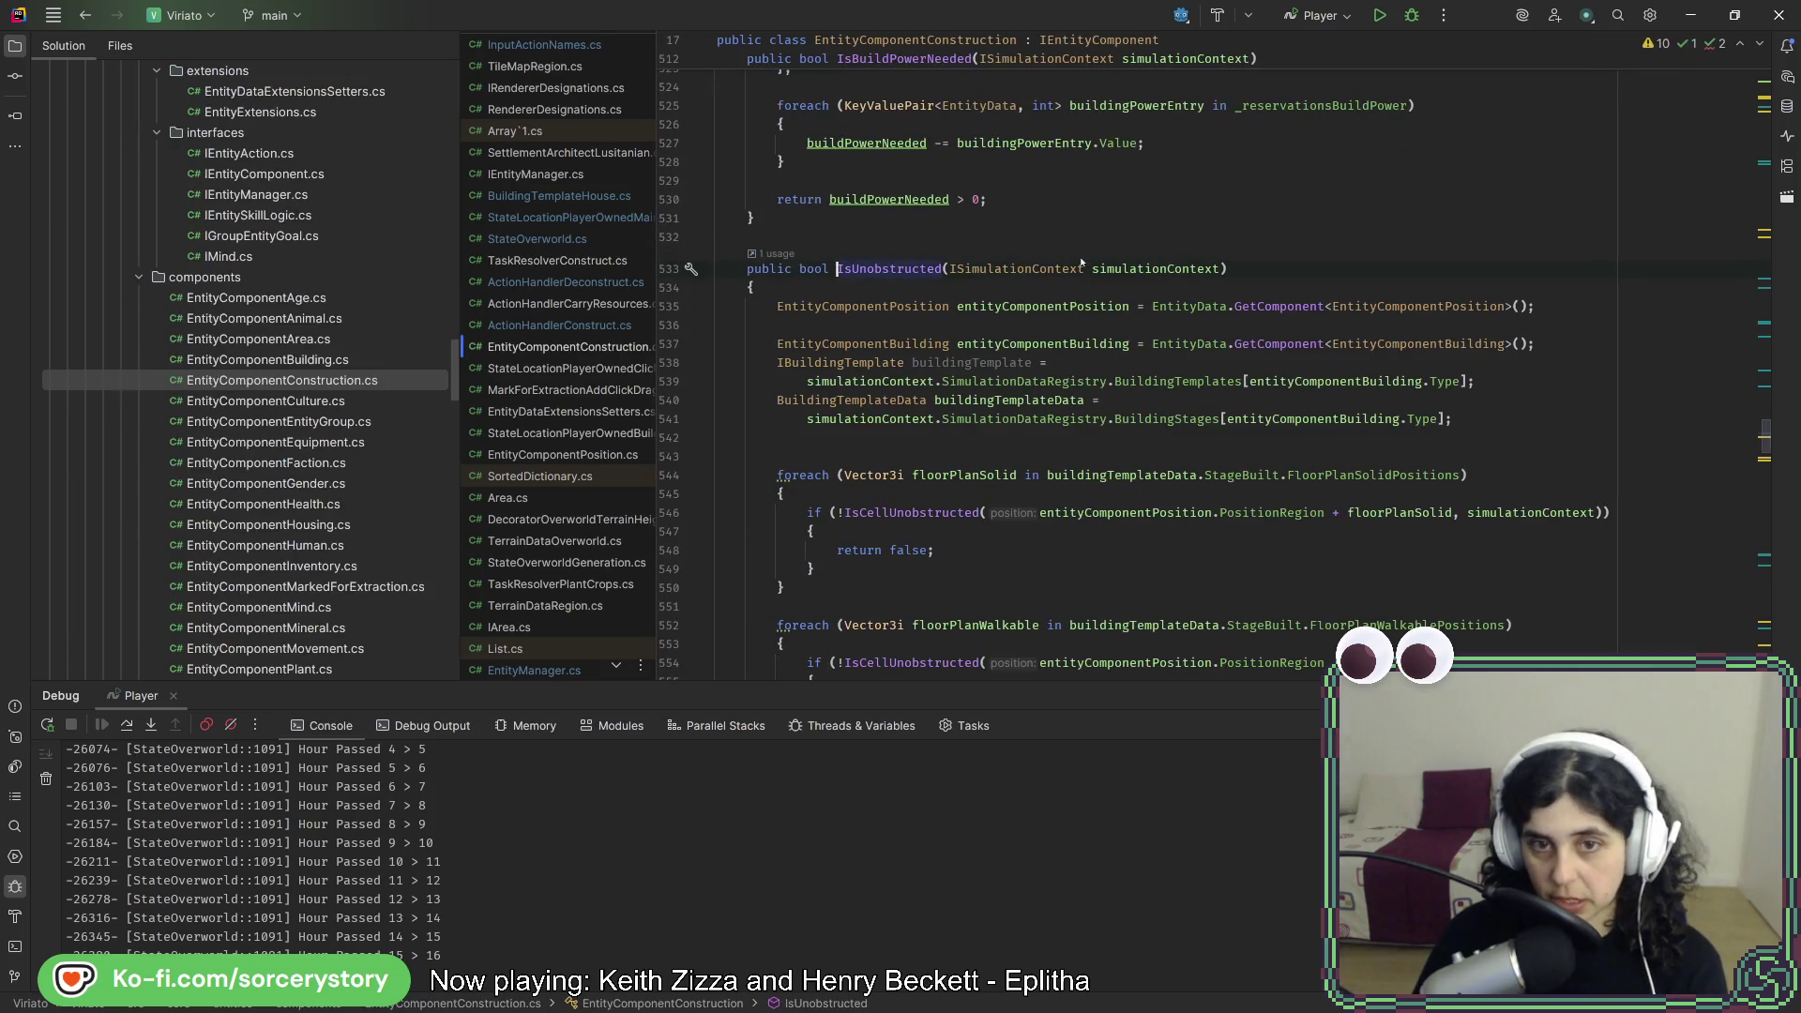
# - Read through IsUnobstructed and OverlapsWith, then open the IsCellUnobstructed definition
pyautogui.scroll(-5, 1038, 389)
pyautogui.scroll(-2, 1039, 391)
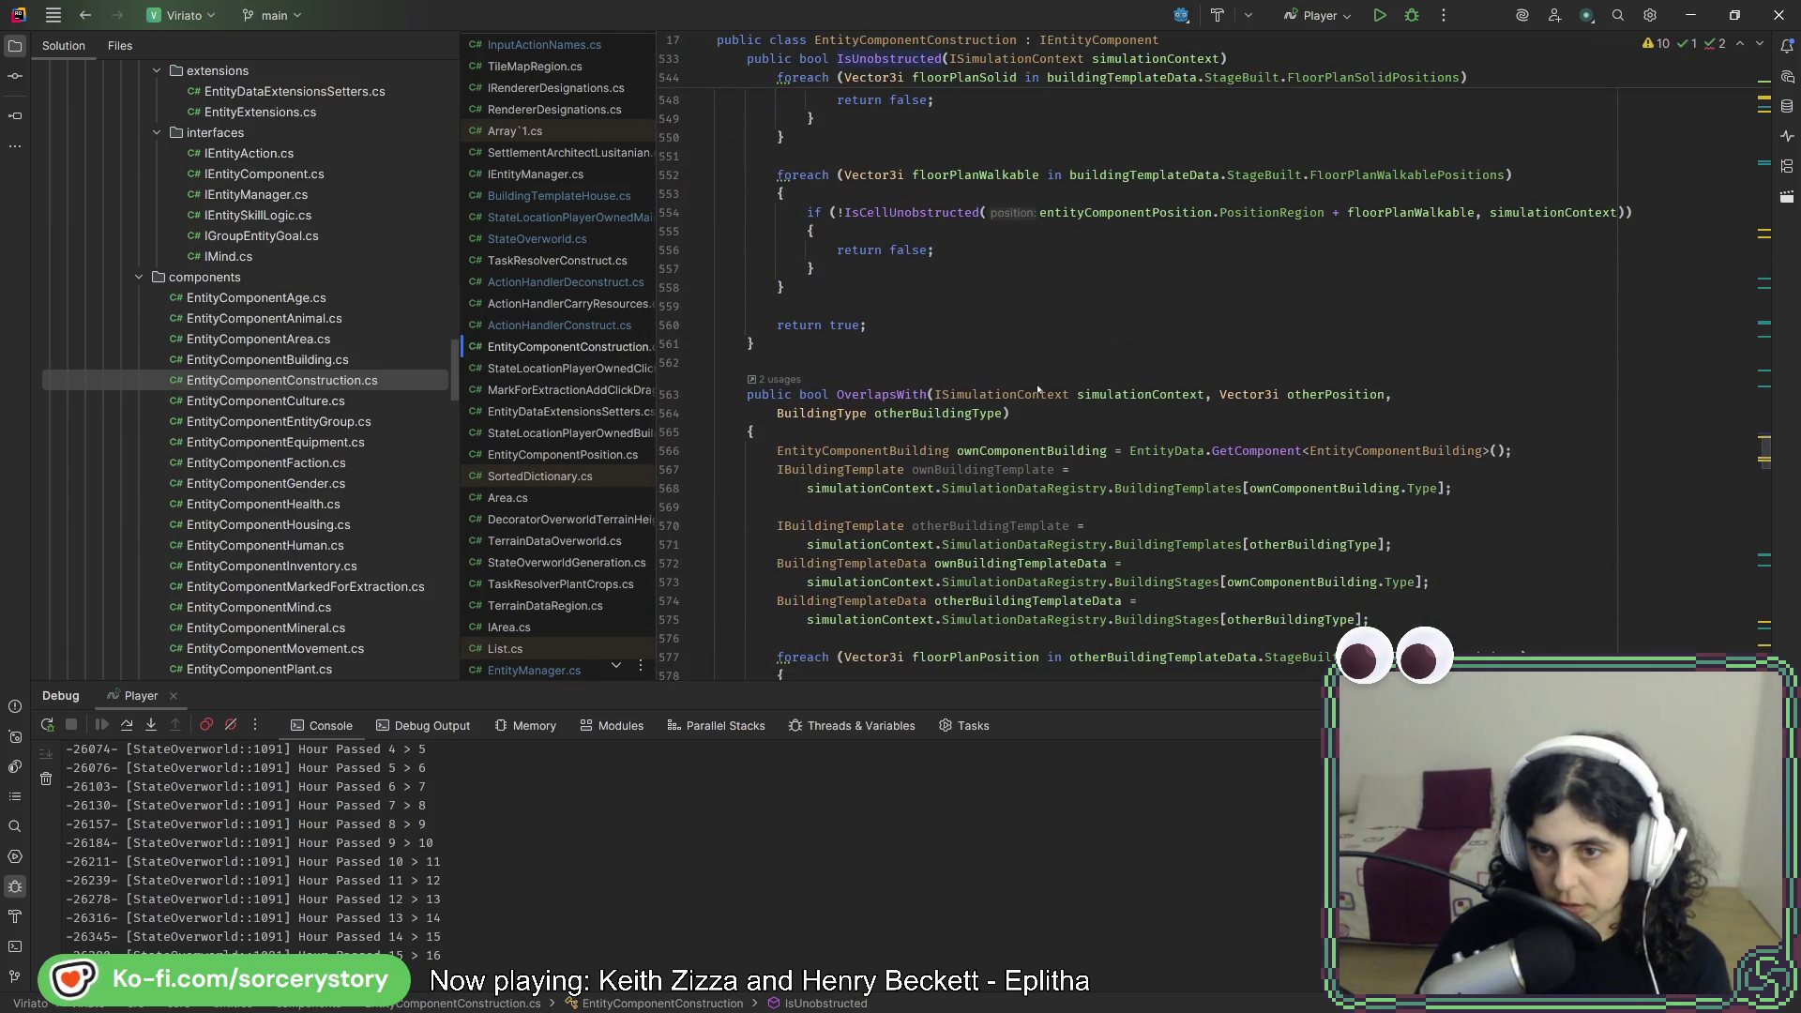
pyautogui.scroll(-4, 1038, 386)
pyautogui.scroll(-12, 1036, 384)
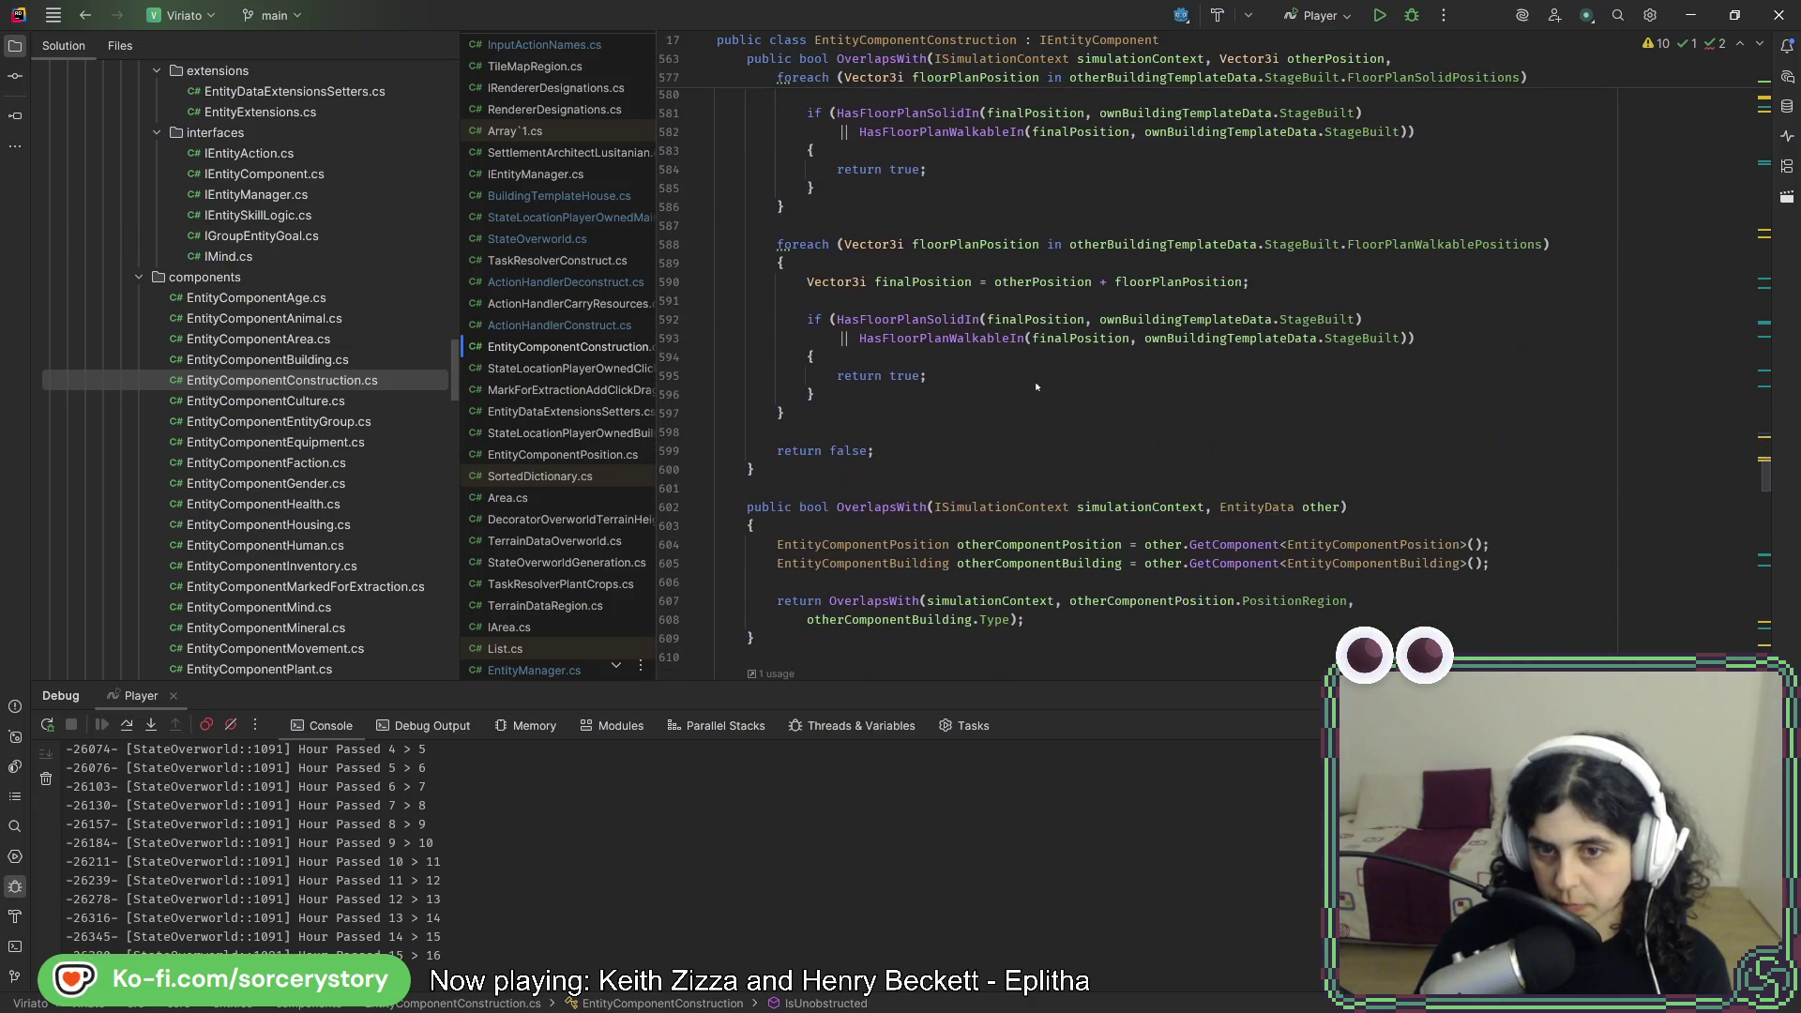
pyautogui.scroll(12, 1035, 383)
pyautogui.scroll(9, 1037, 384)
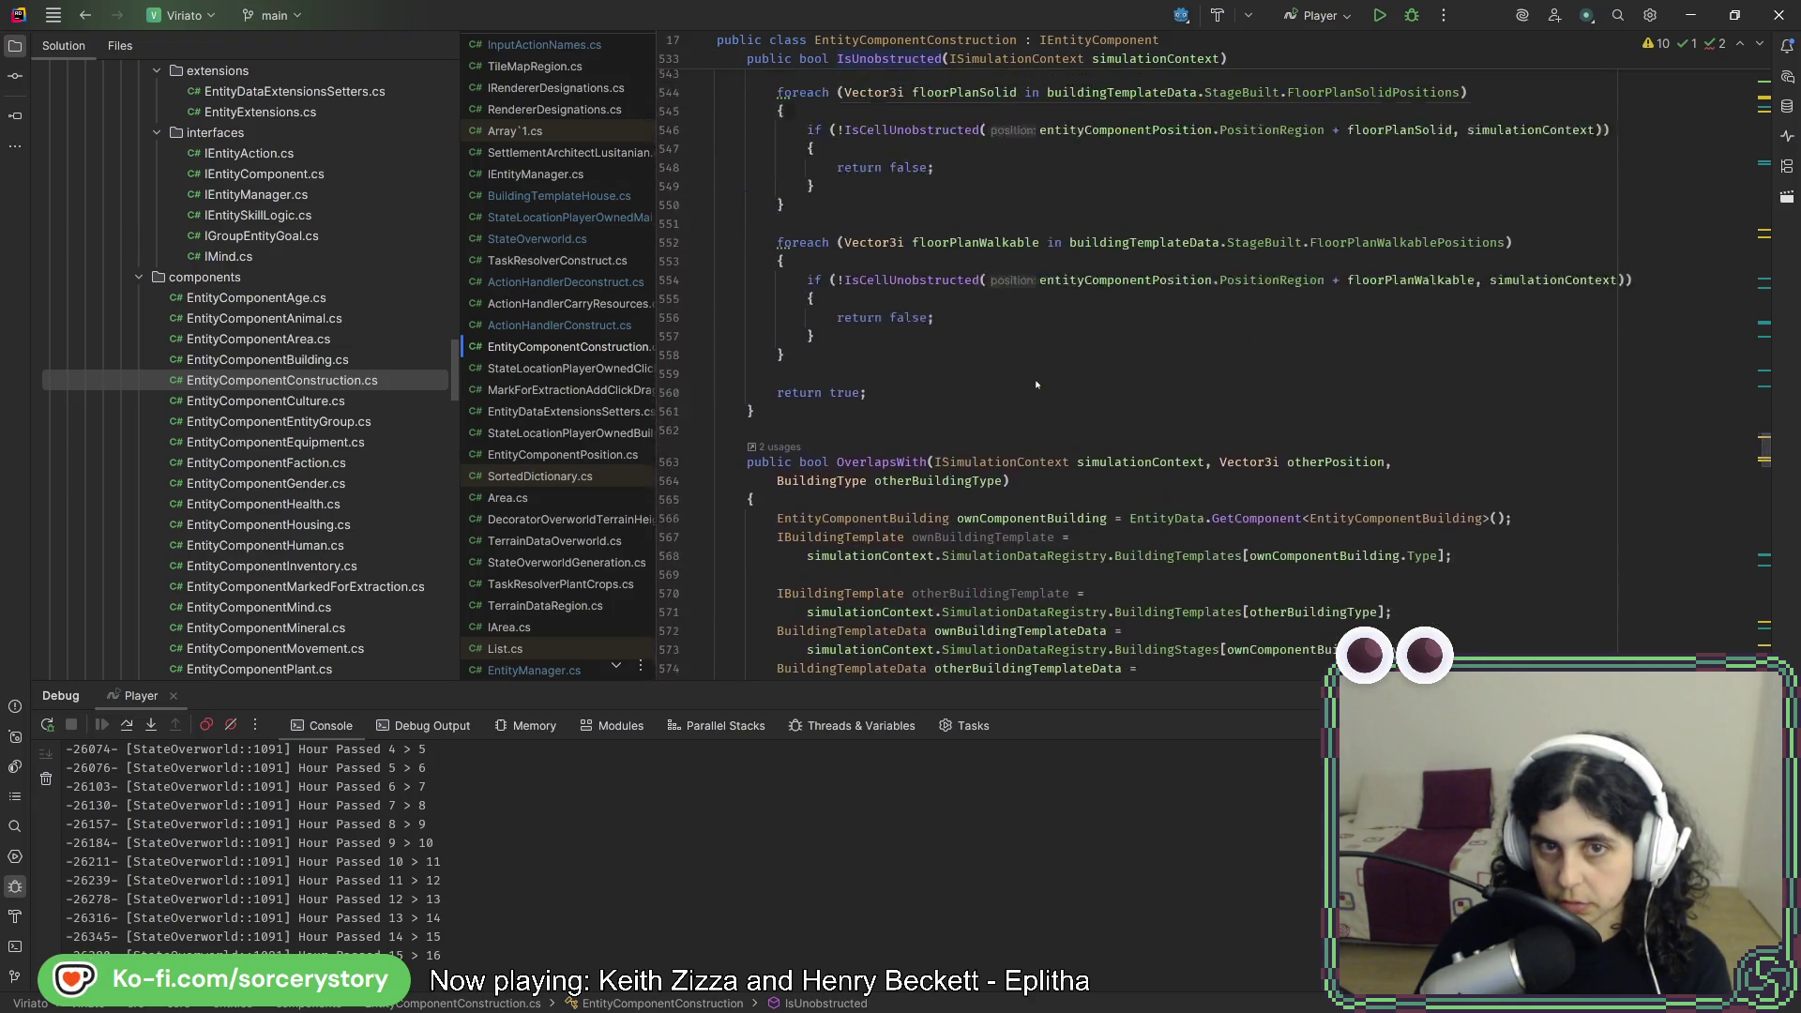
pyautogui.scroll(2, 1036, 384)
pyautogui.scroll(-3, 1013, 399)
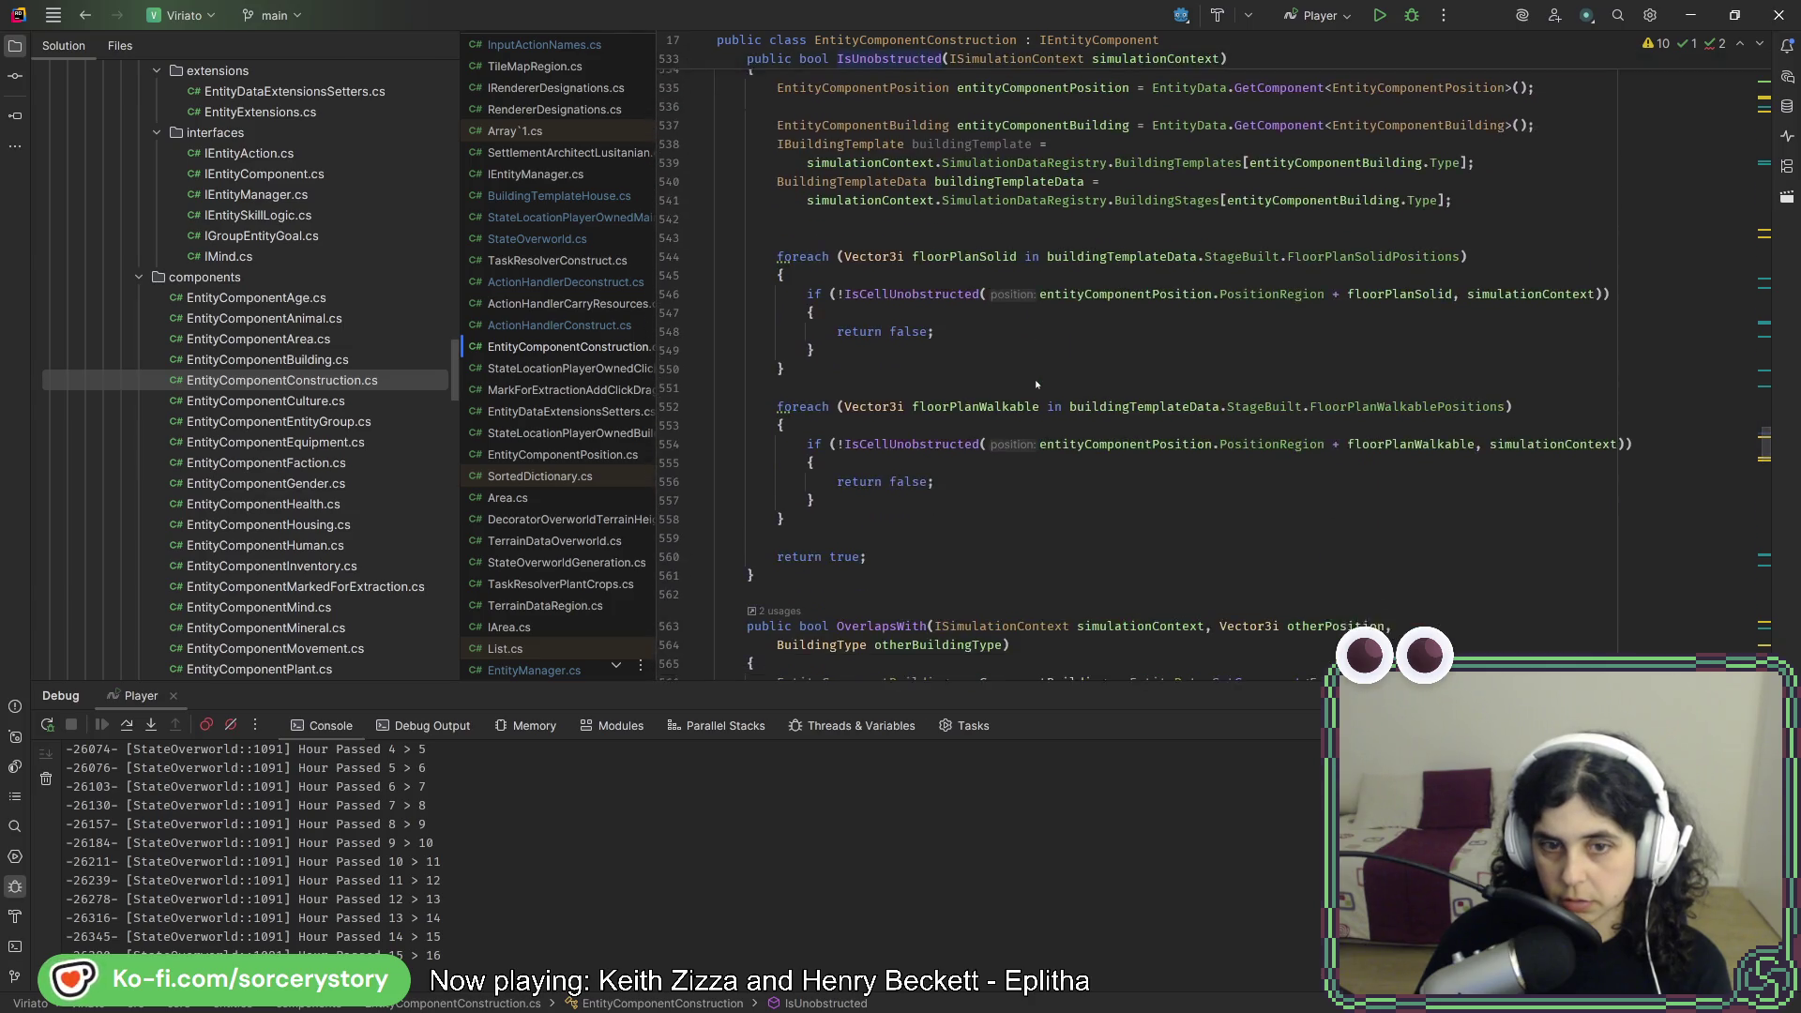
pyautogui.moveTo(904, 292)
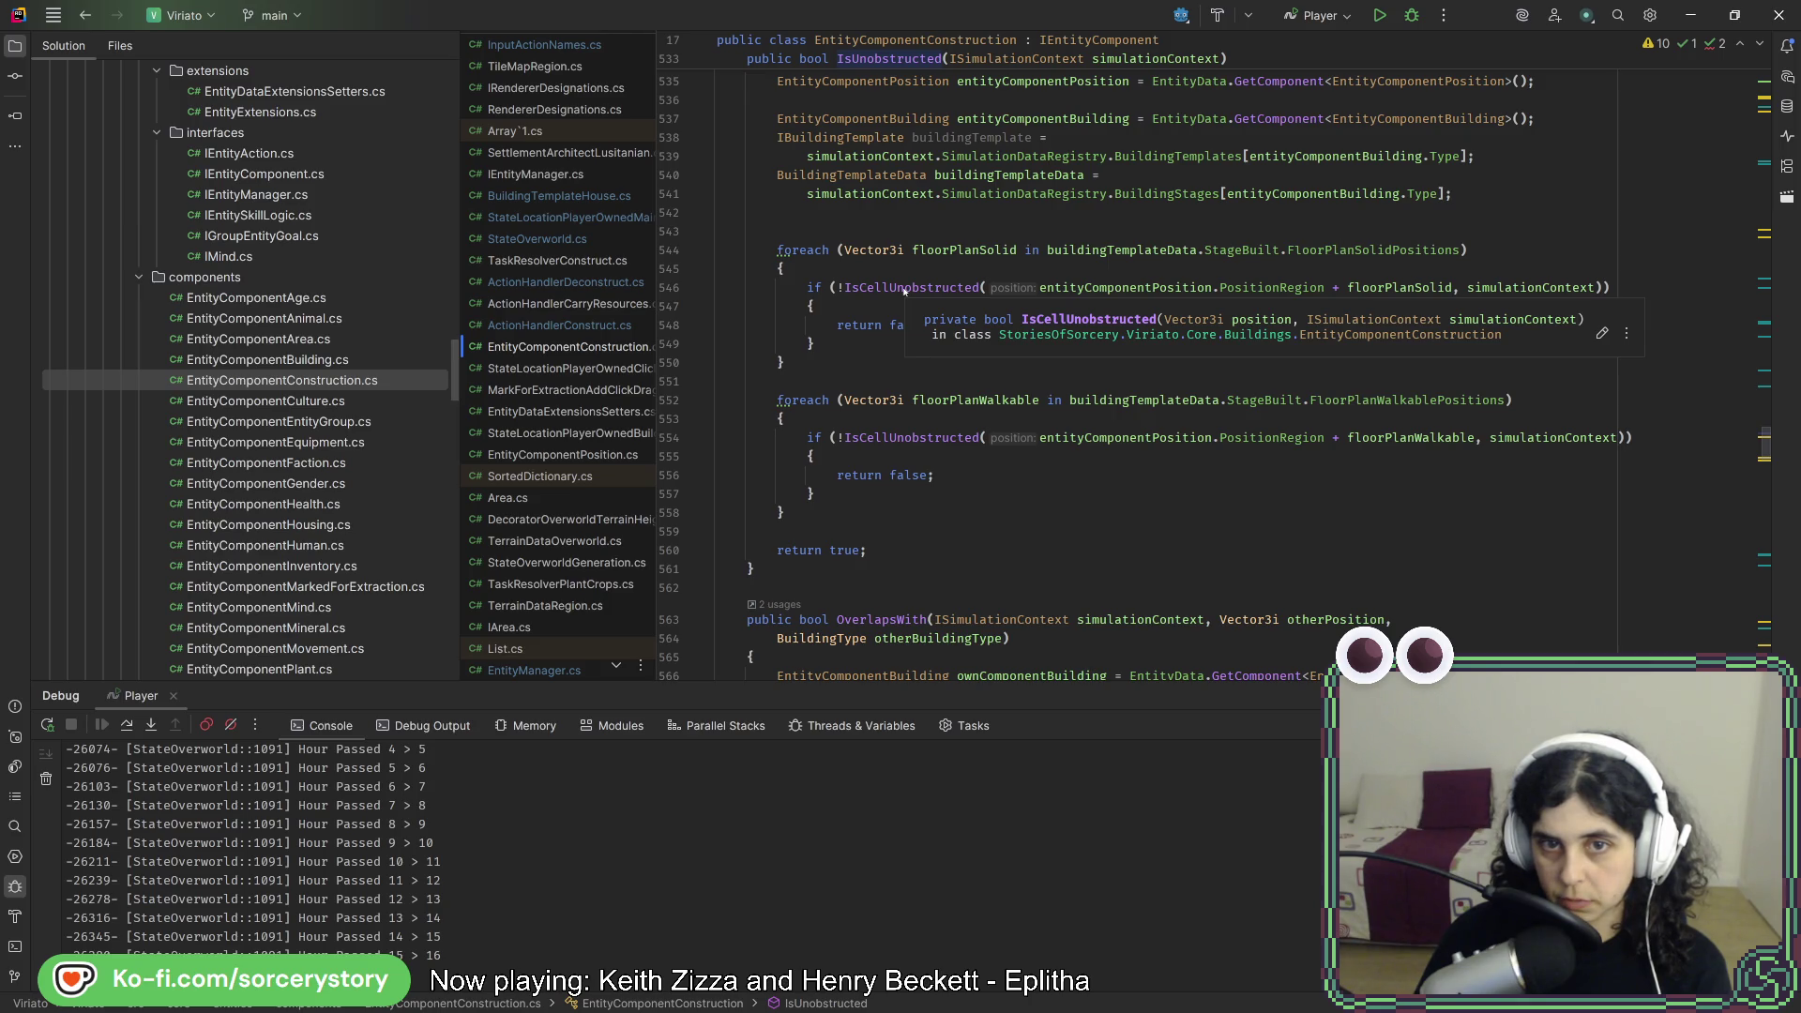
pyautogui.keyDown('ctrl'); pyautogui.click(904, 287); pyautogui.keyUp('ctrl')
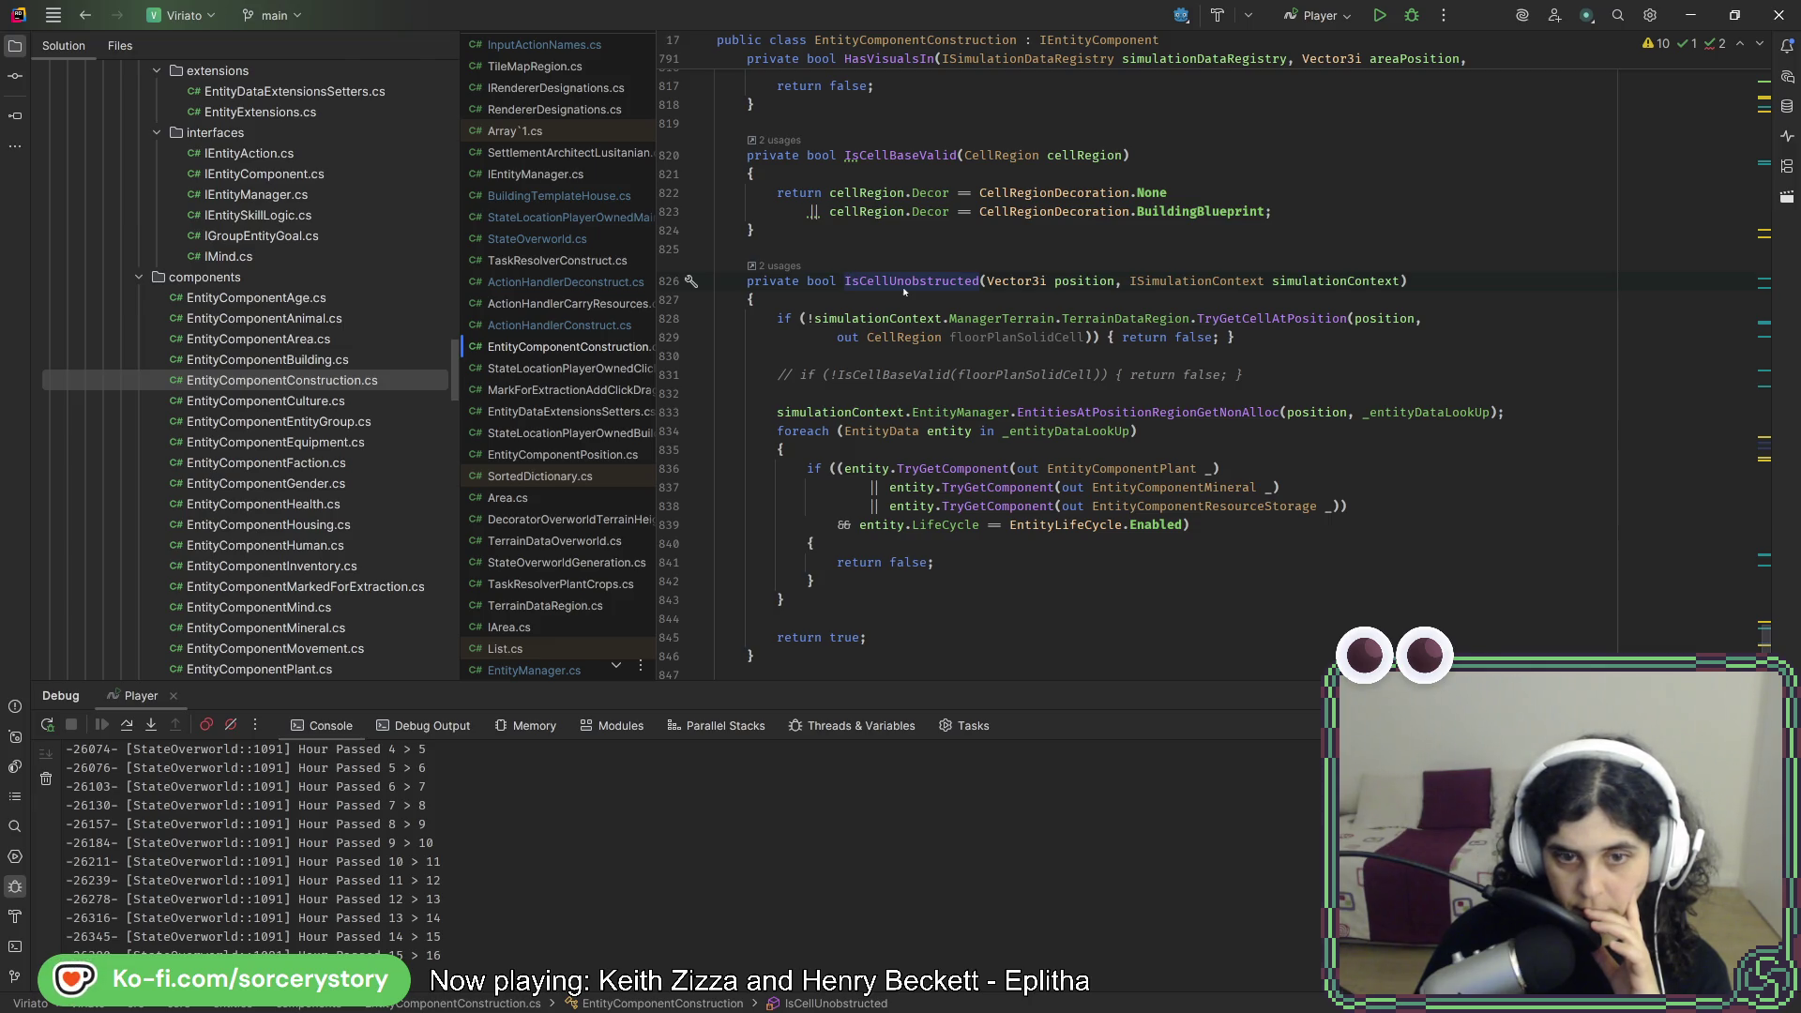
# - Return to IsUnobstructed, re-jump to IsCellUnobstructed's declaration, and switch to the running game
pyautogui.click(90, 24)
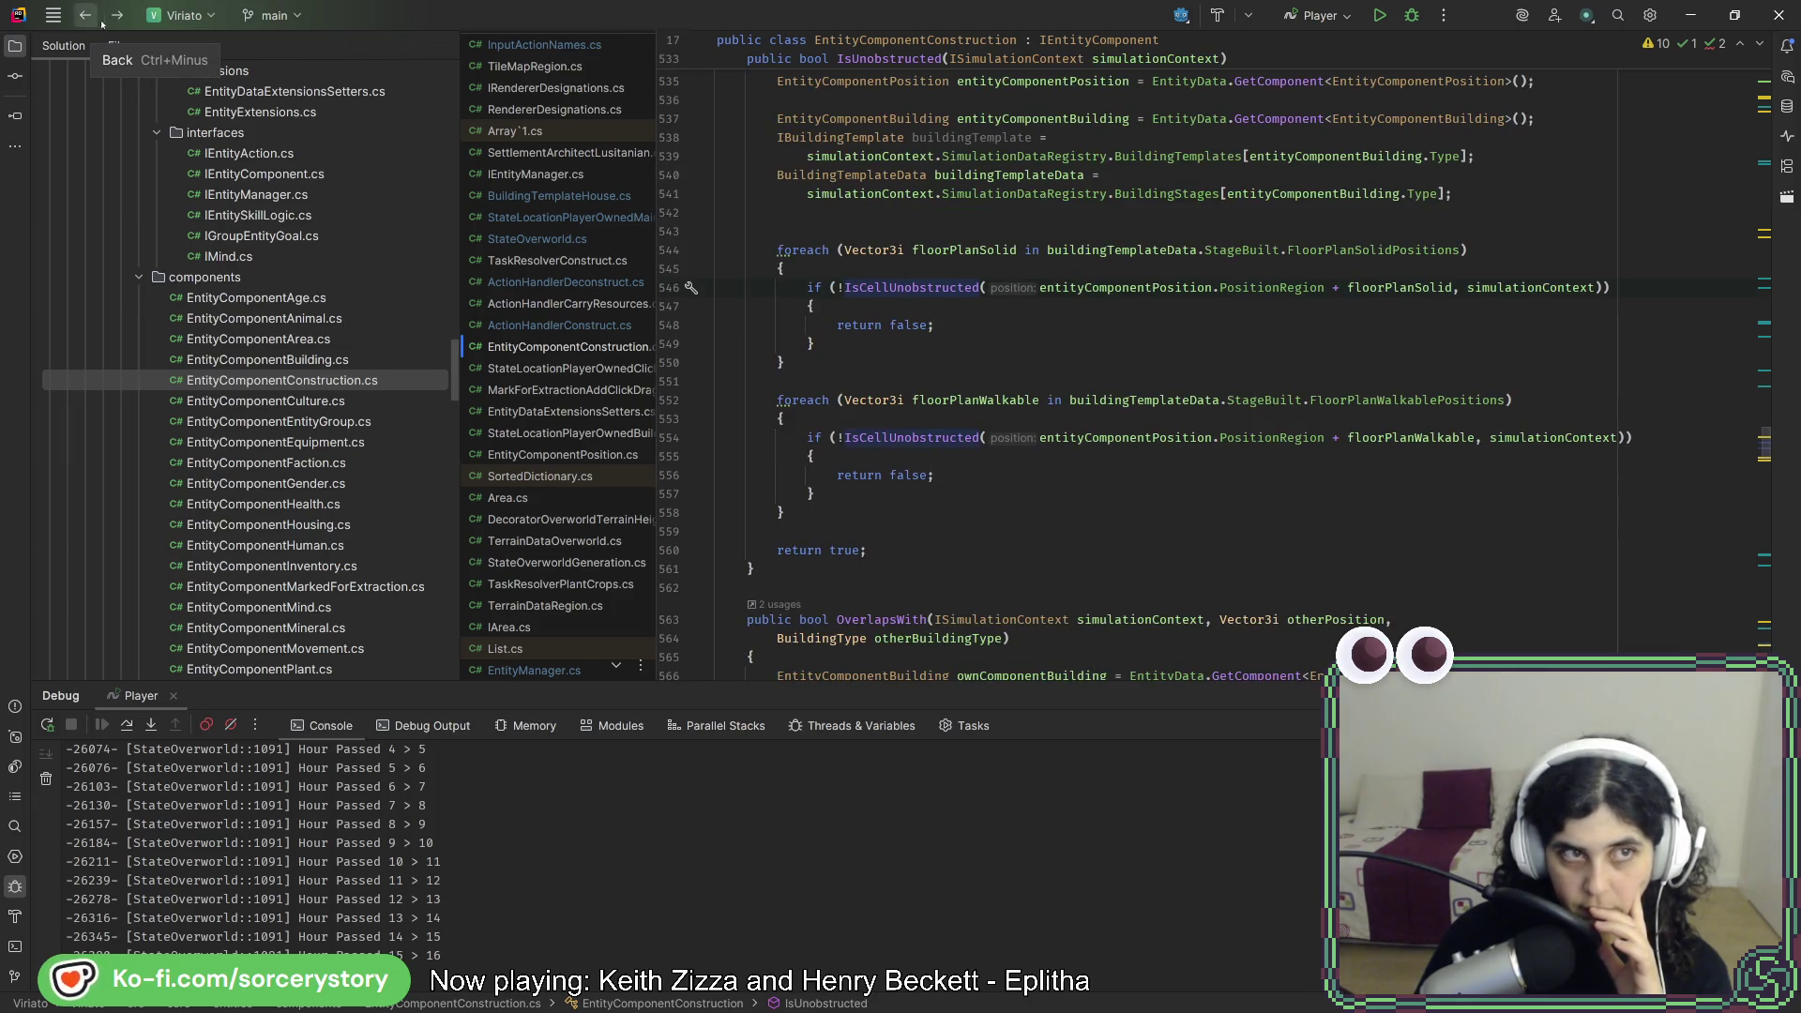
pyautogui.scroll(2, 1116, 379)
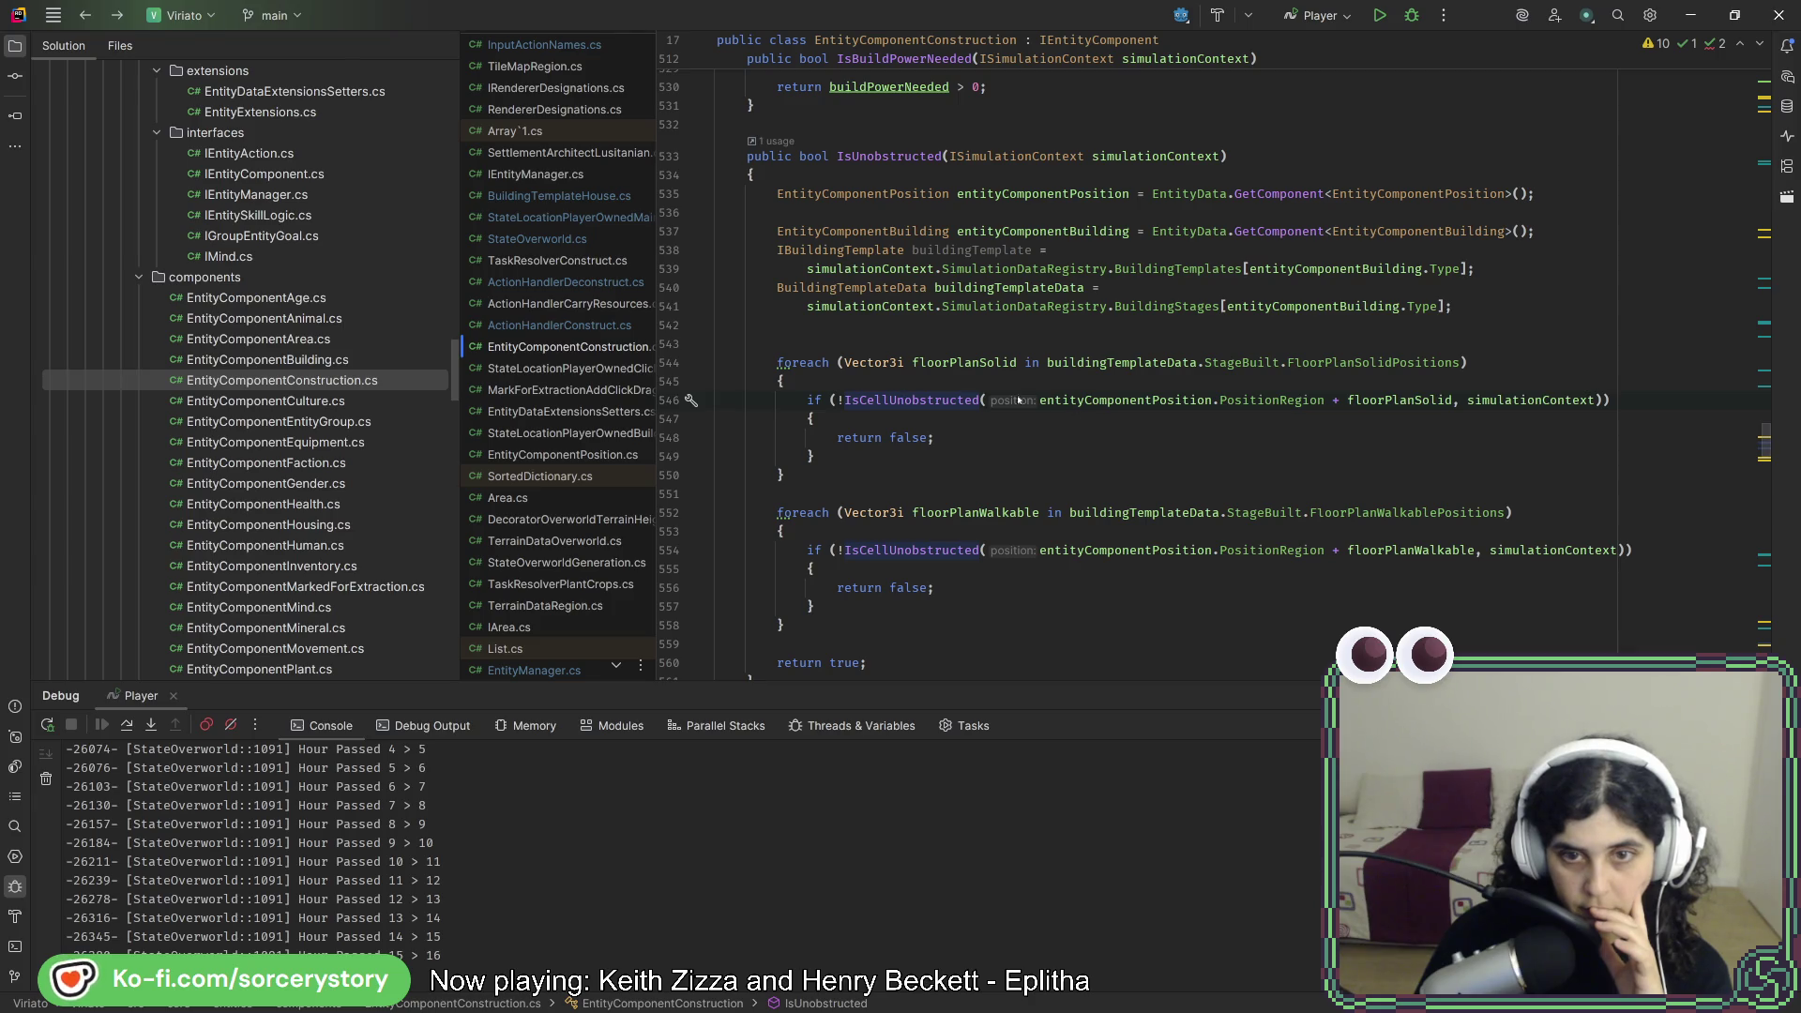
pyautogui.press('F12')
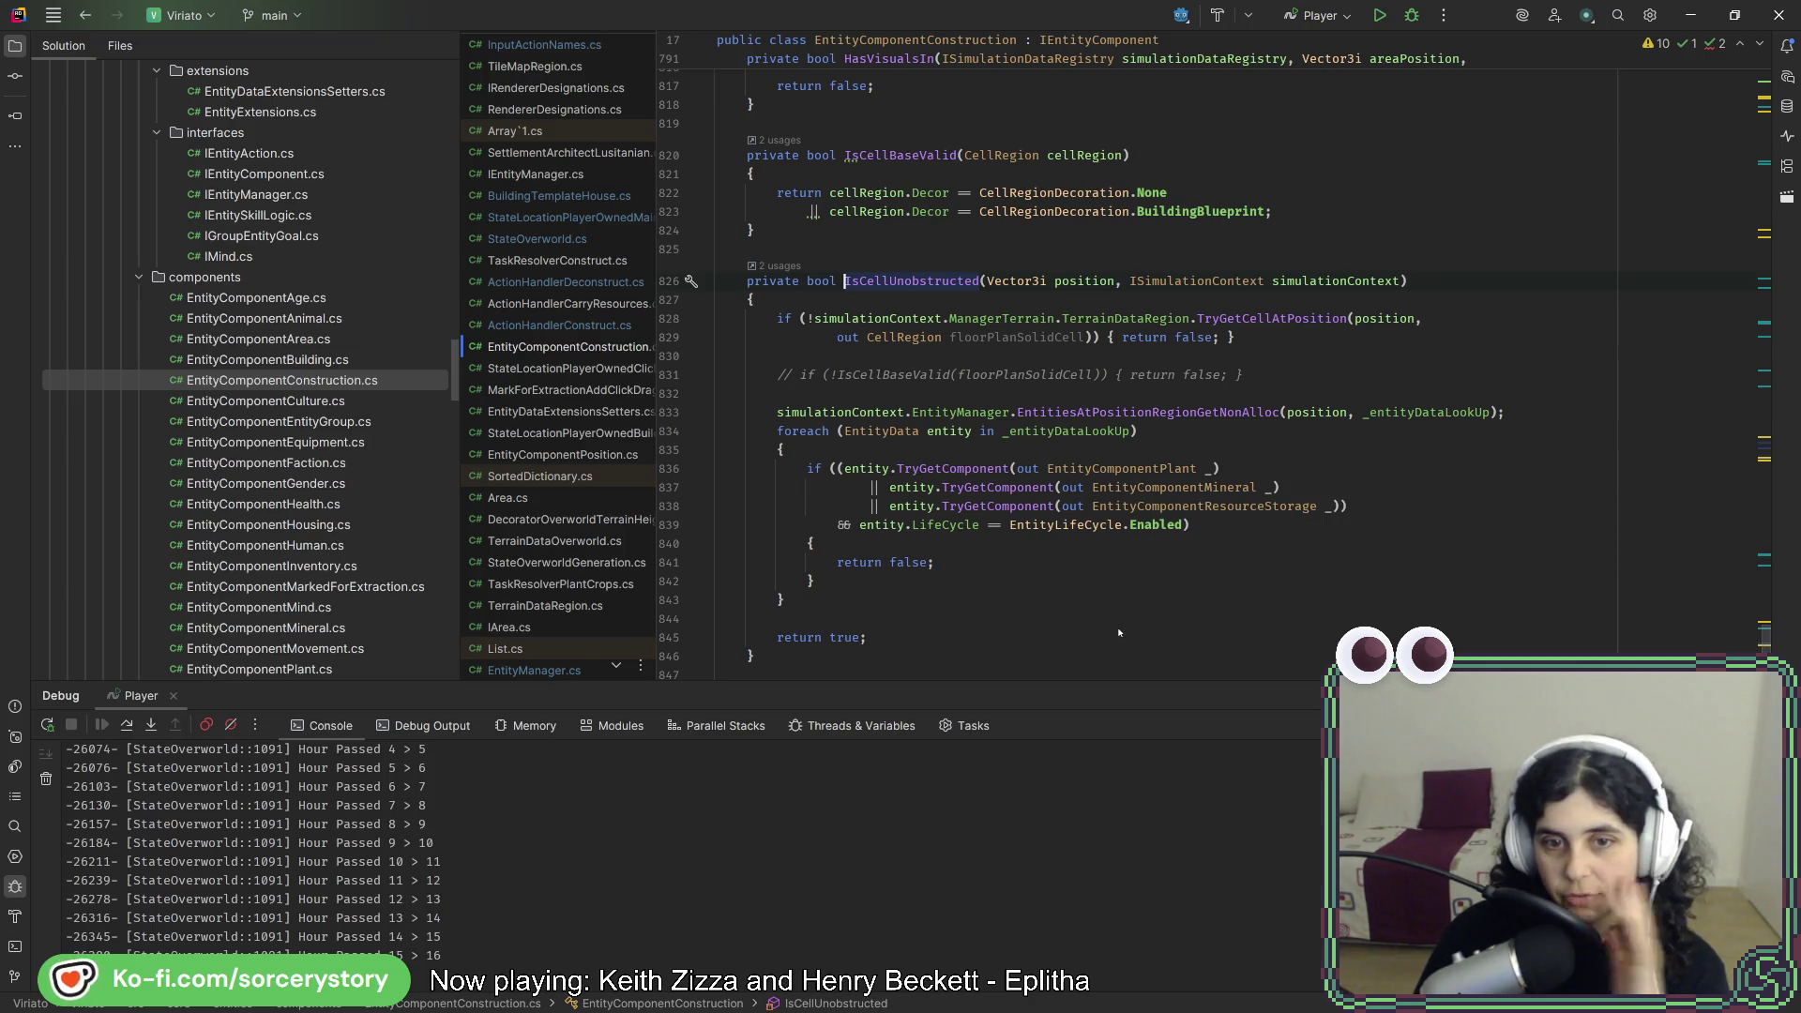
pyautogui.hotkey('alt', 'Tab')
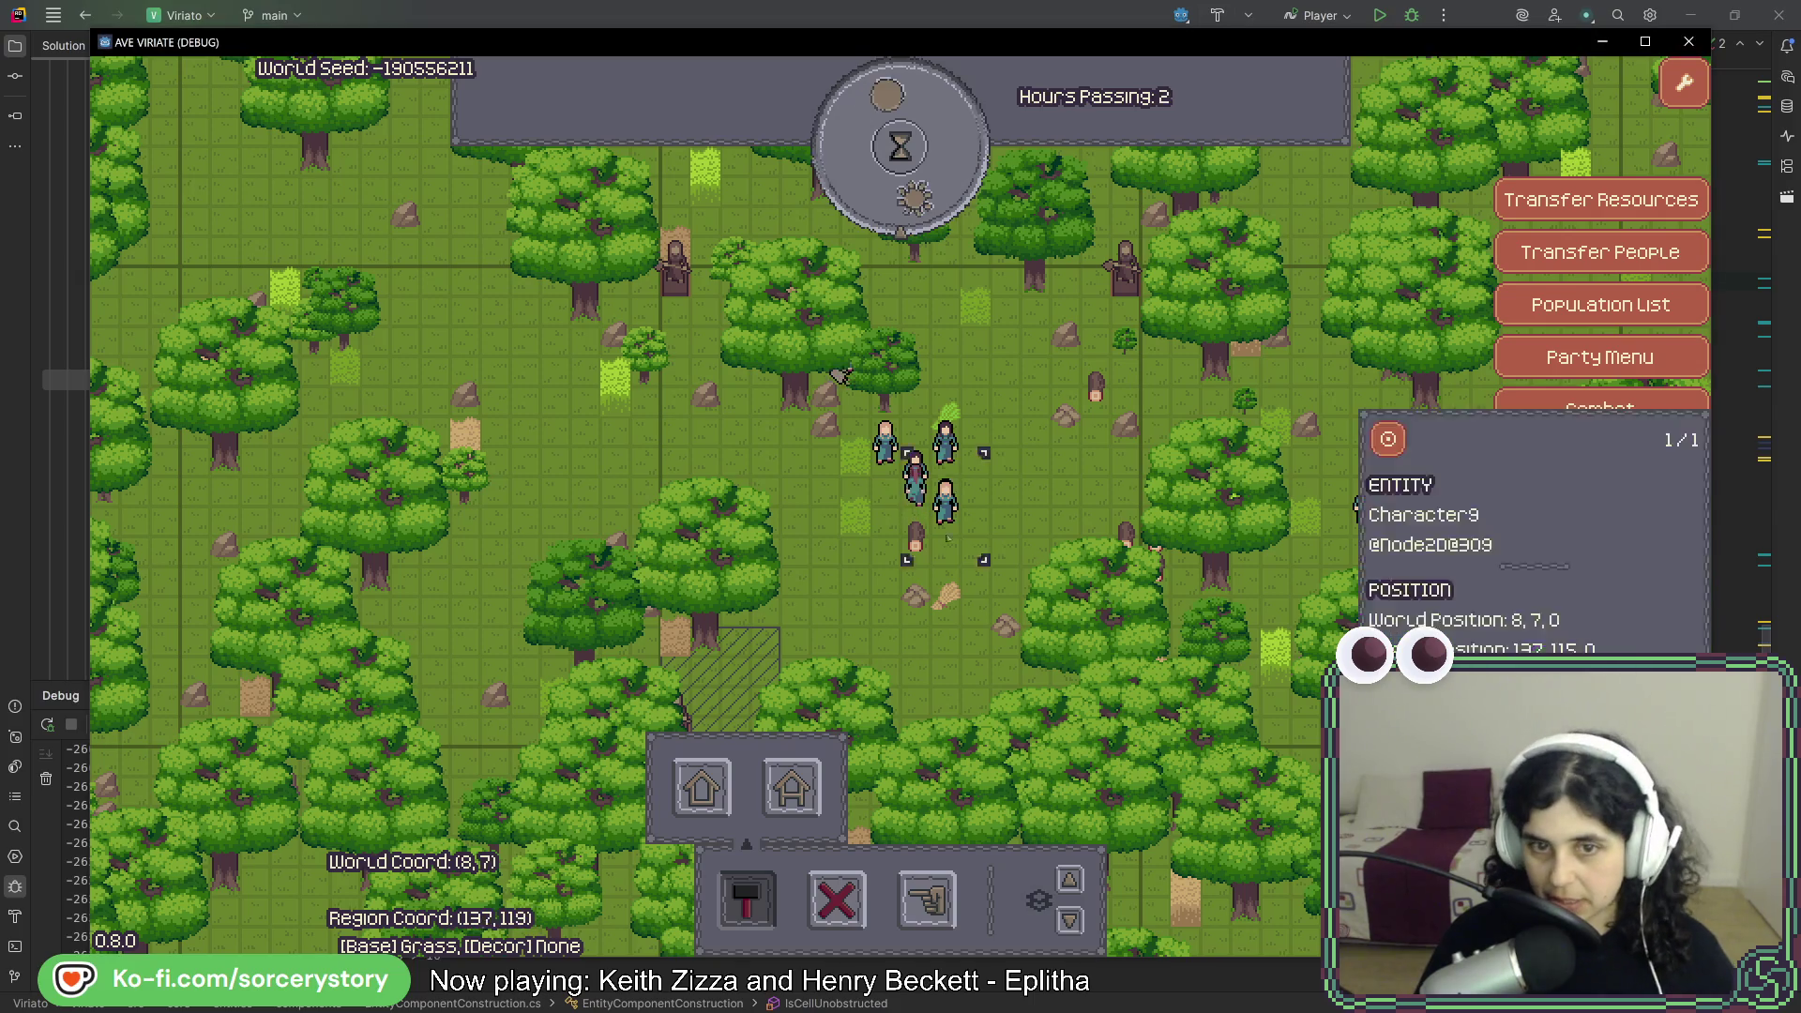
# - Inspect the grass tile, a villager and the piles around the party
pyautogui.click(844, 375)
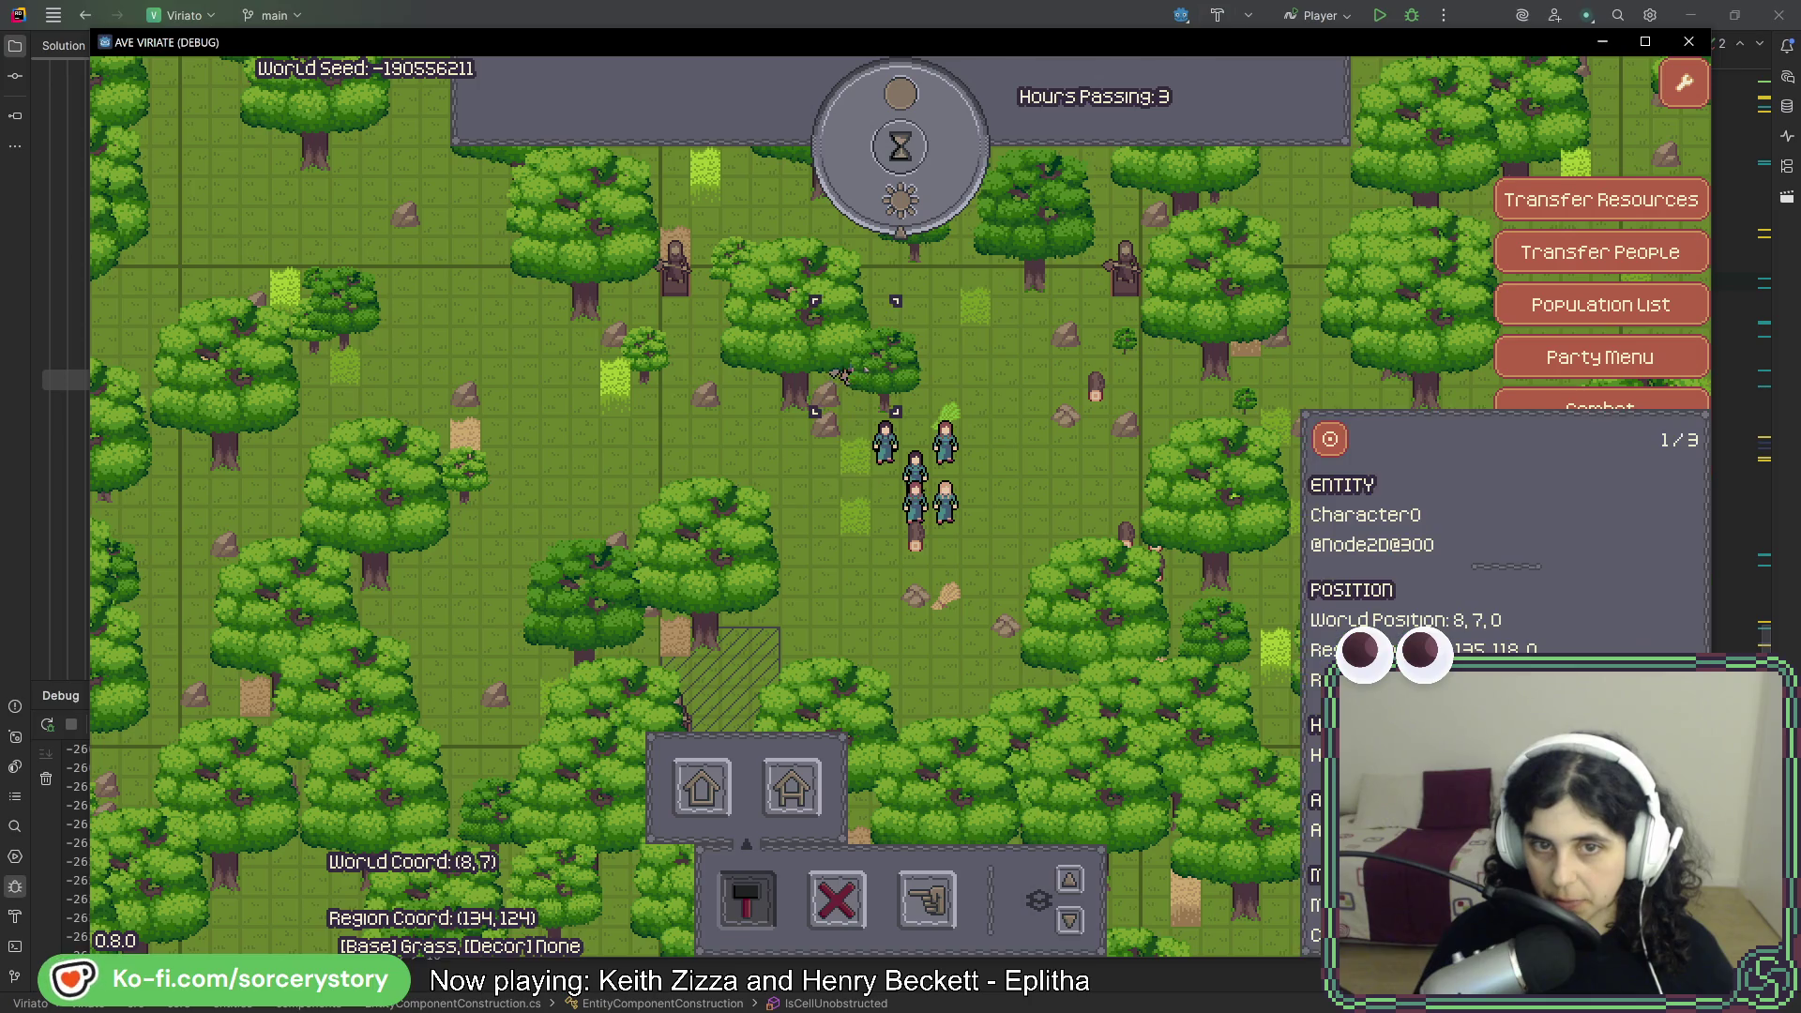
pyautogui.click(945, 420)
pyautogui.click(946, 597)
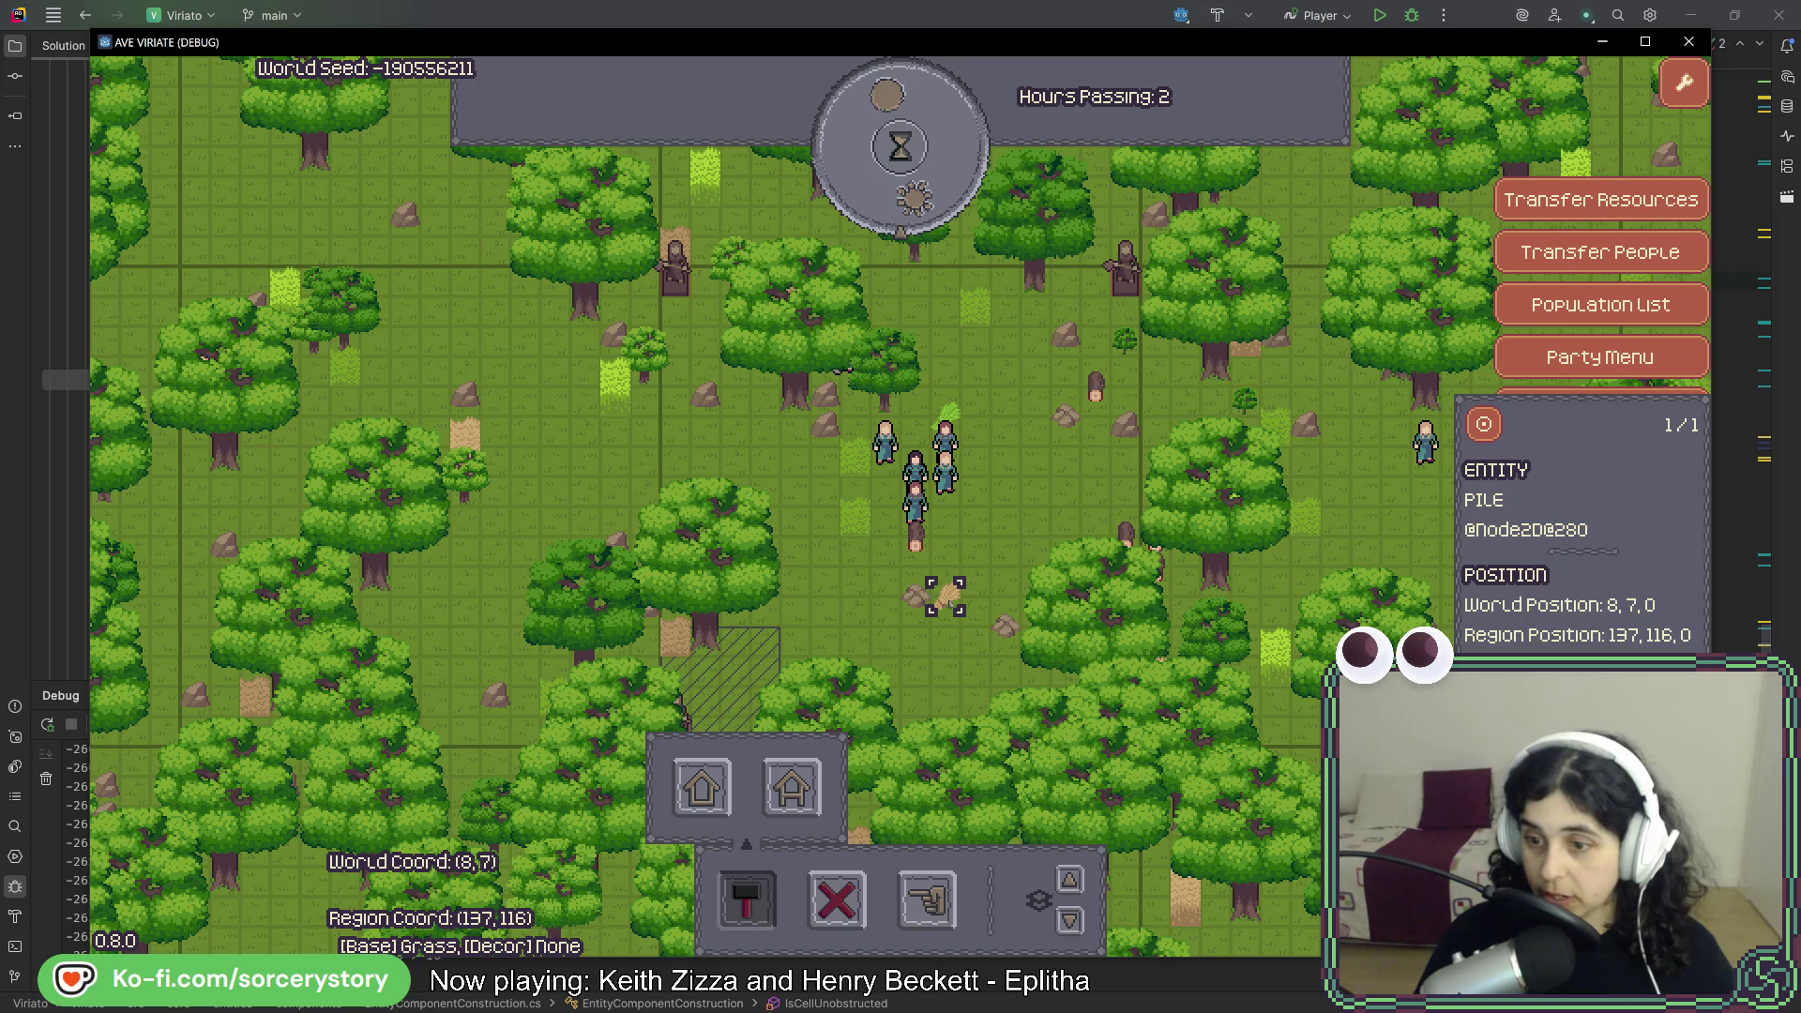
pyautogui.click(916, 537)
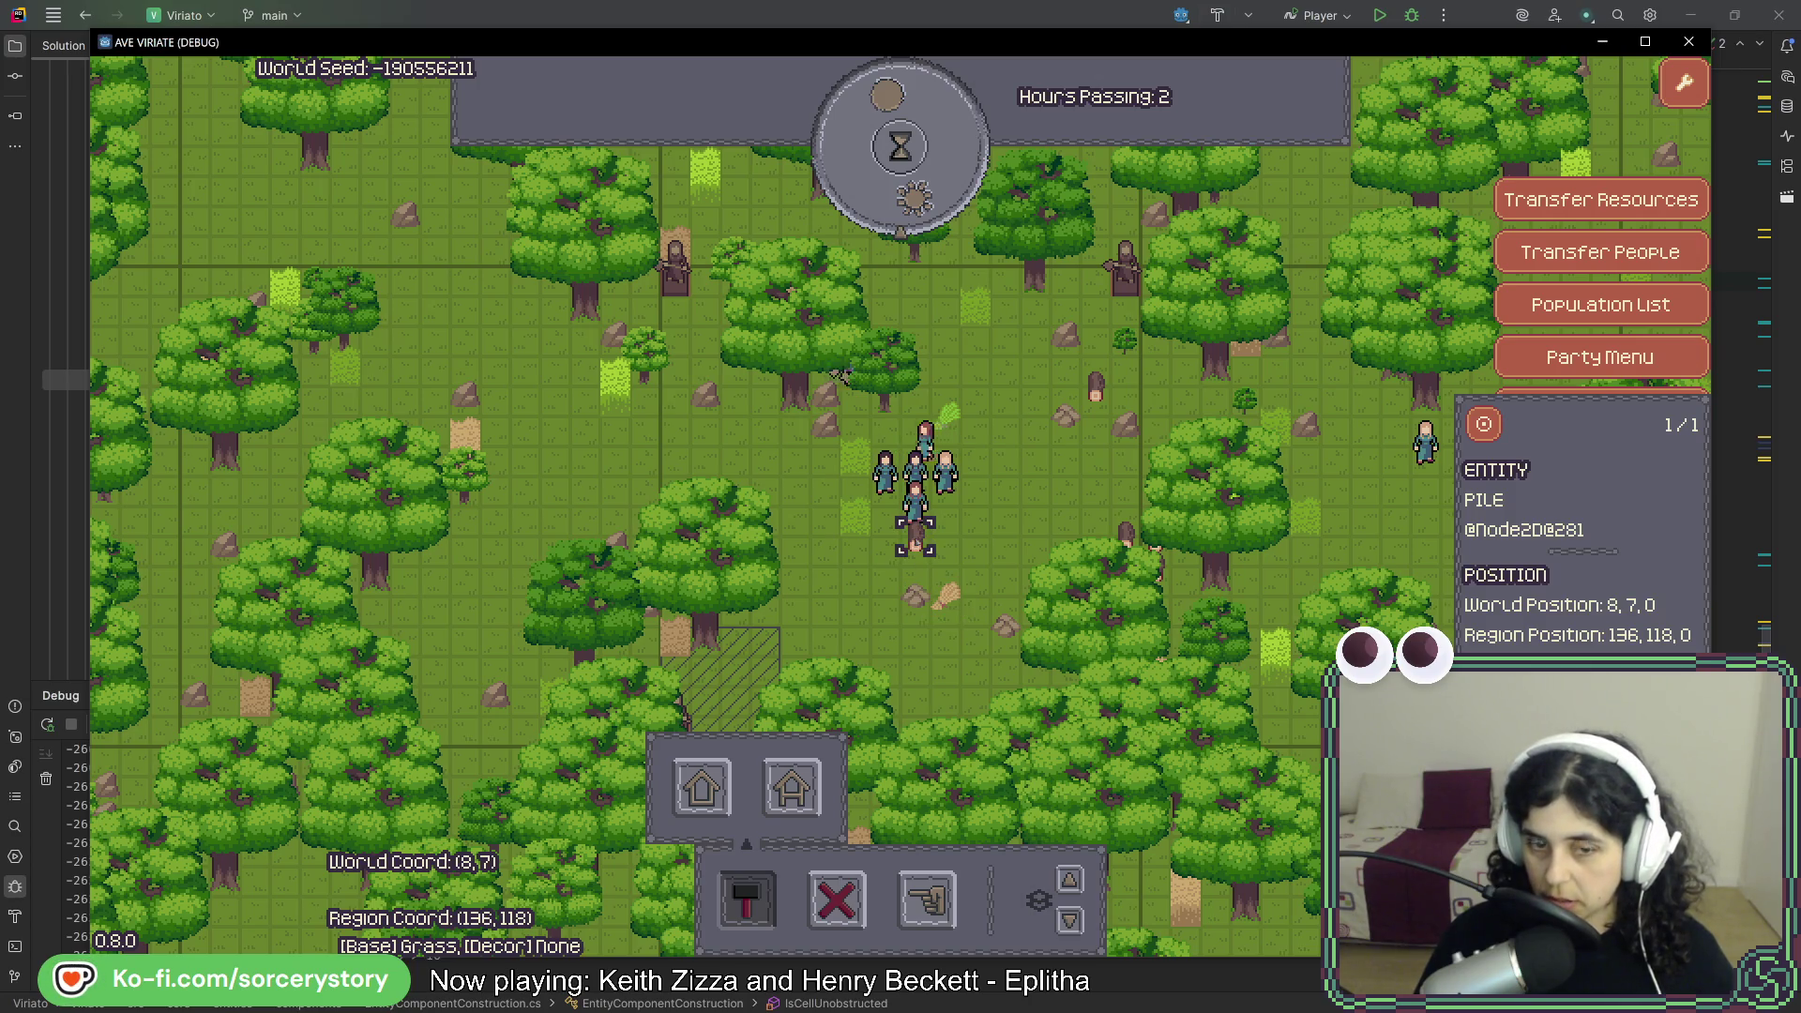
# - Close the entity details and house options, then quit the game
pyautogui.press('Escape')
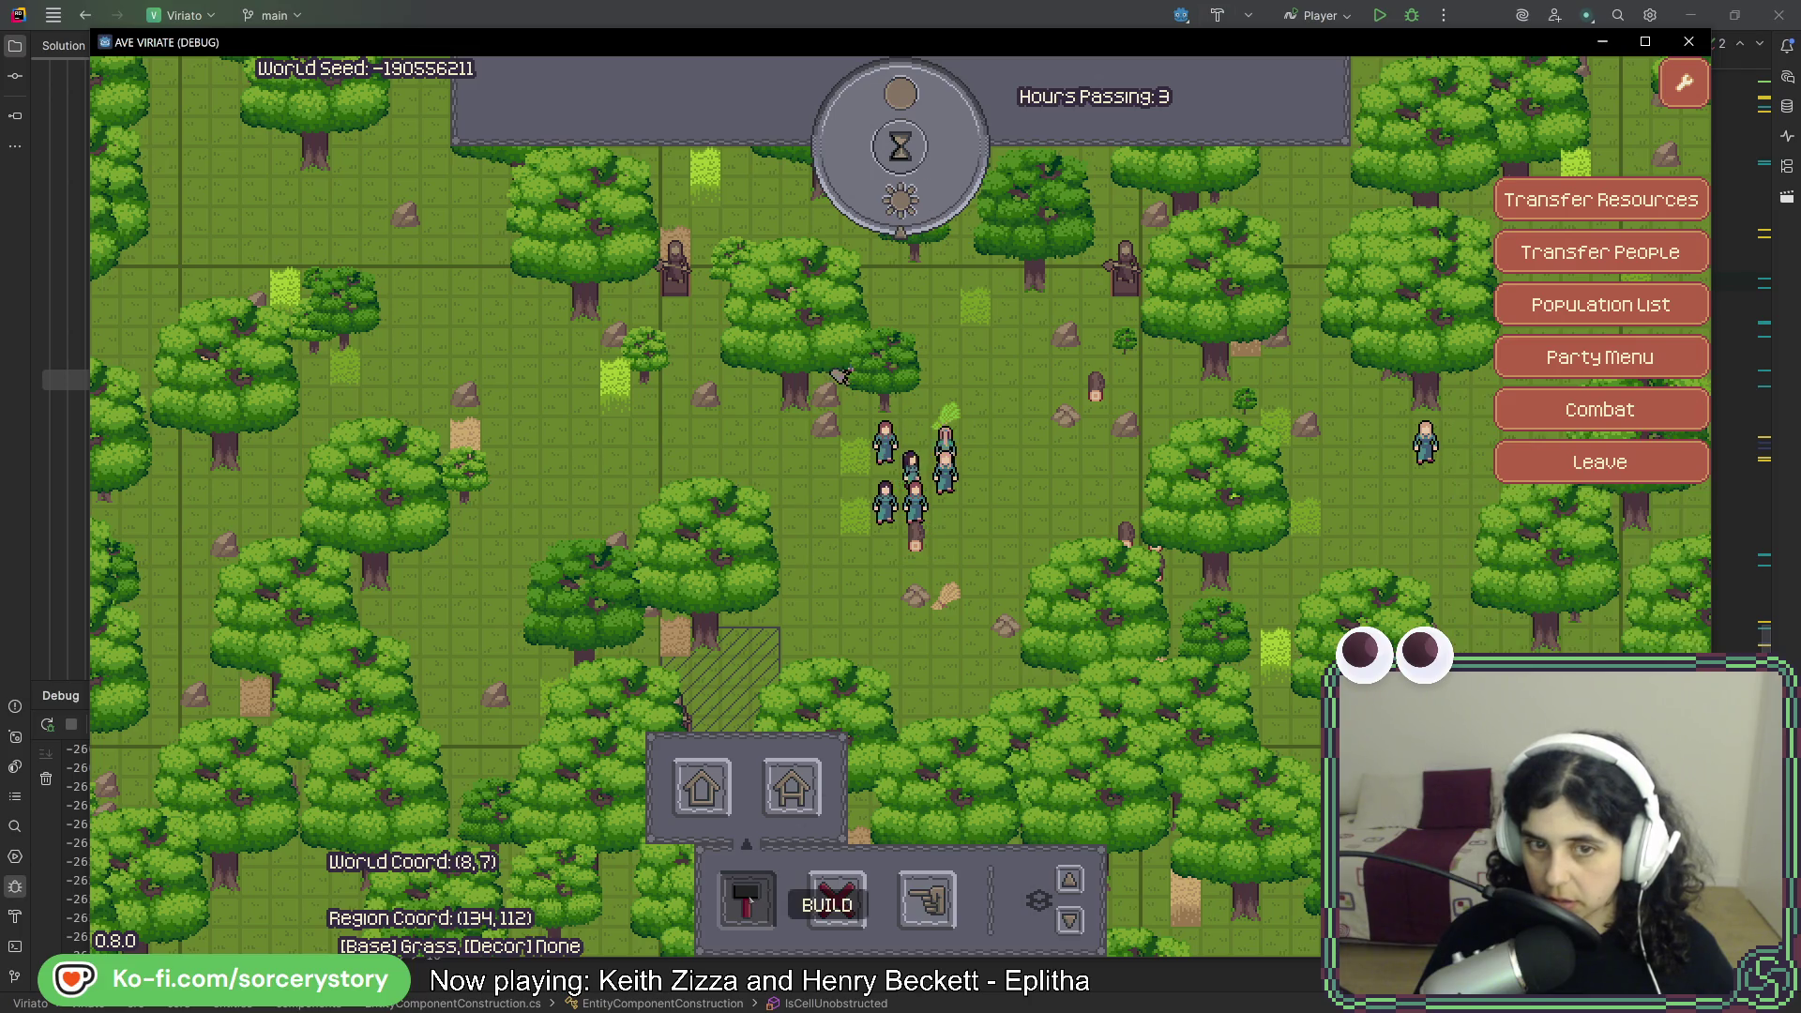
pyautogui.press('Escape')
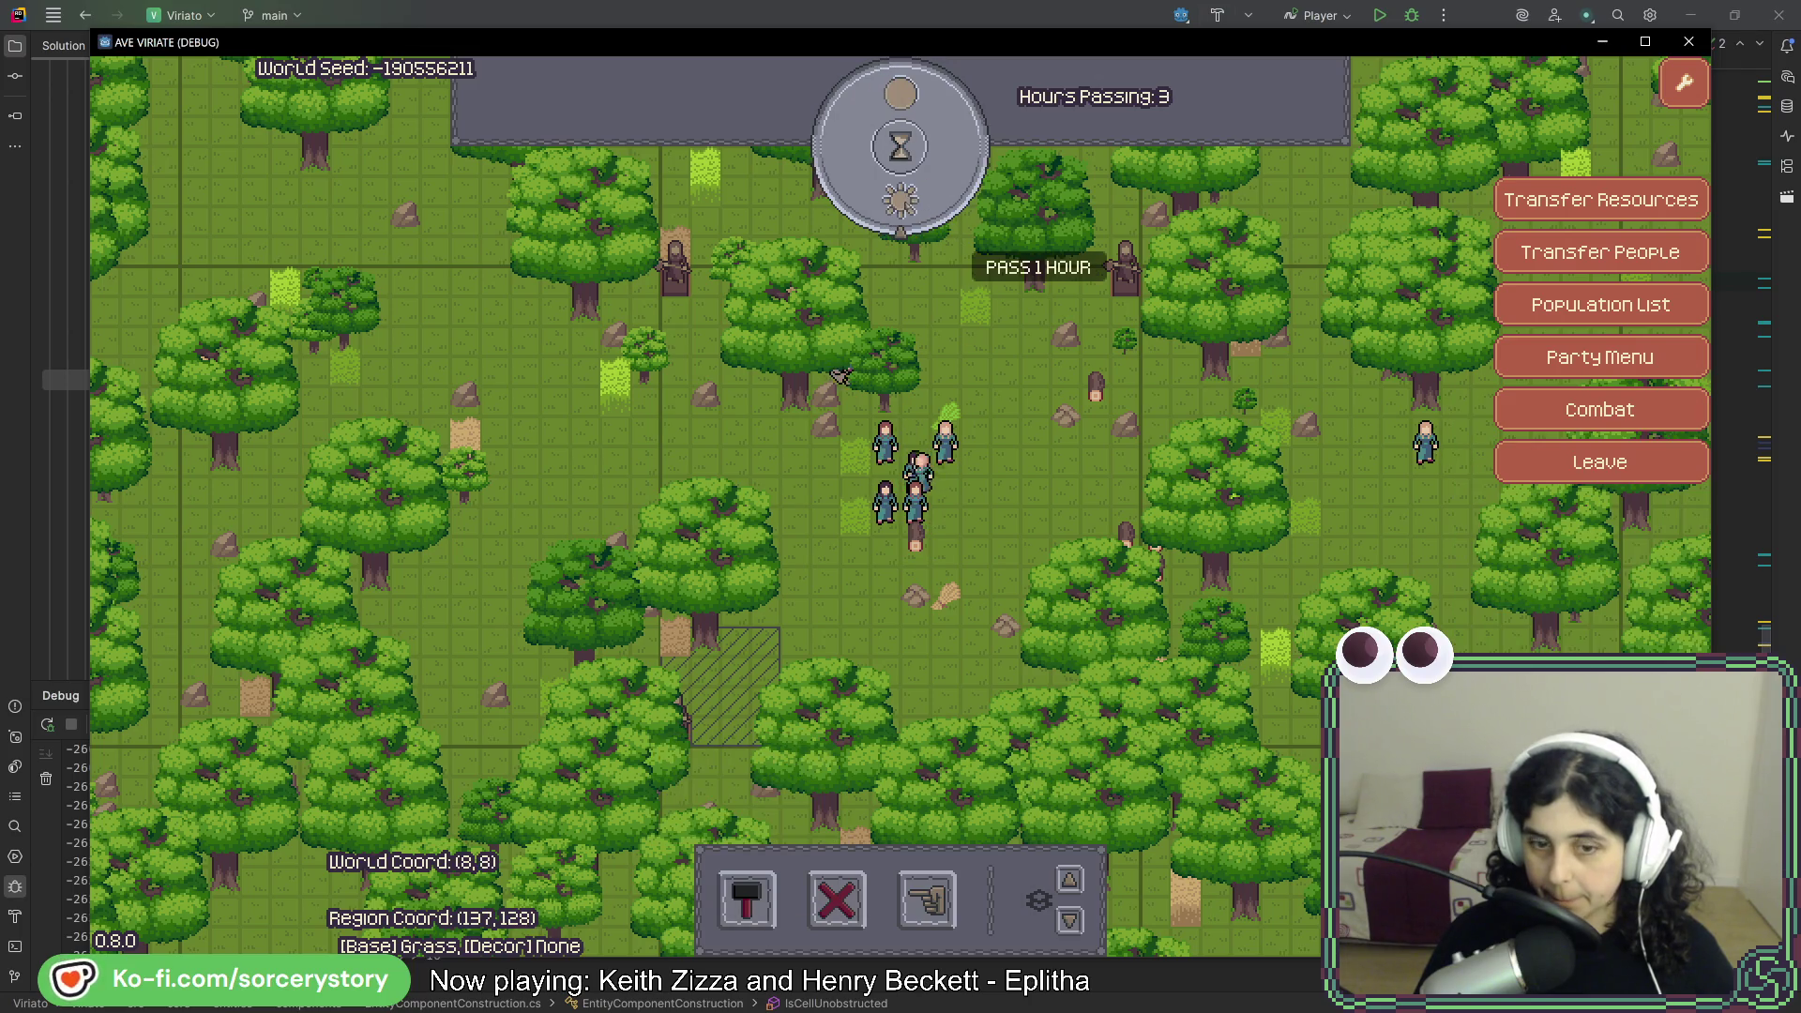
pyautogui.hotkey('alt', 'Tab')
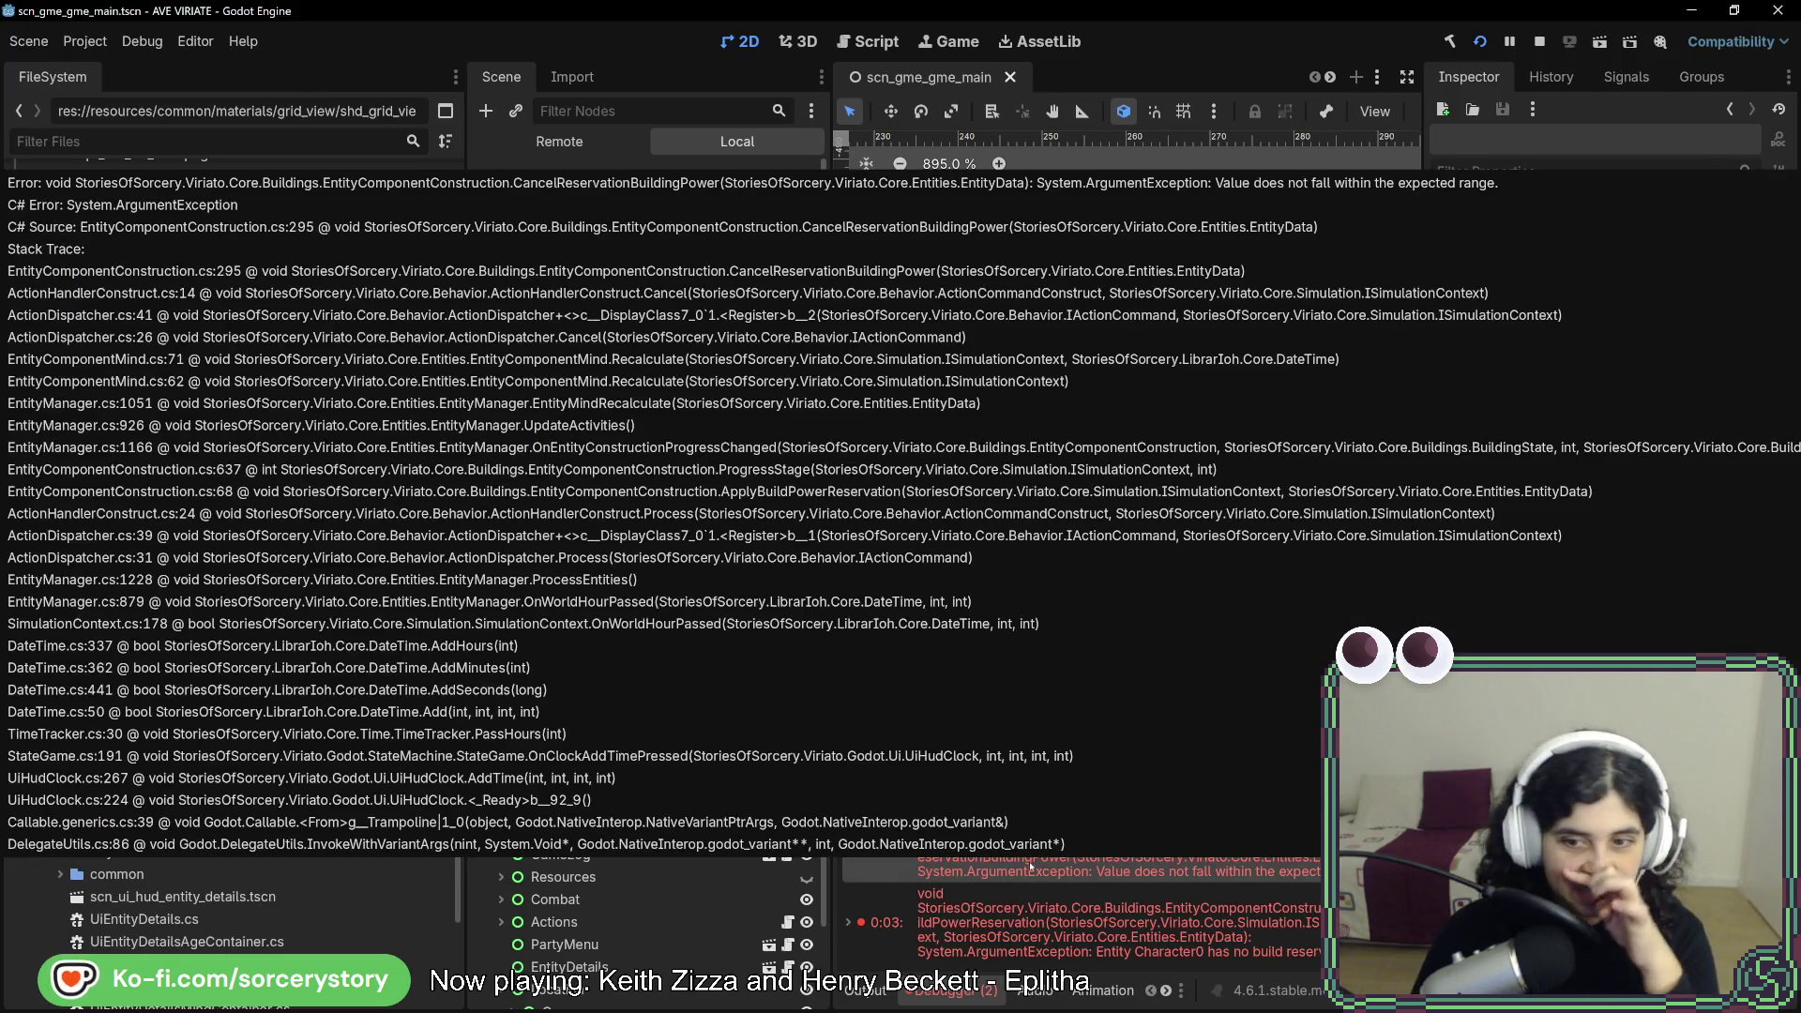
# - Jump from the error to CancelReservationBuildingPower and start a Debug 'Player' session
pyautogui.doubleClick(1030, 867)
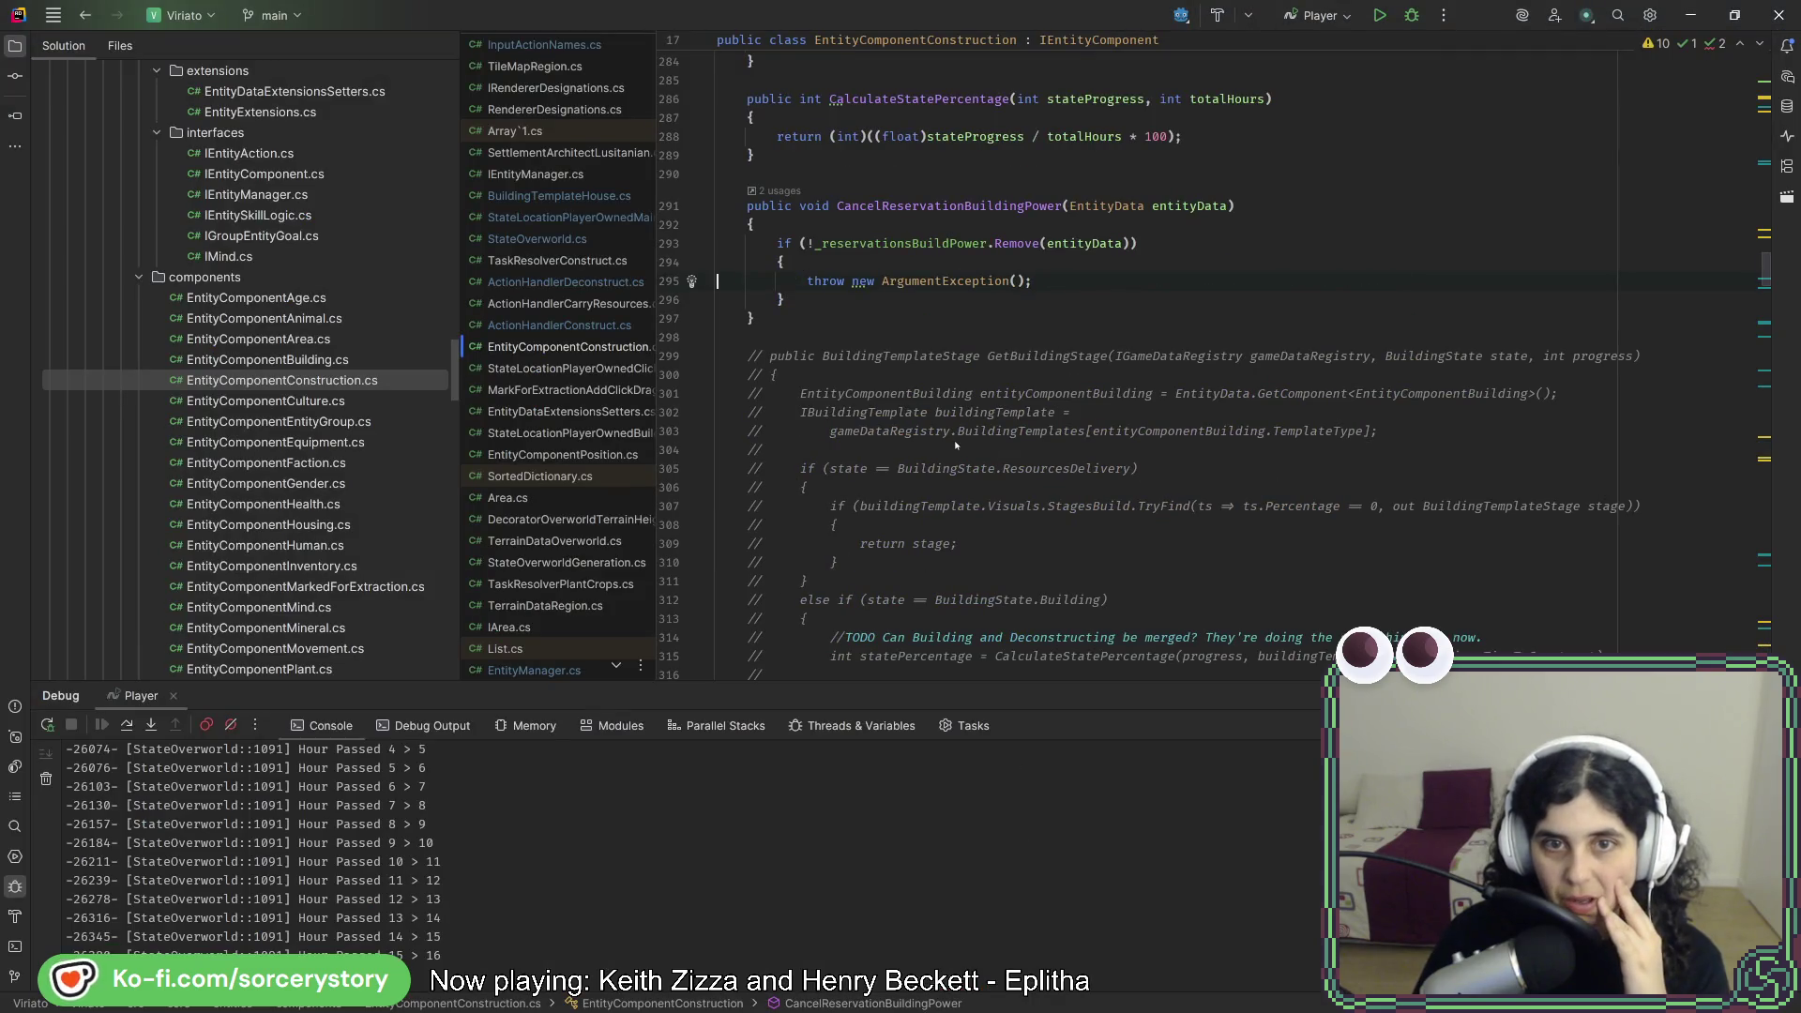
pyautogui.scroll(3, 947, 212)
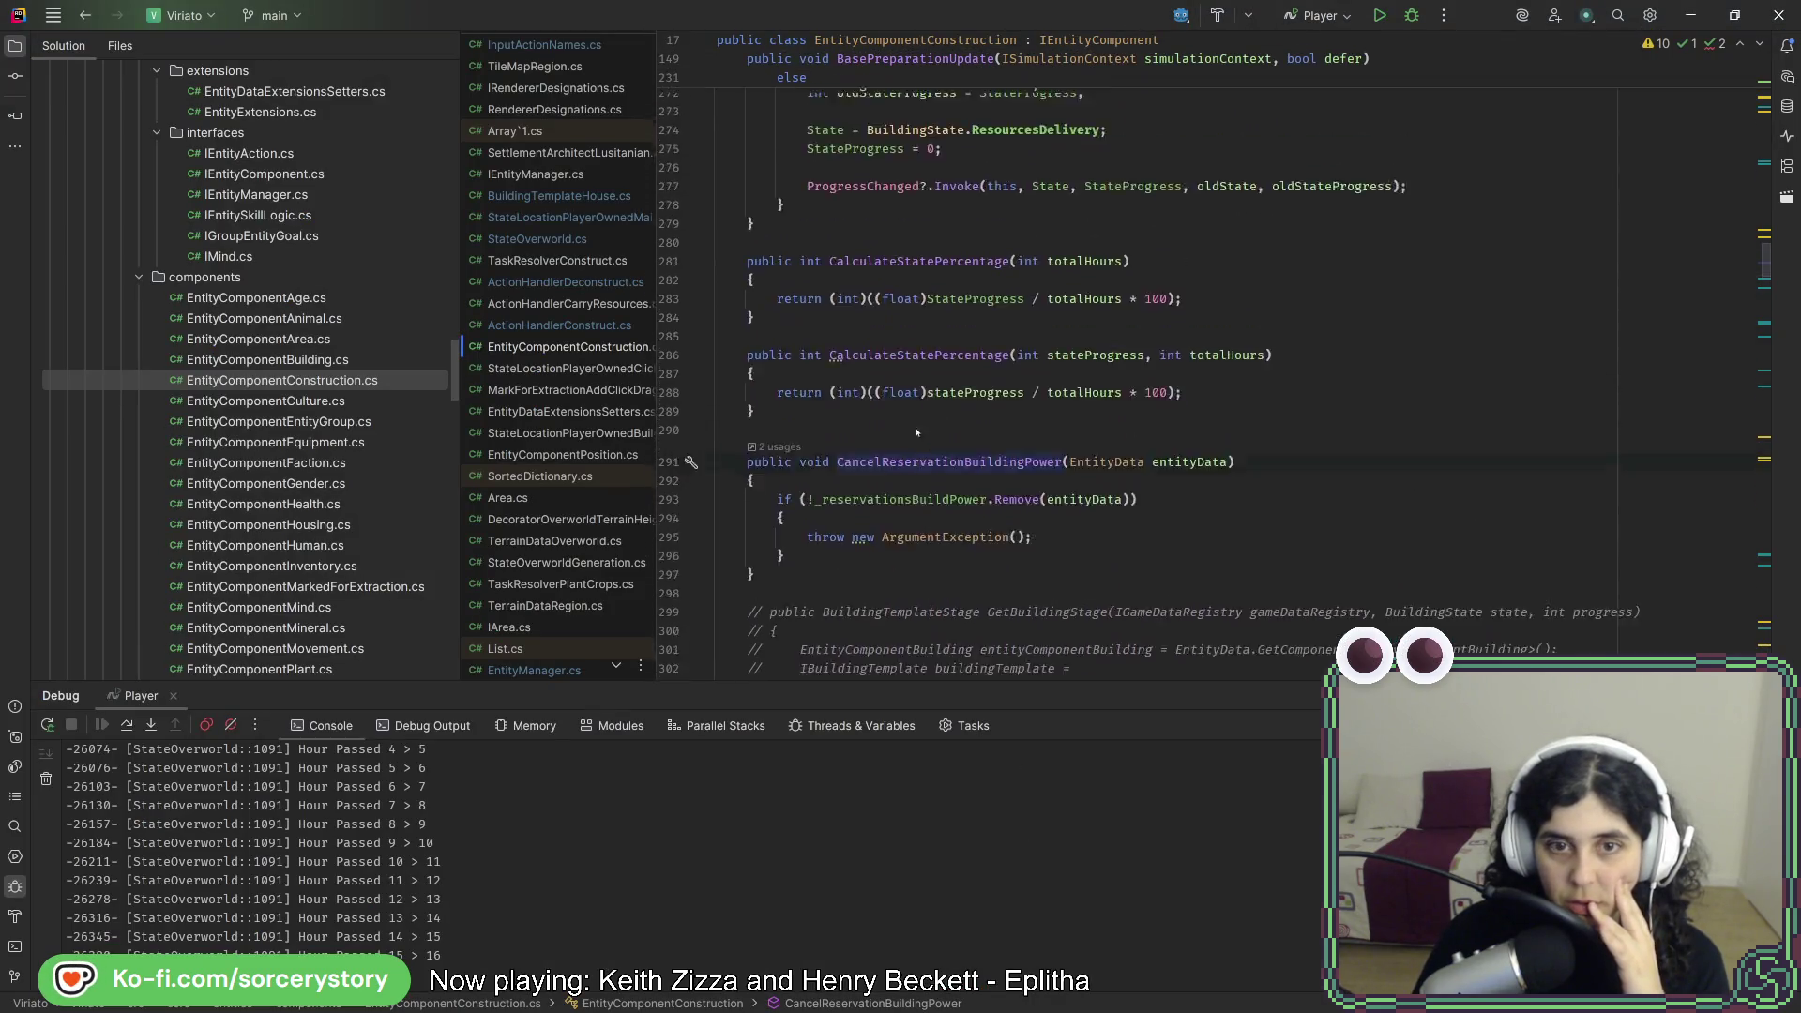
pyautogui.scroll(-1, 911, 441)
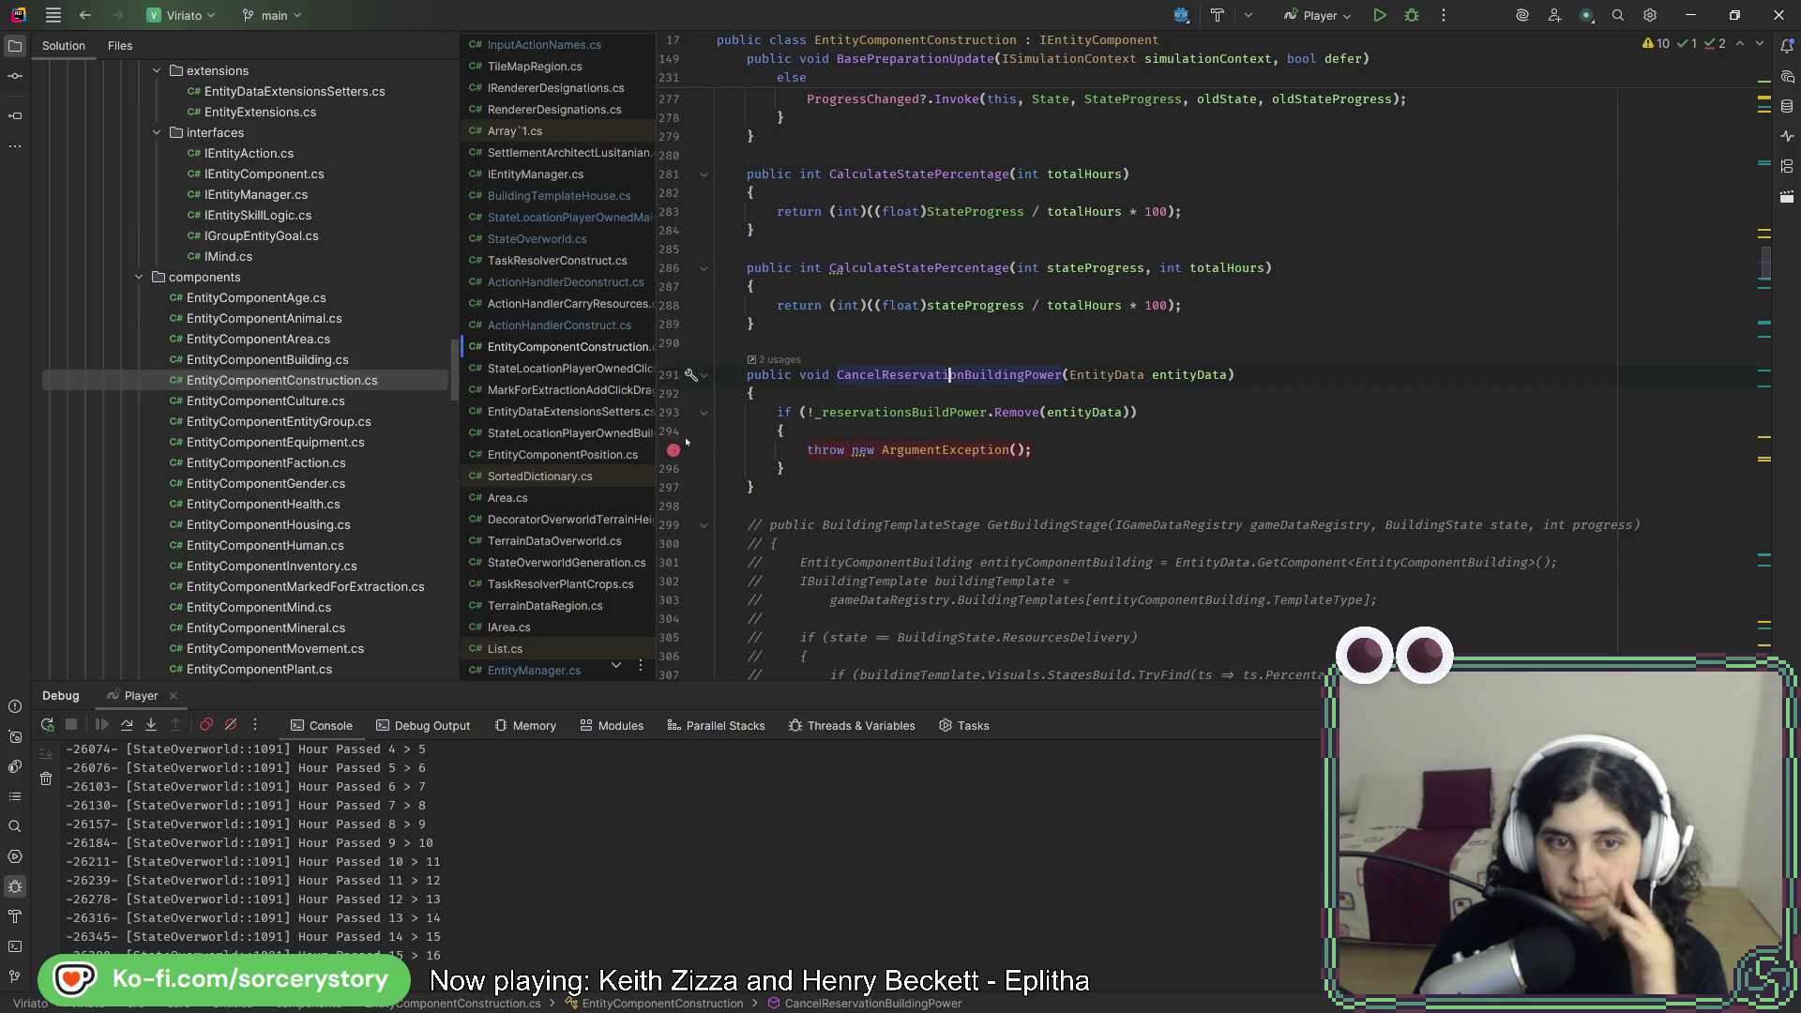
pyautogui.click(1412, 15)
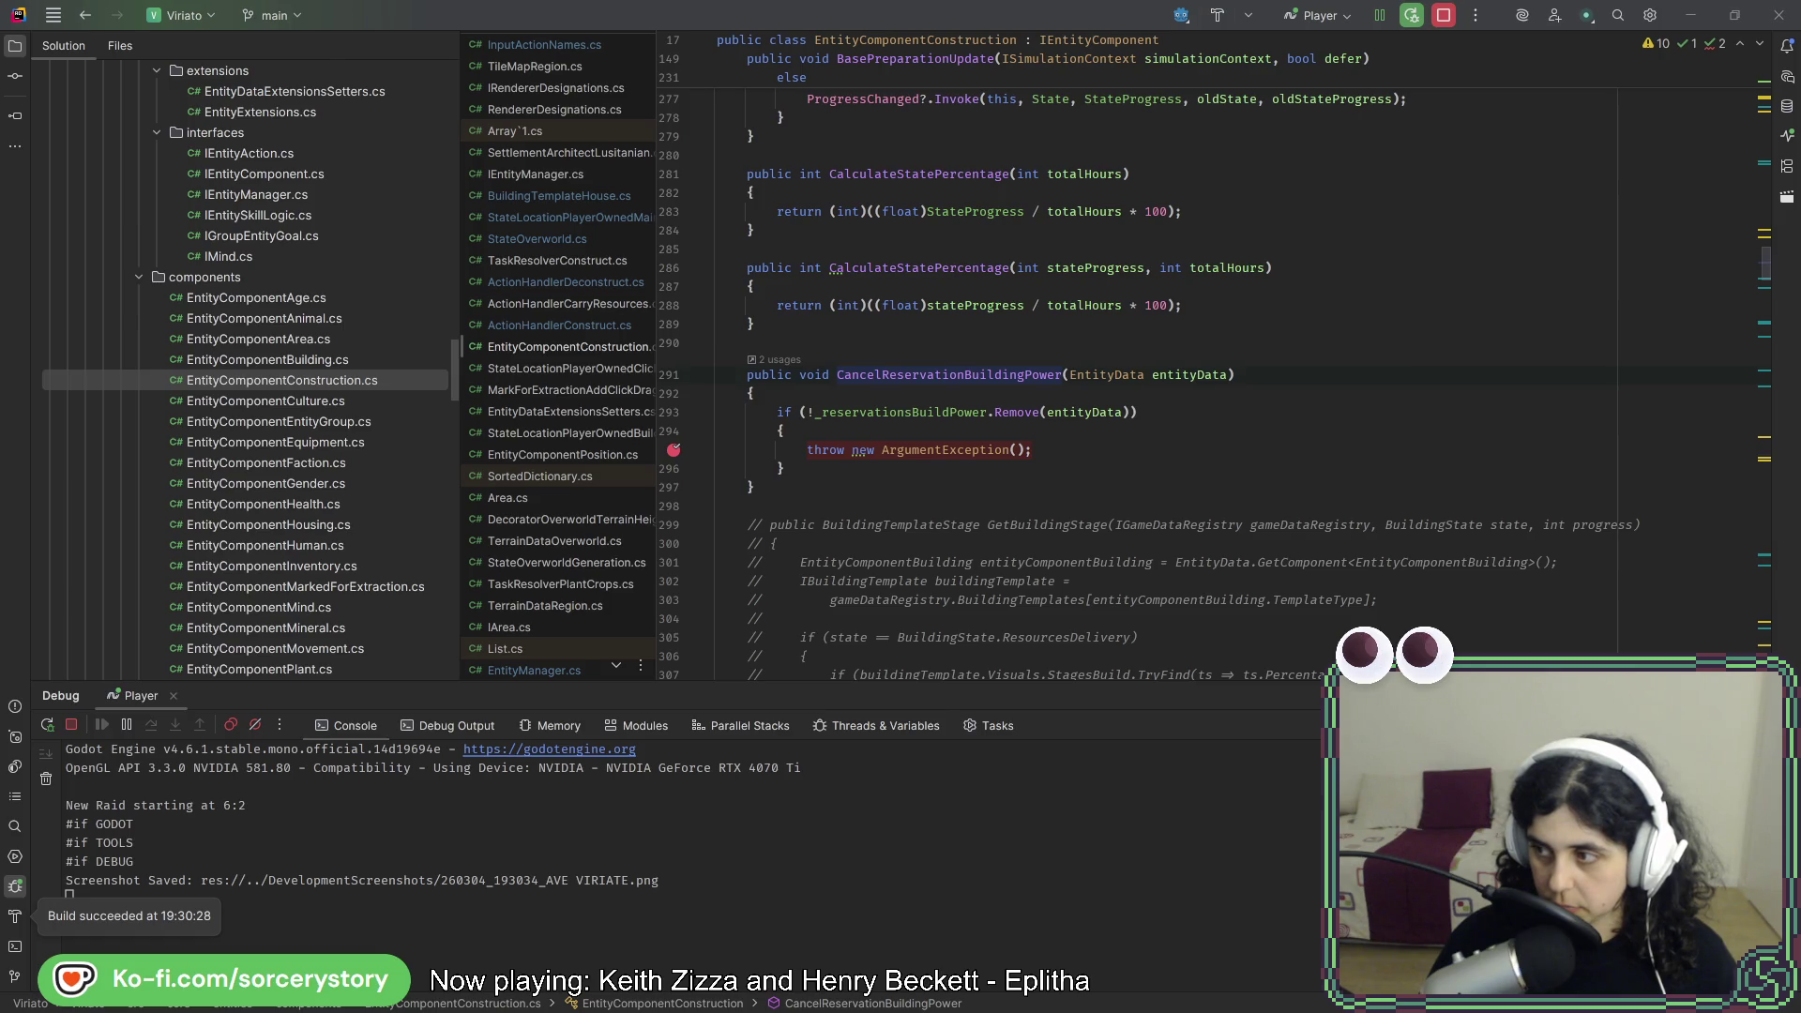
pyautogui.rightClick(1325, 273)
# - Remove the line 180 breakpoint, resume, and pass 1 hour in-game to reach line 207
pyautogui.press('Escape')
pyautogui.click(1411, 10)
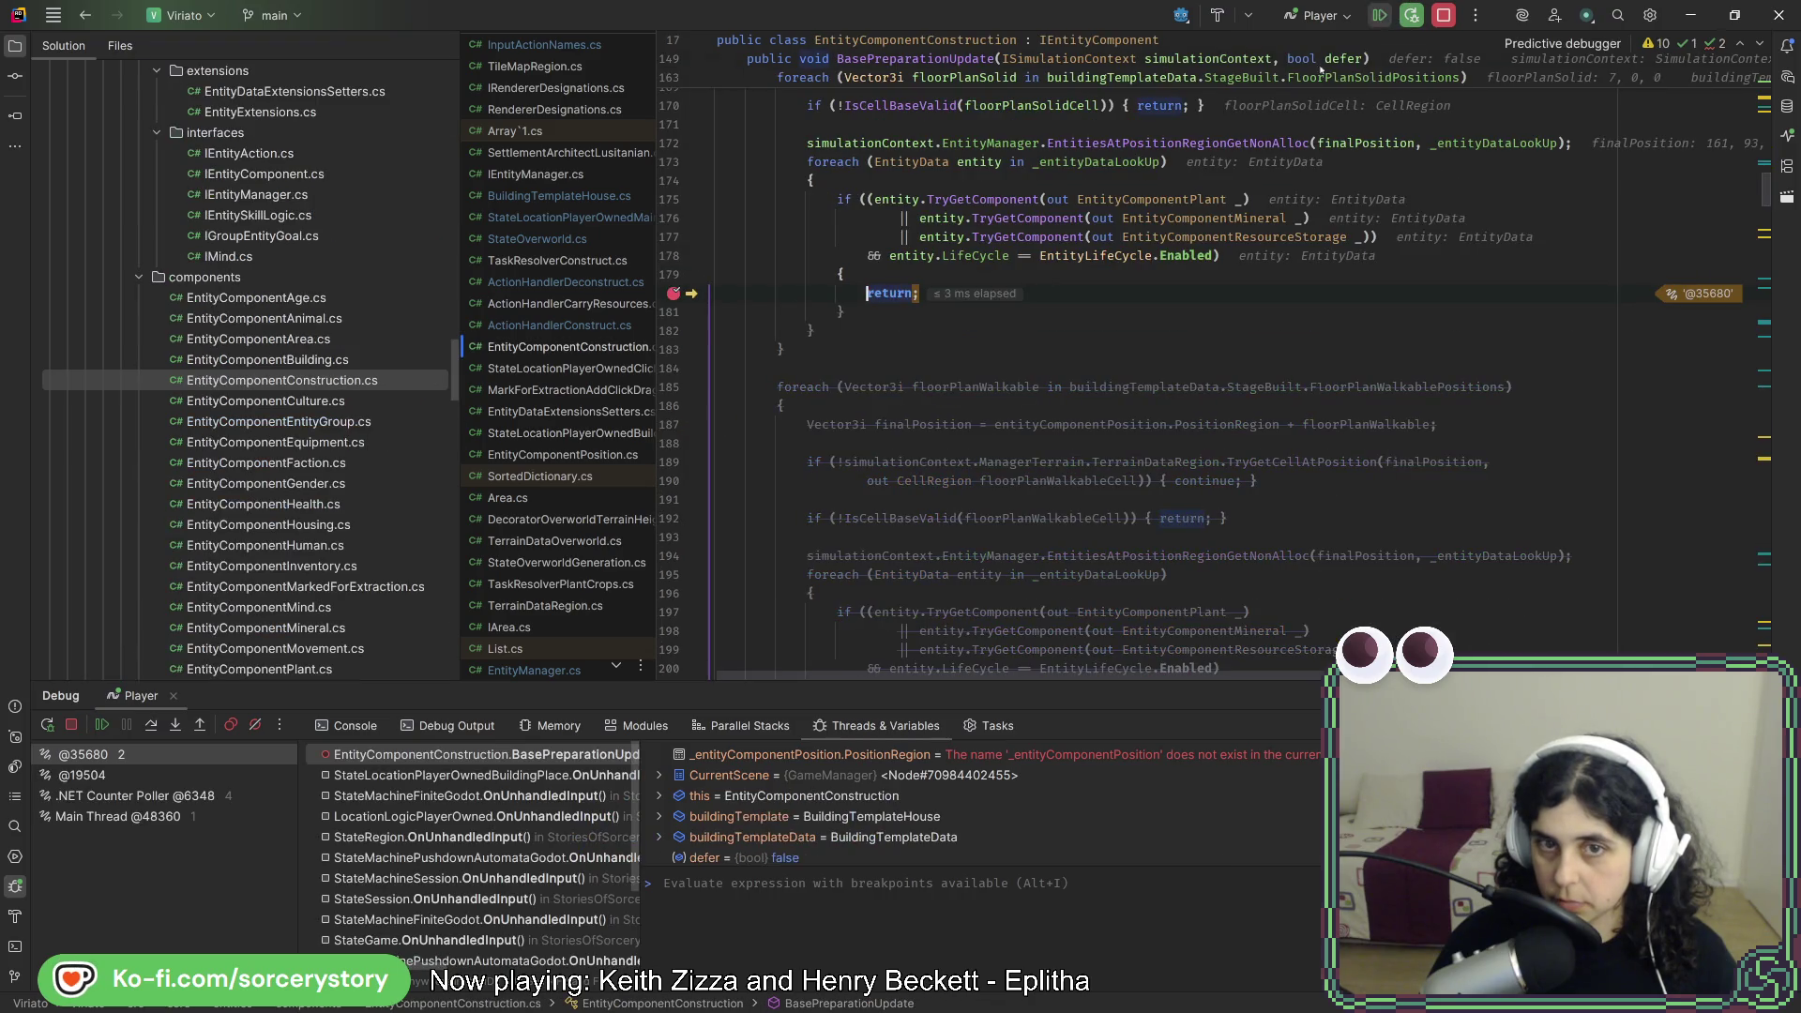
pyautogui.click(672, 294)
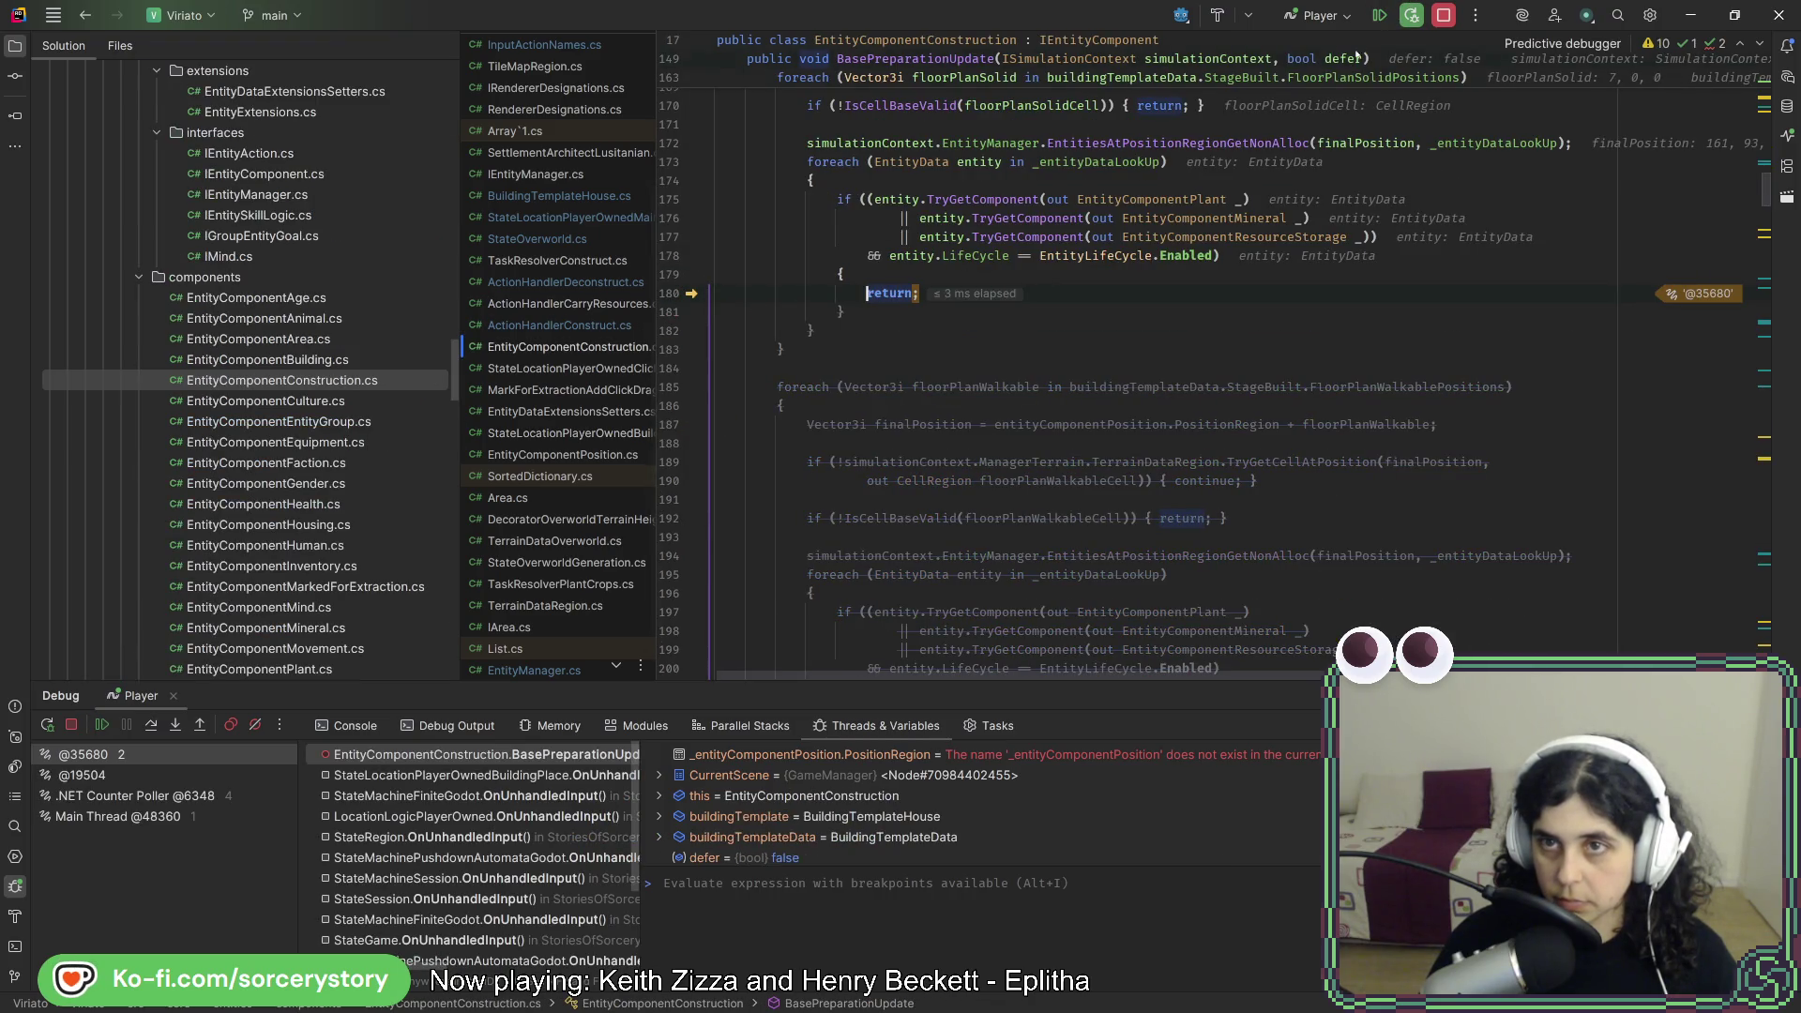
pyautogui.click(1379, 15)
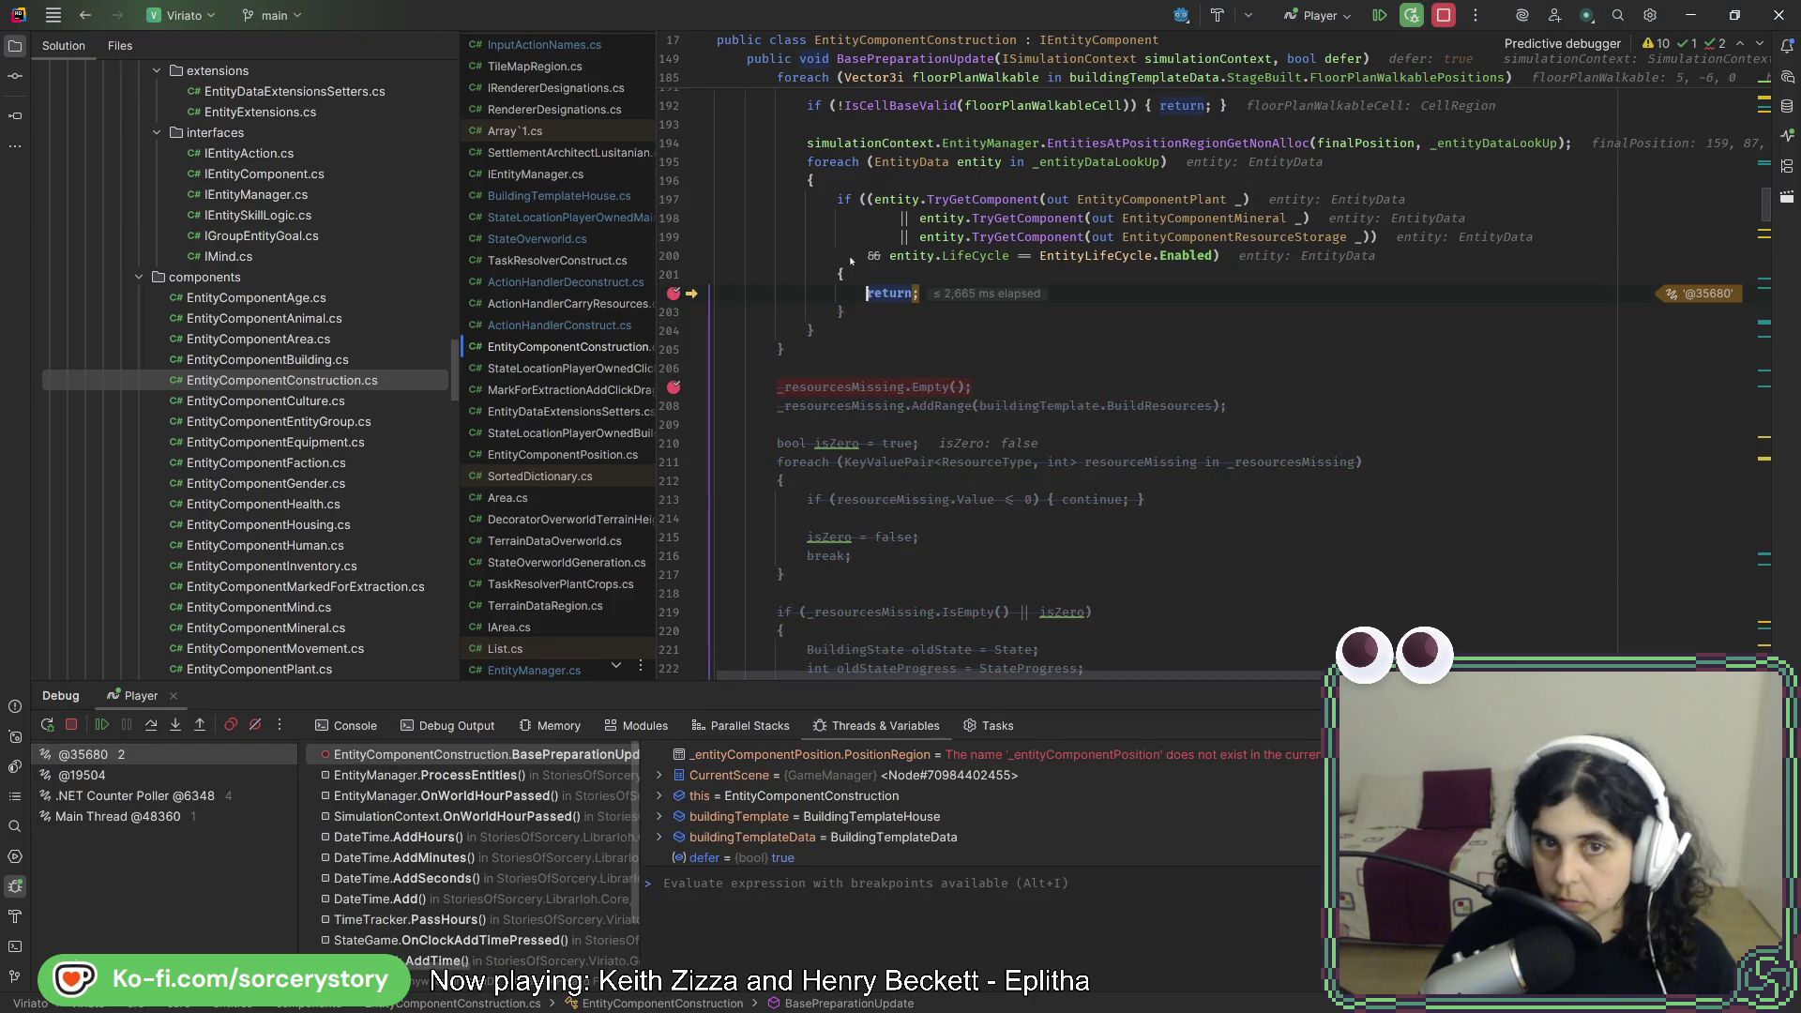
pyautogui.click(1378, 21)
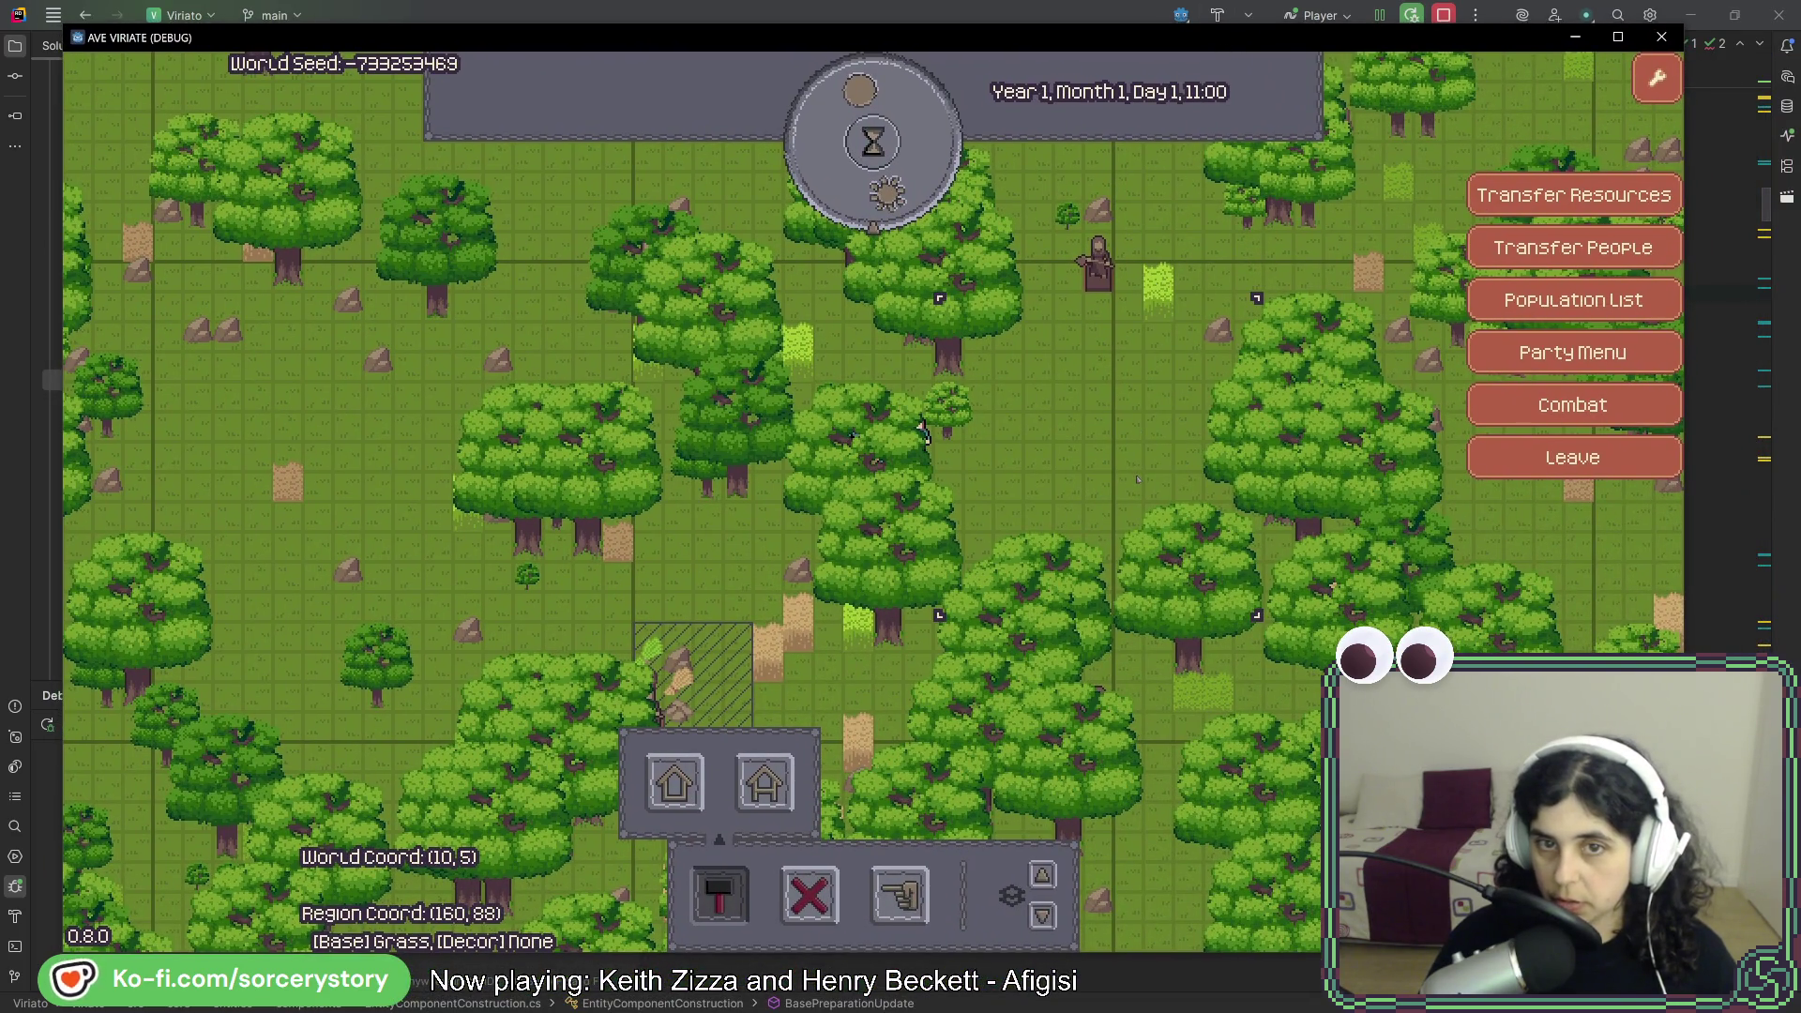
pyautogui.click(881, 164)
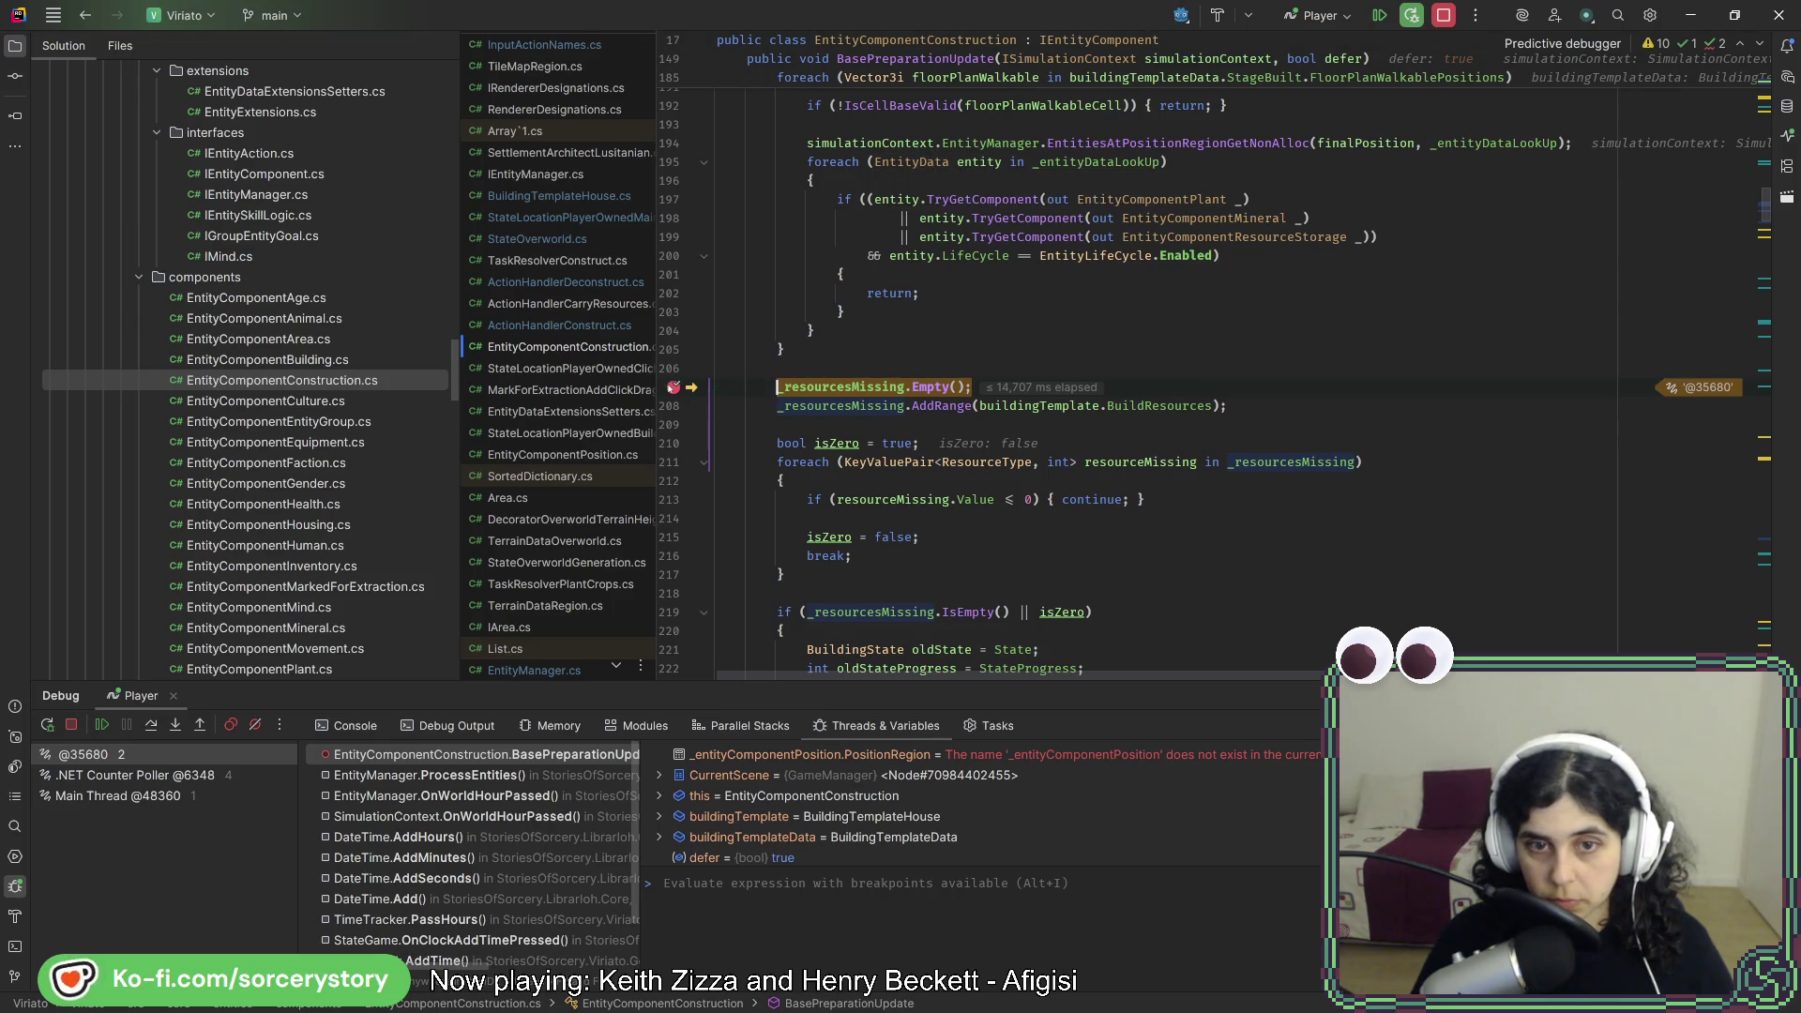
# - Resume to the ArgumentException throw and inspect the contents of _reservationsBuildPower
pyautogui.click(1380, 15)
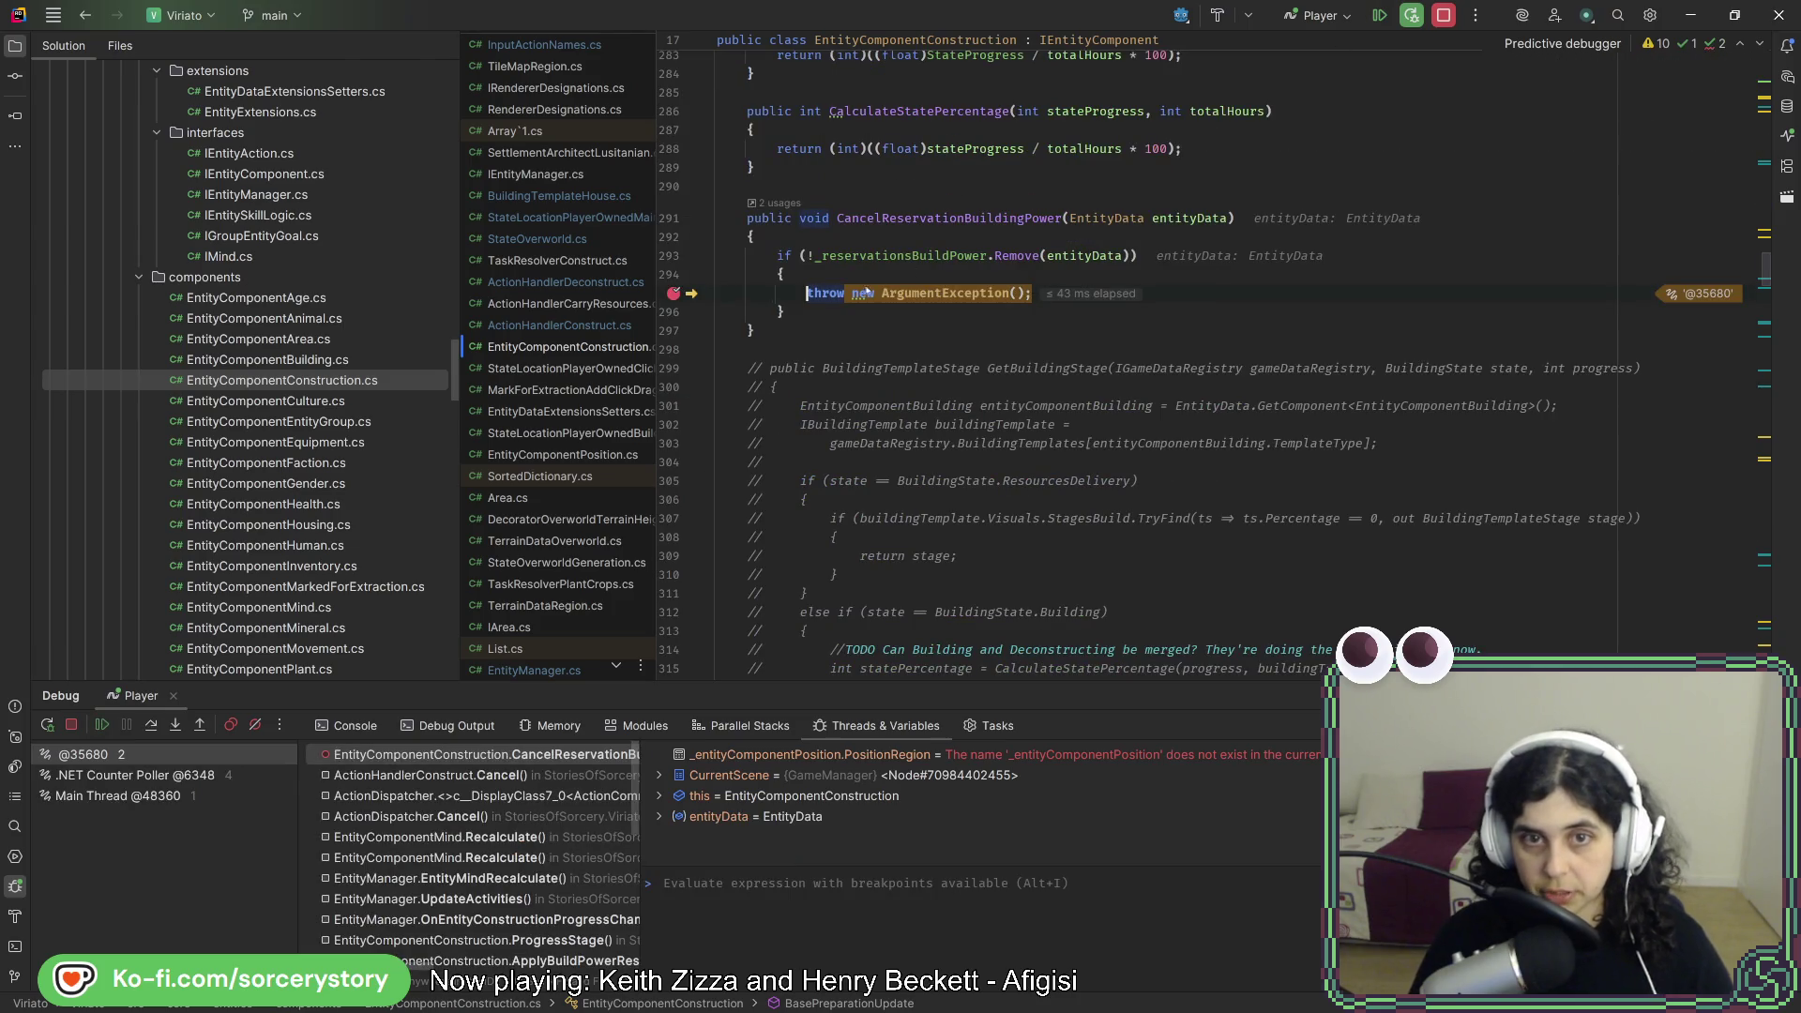
pyautogui.click(883, 281)
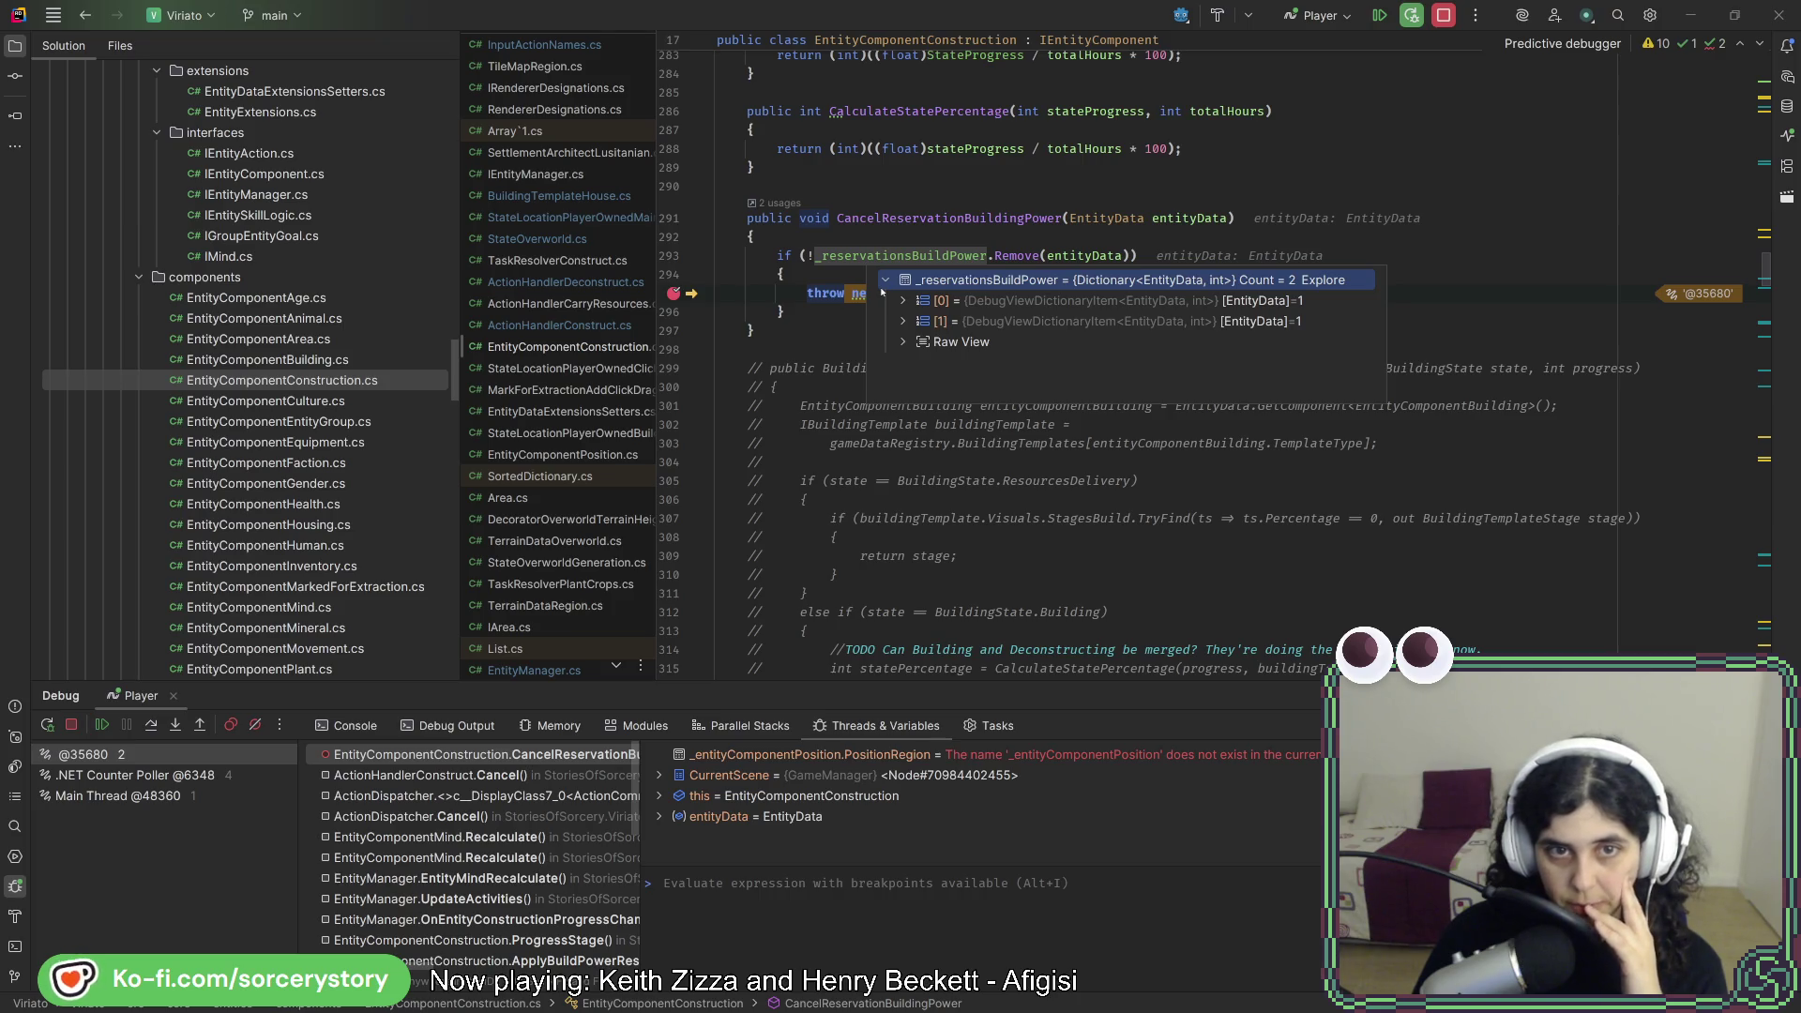
pyautogui.click(464, 777)
# - Walk the call stack up to OnEntityConstructionProgressChanged, then stop debugging
pyautogui.click(458, 816)
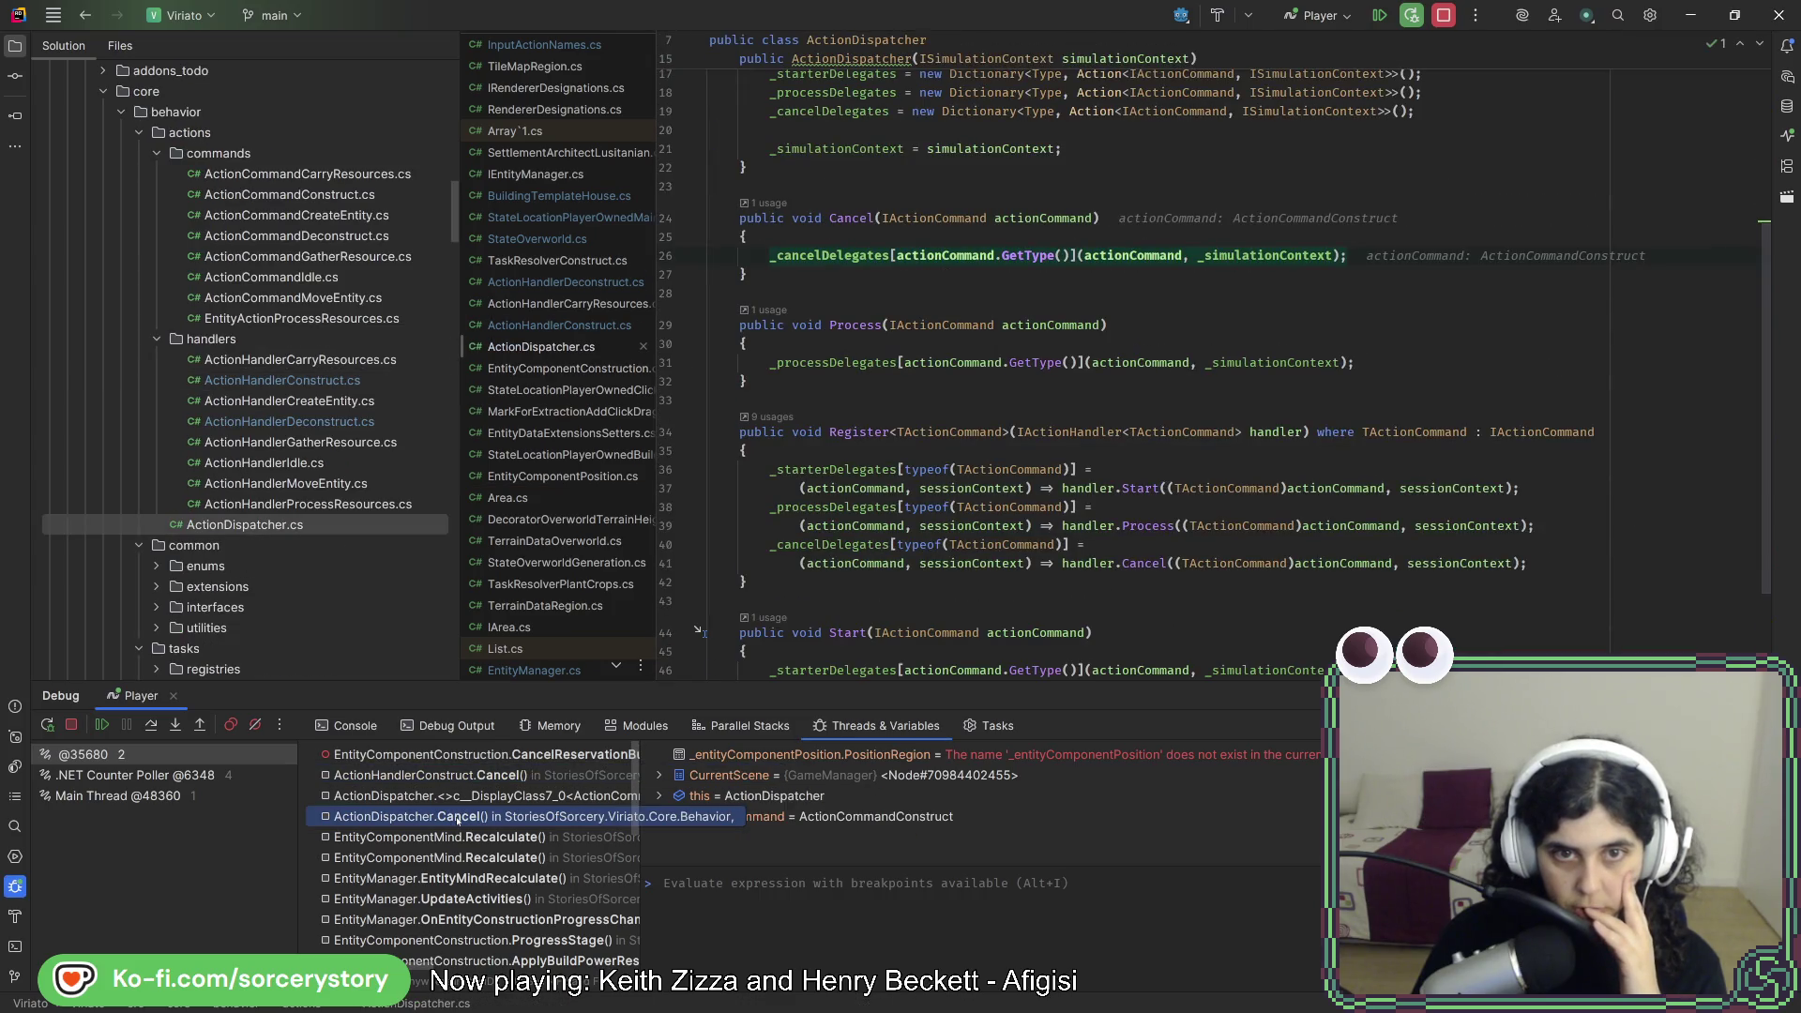
pyautogui.click(462, 838)
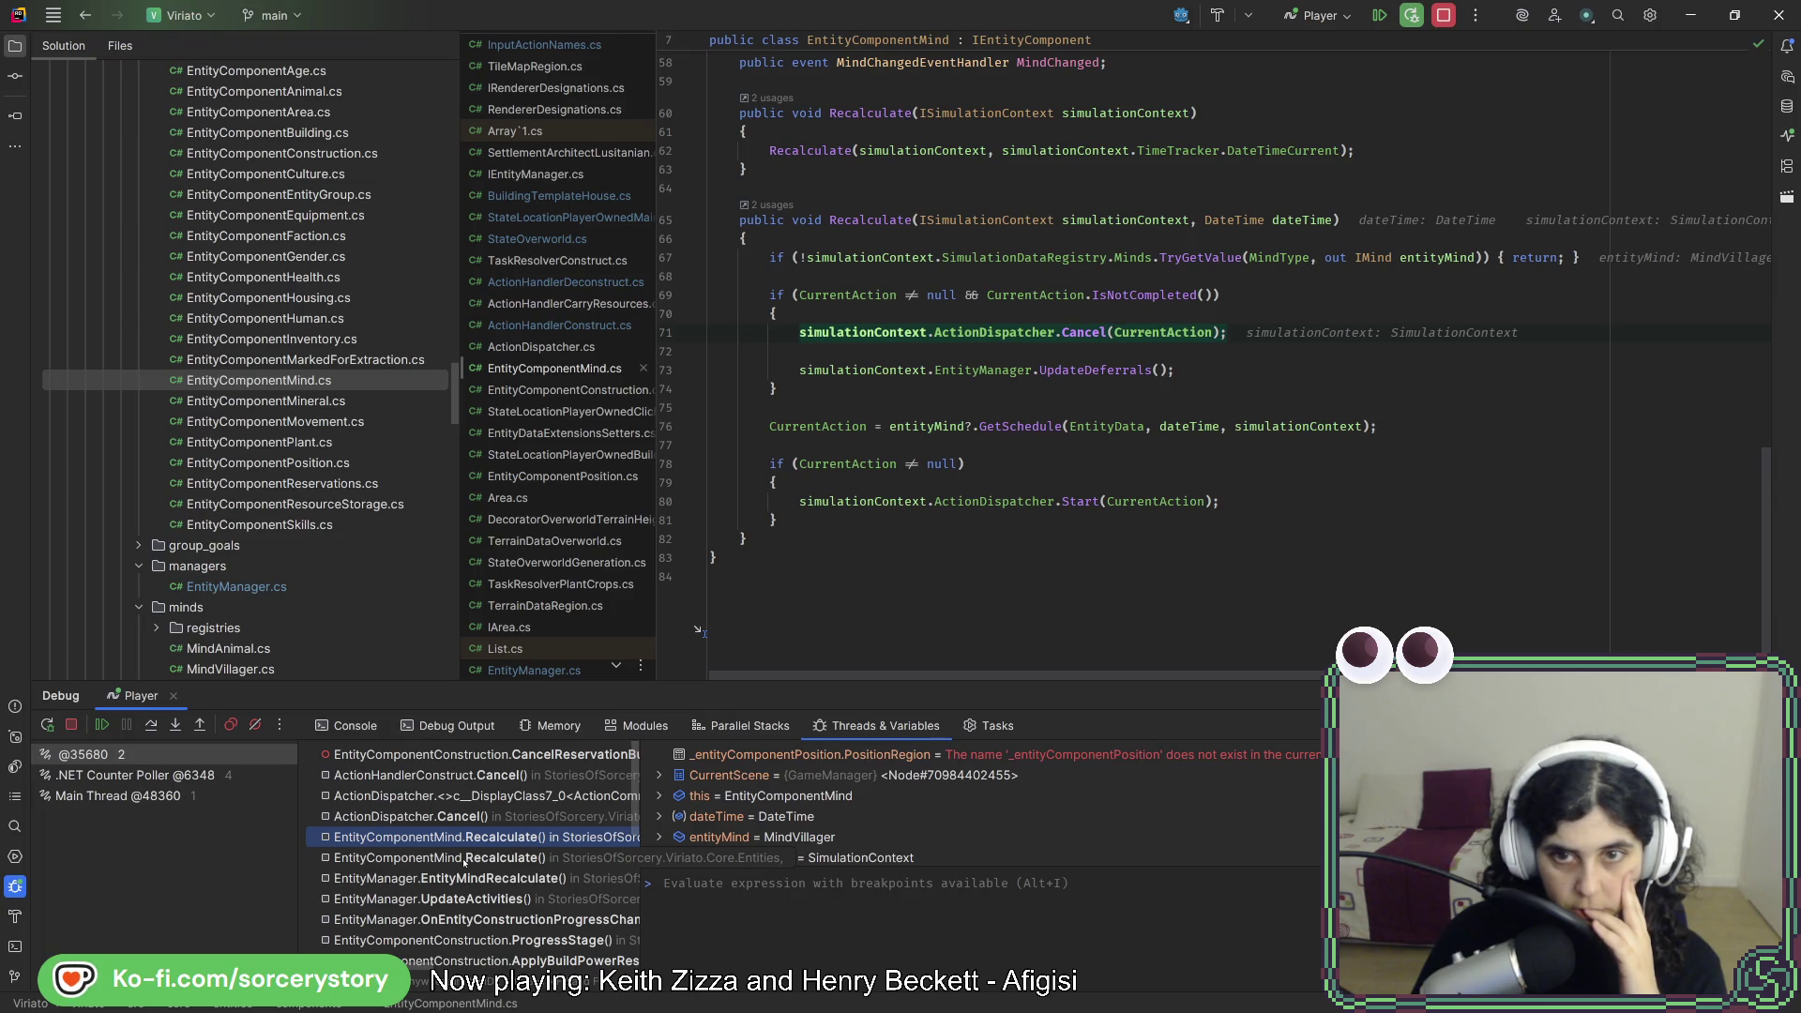
pyautogui.click(463, 858)
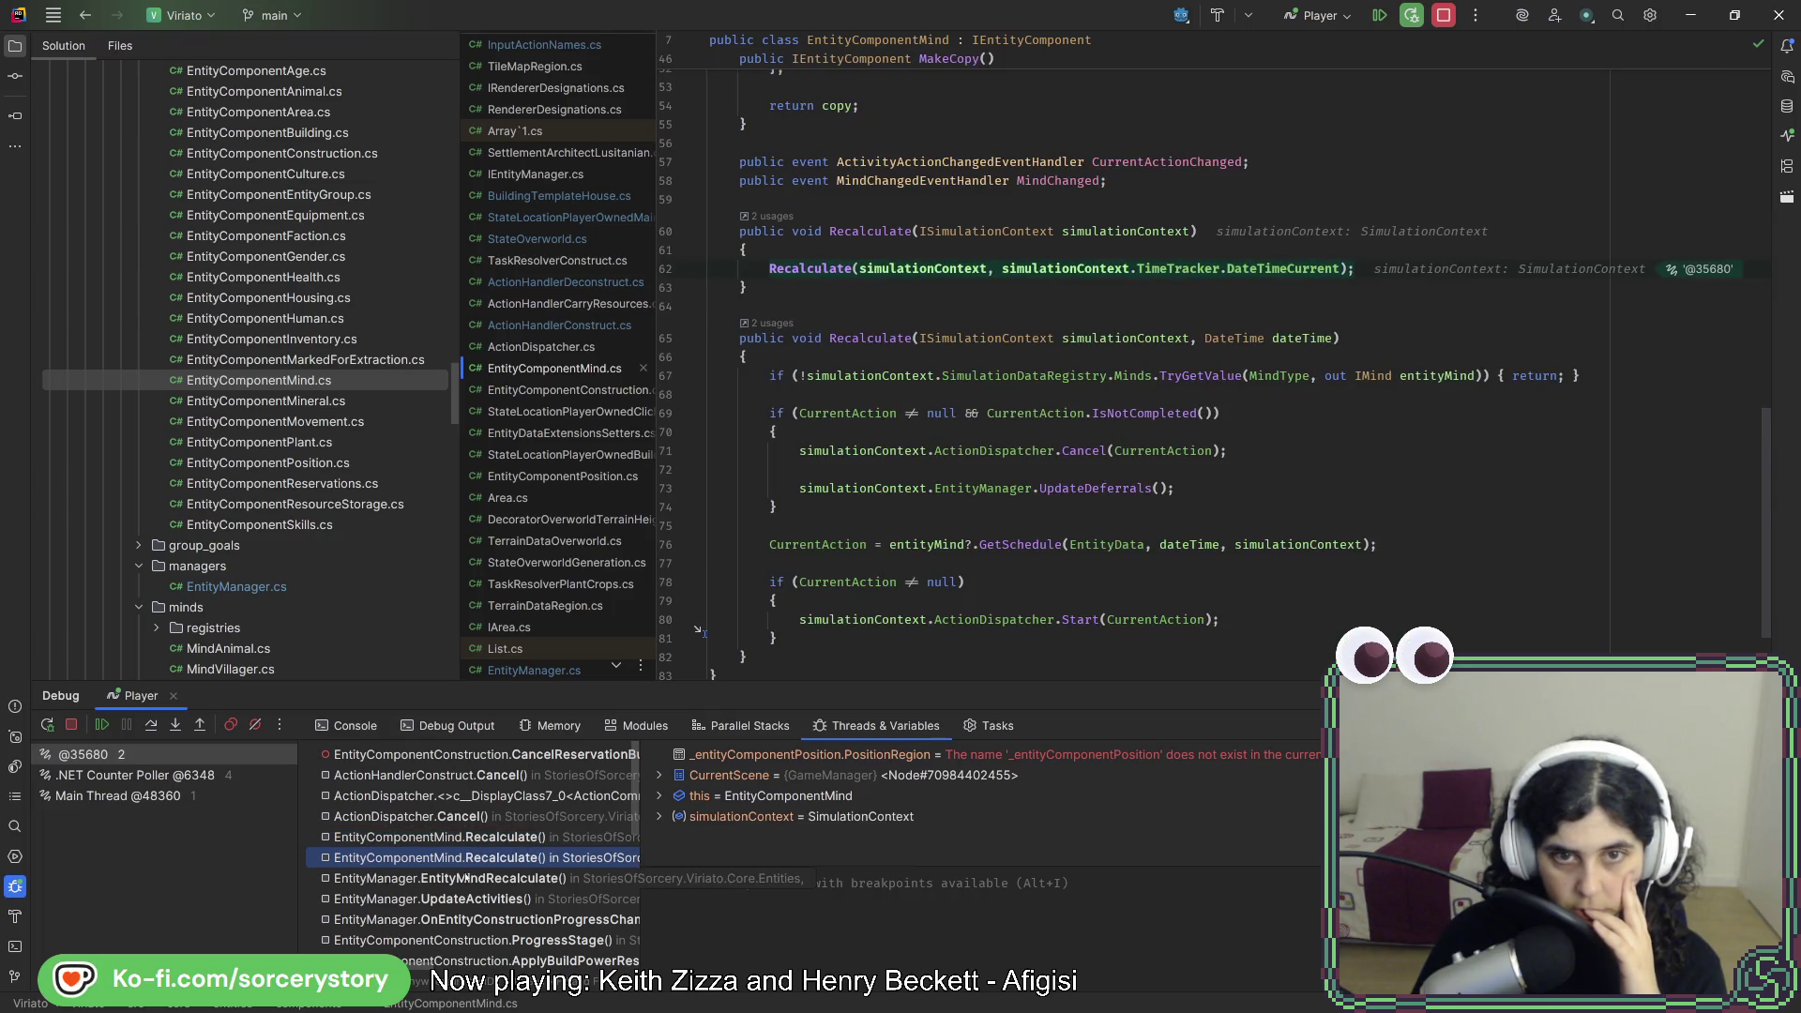
pyautogui.click(467, 878)
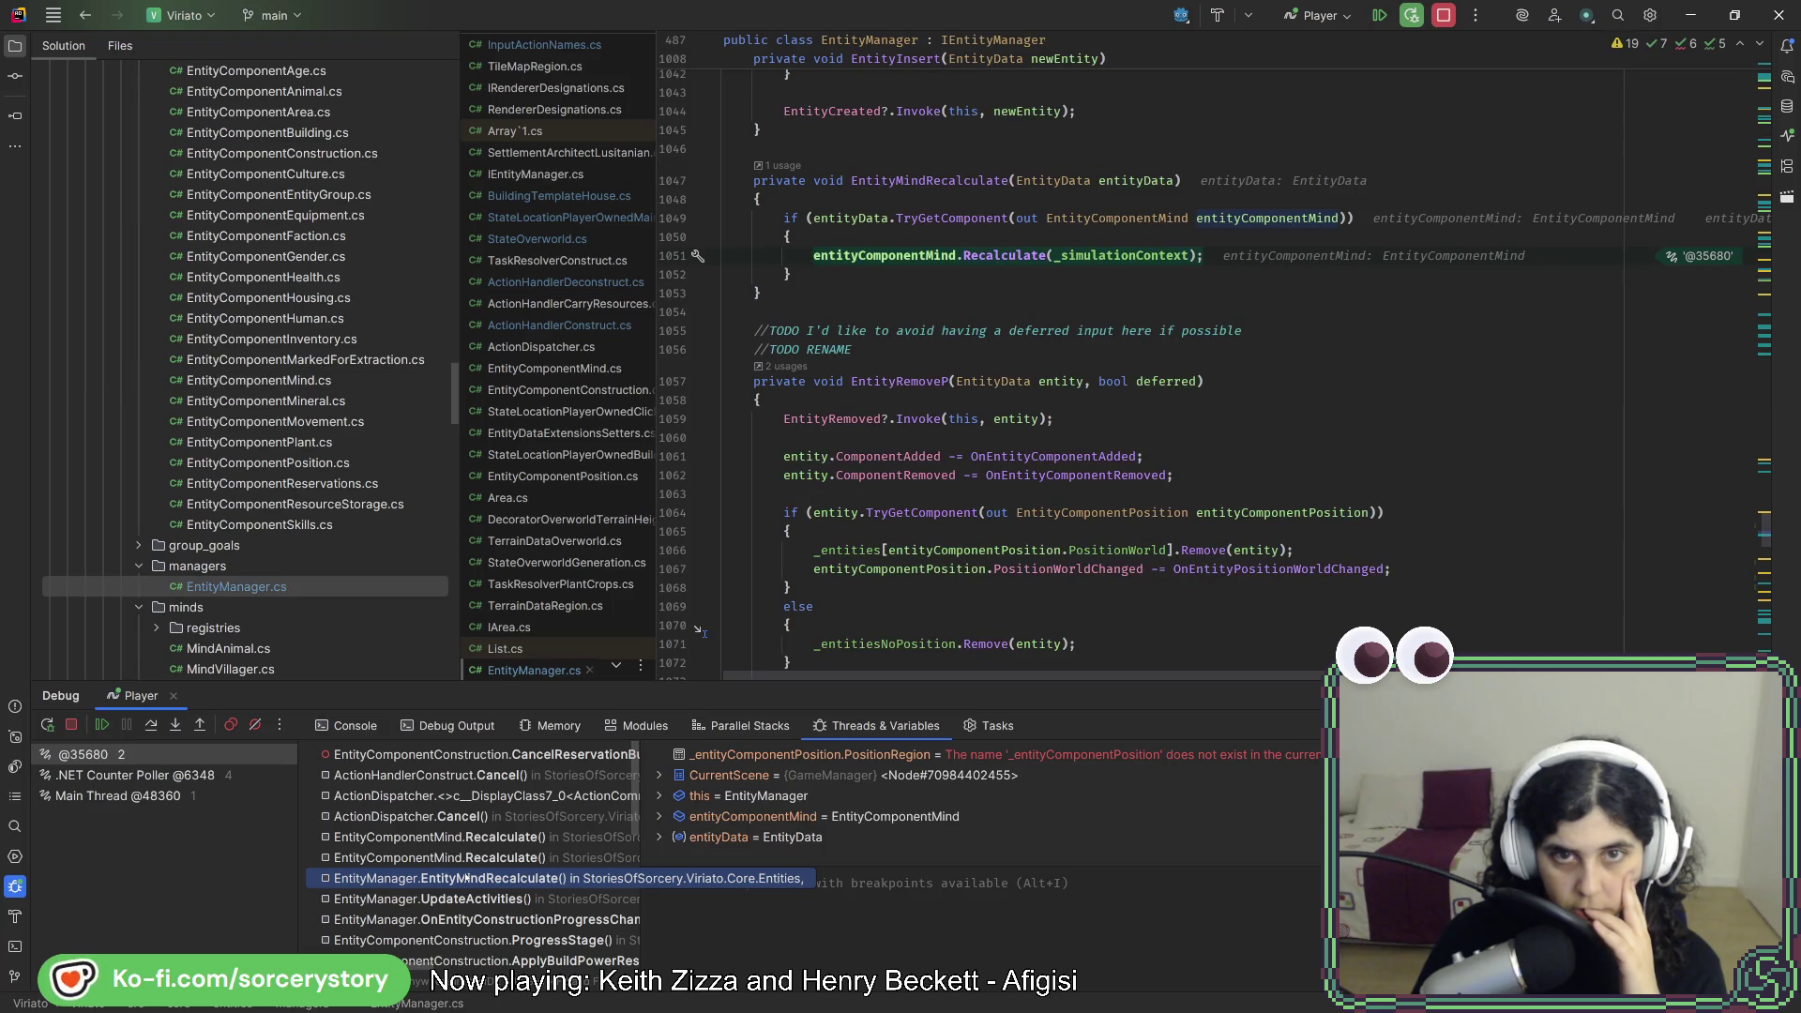
pyautogui.click(483, 898)
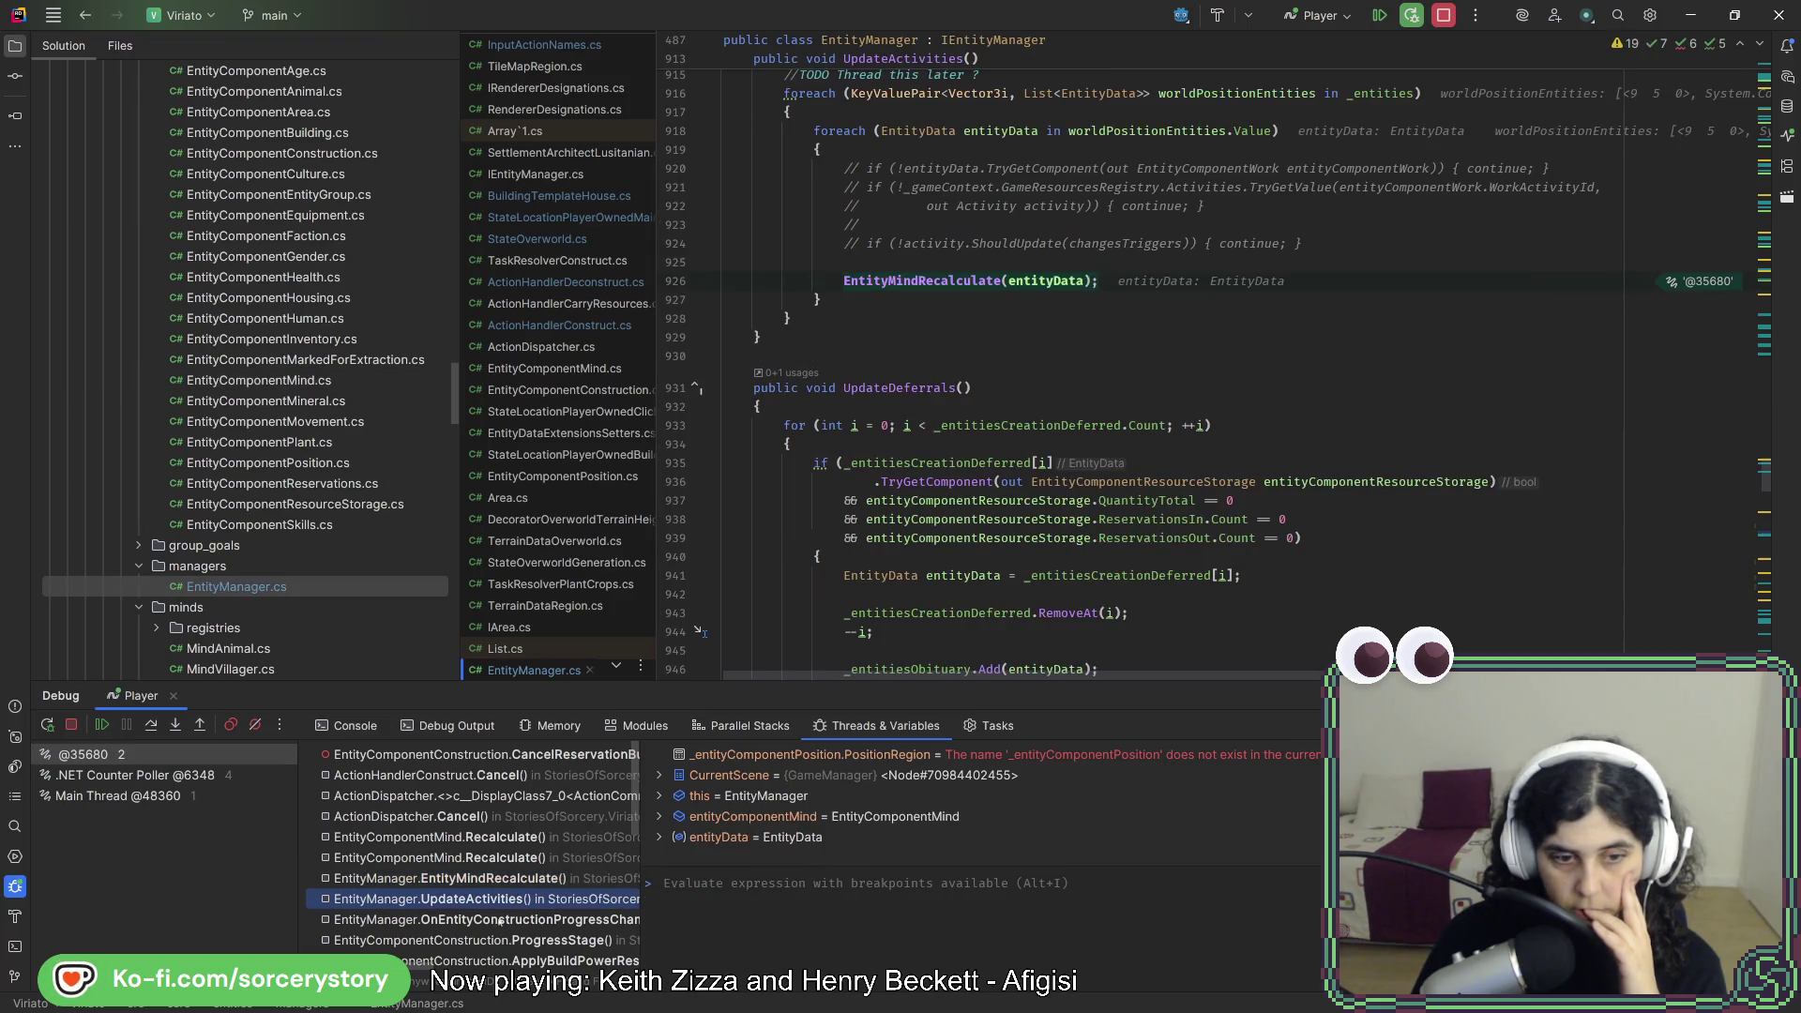
pyautogui.click(504, 921)
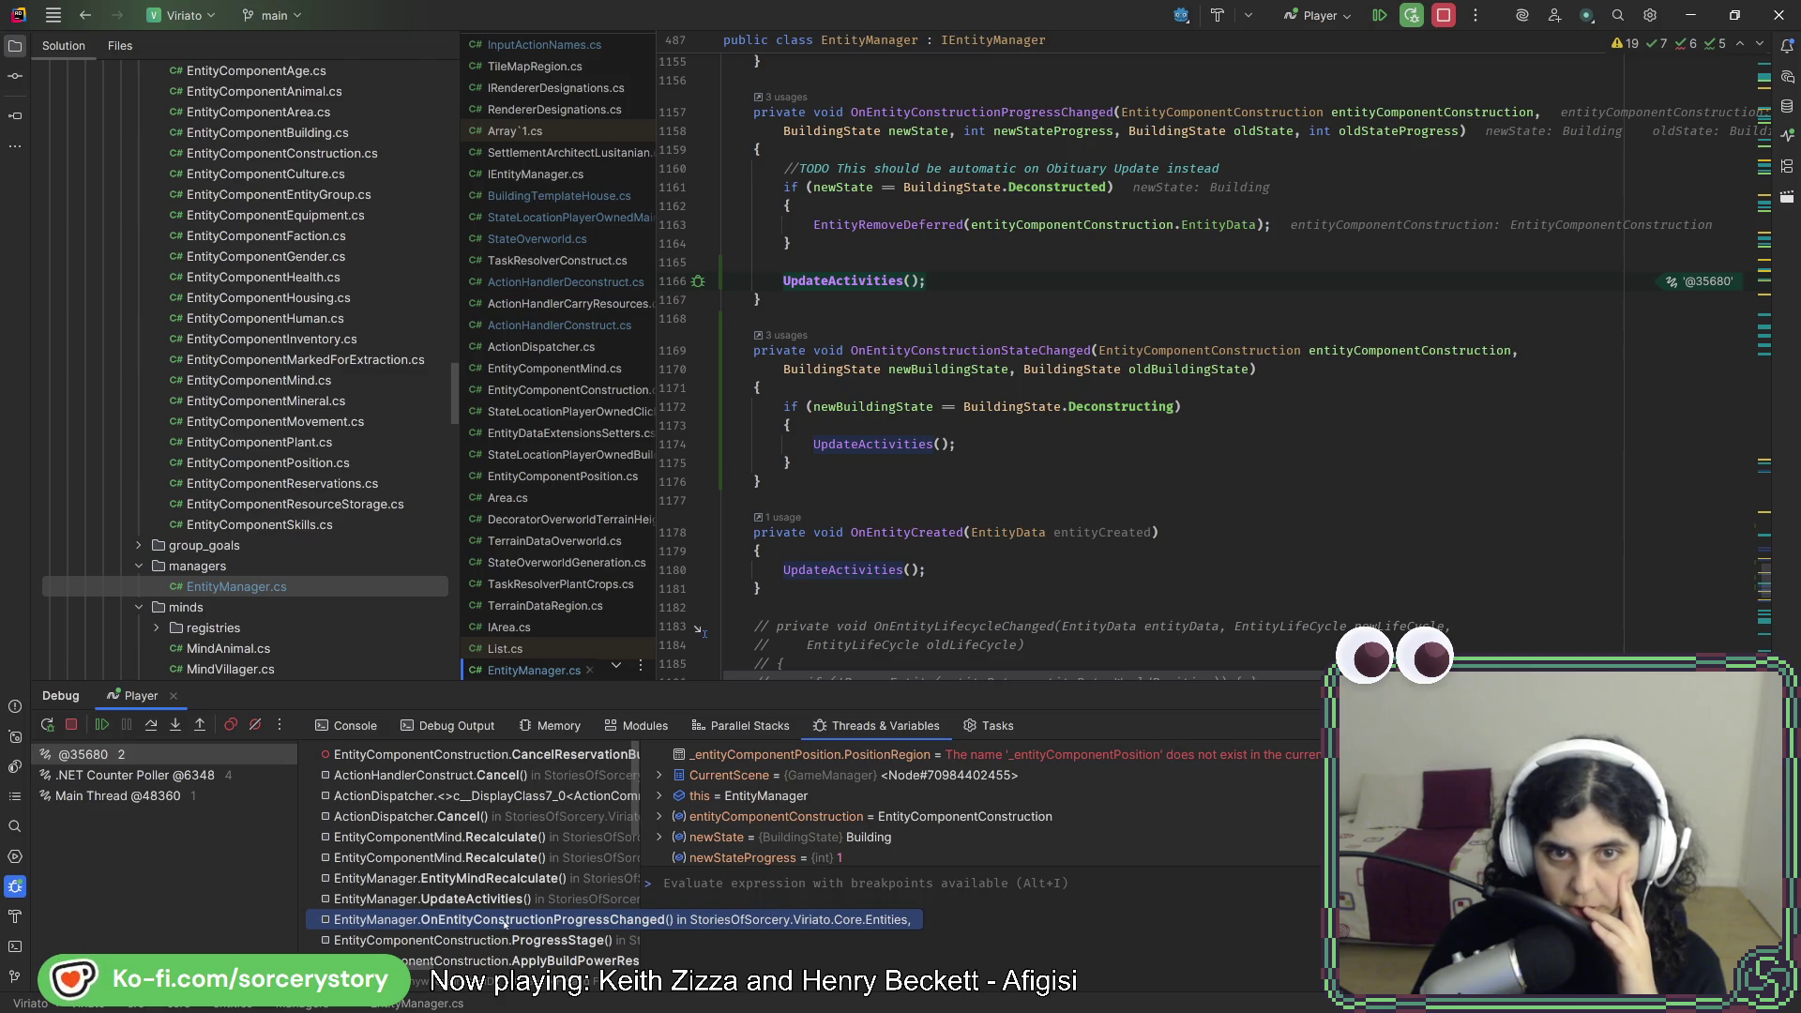
pyautogui.click(1444, 15)
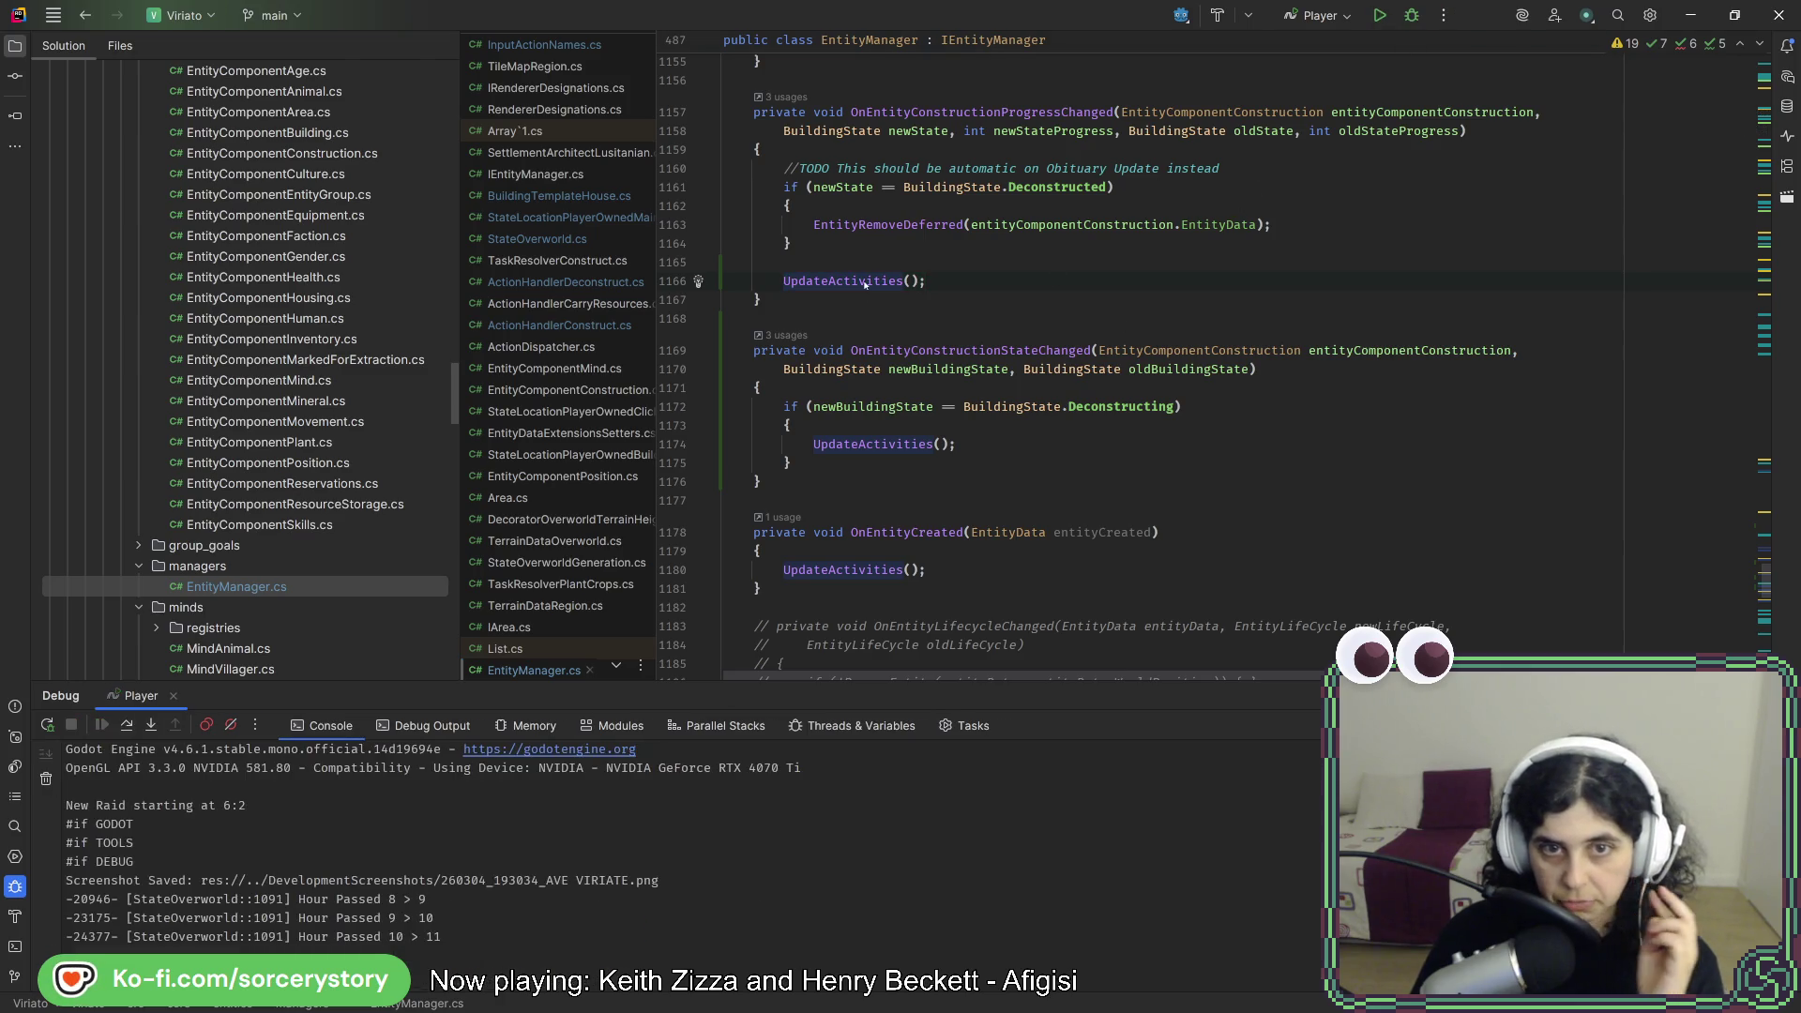
# - Comment out UpdateActivities() on line 1166, save, and relaunch the game from Godot
pyautogui.hotkey('ctrl', '/')
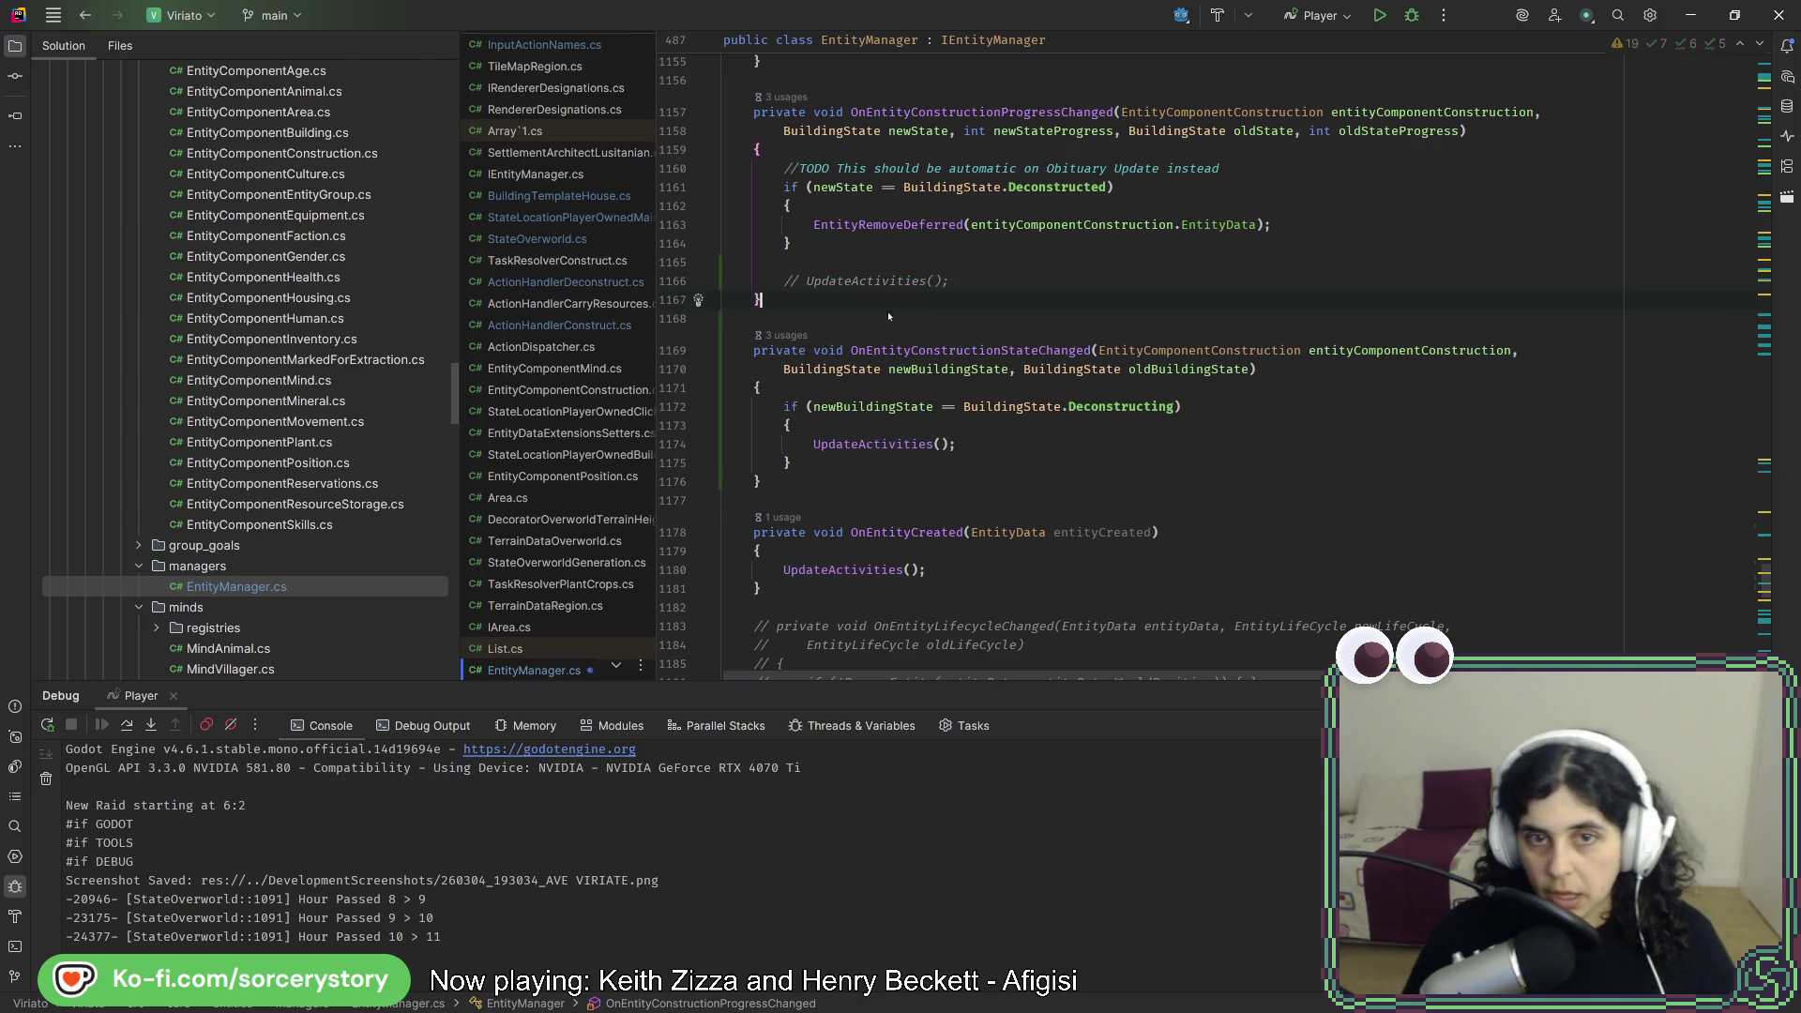
pyautogui.hotkey('ctrl', 'alt', 'l')
pyautogui.hotkey('alt', 'Tab')
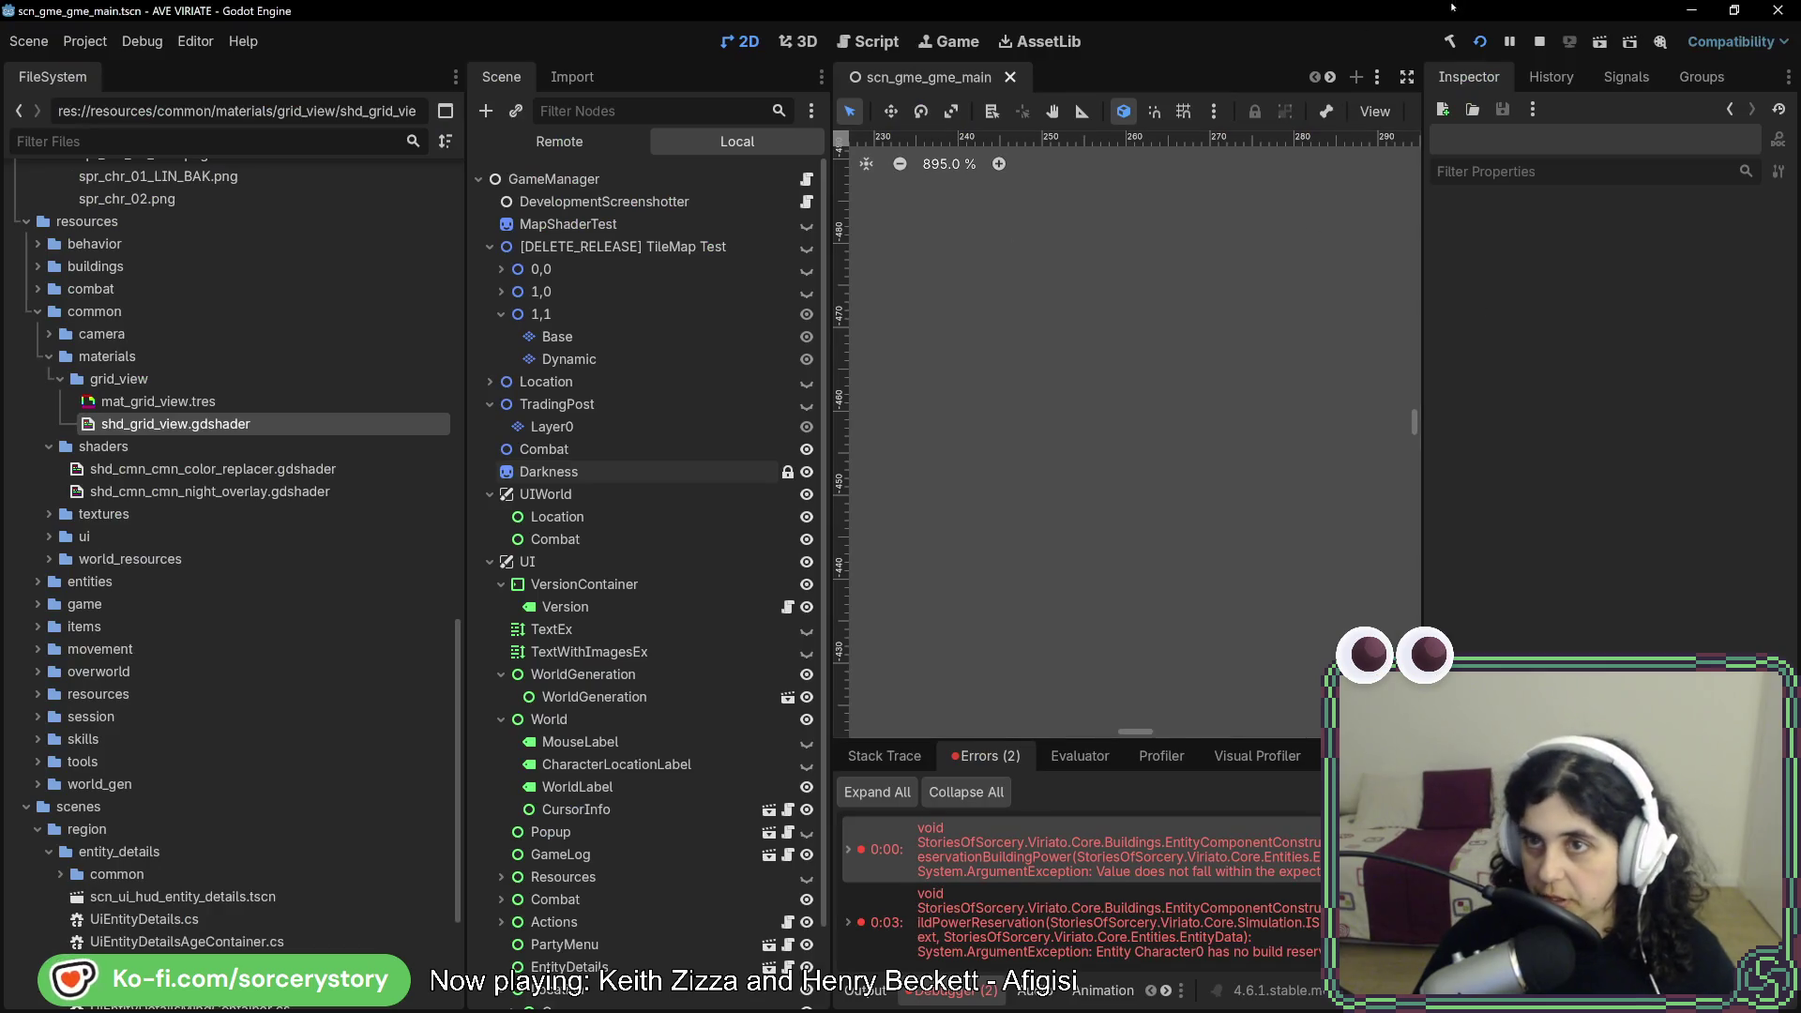
pyautogui.click(1480, 42)
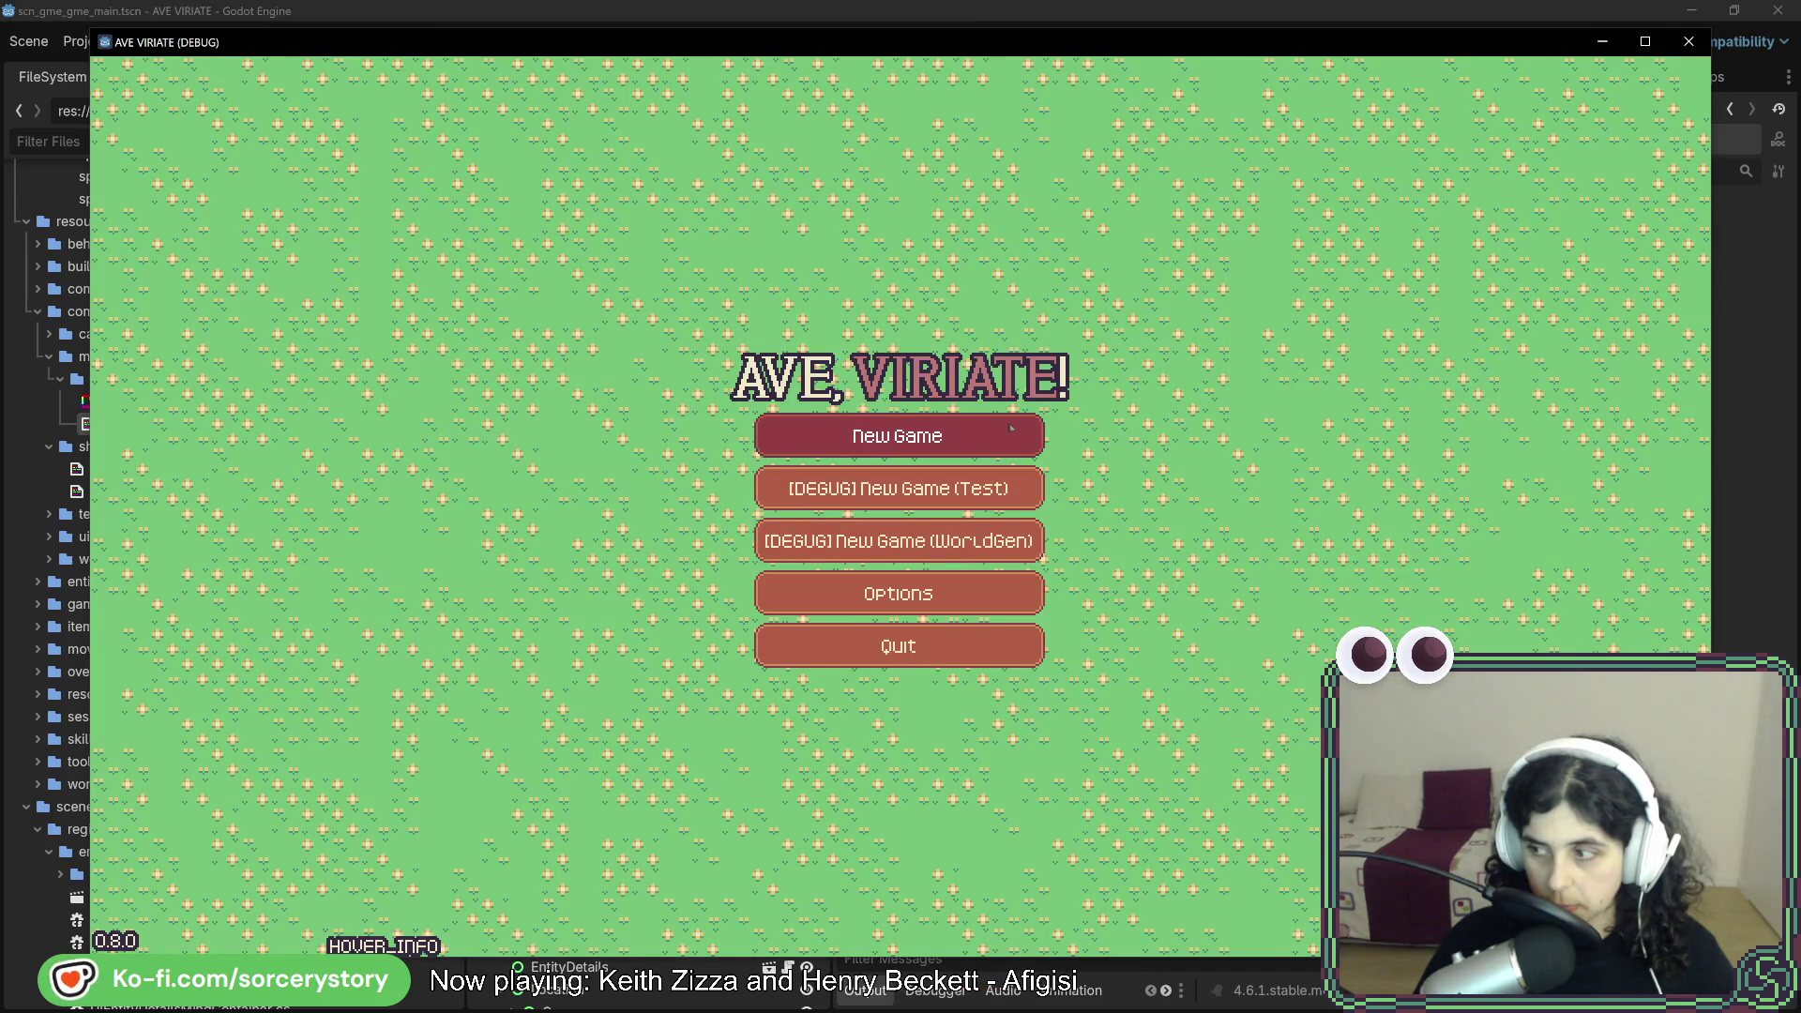
pyautogui.click(1012, 427)
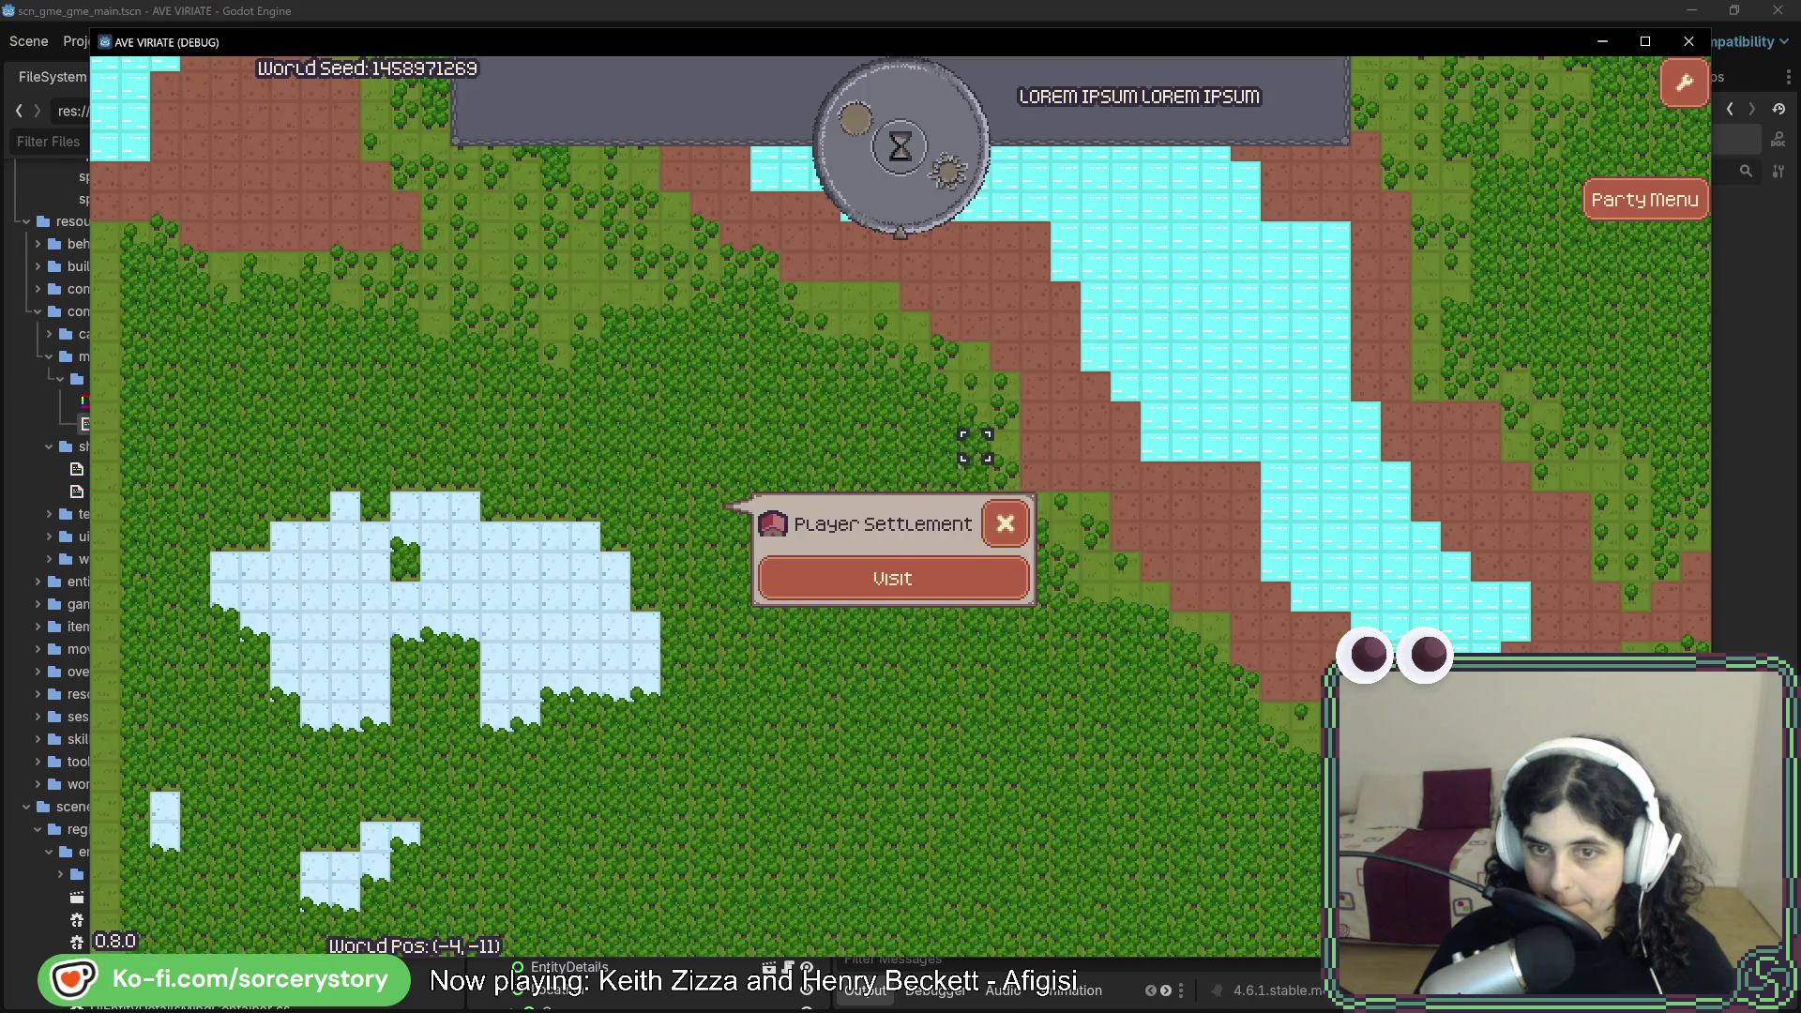
# - Visit the settlement, choose a house to place, and pass one hour
pyautogui.click(882, 577)
pyautogui.click(771, 891)
pyautogui.click(702, 786)
pyautogui.click(935, 145)
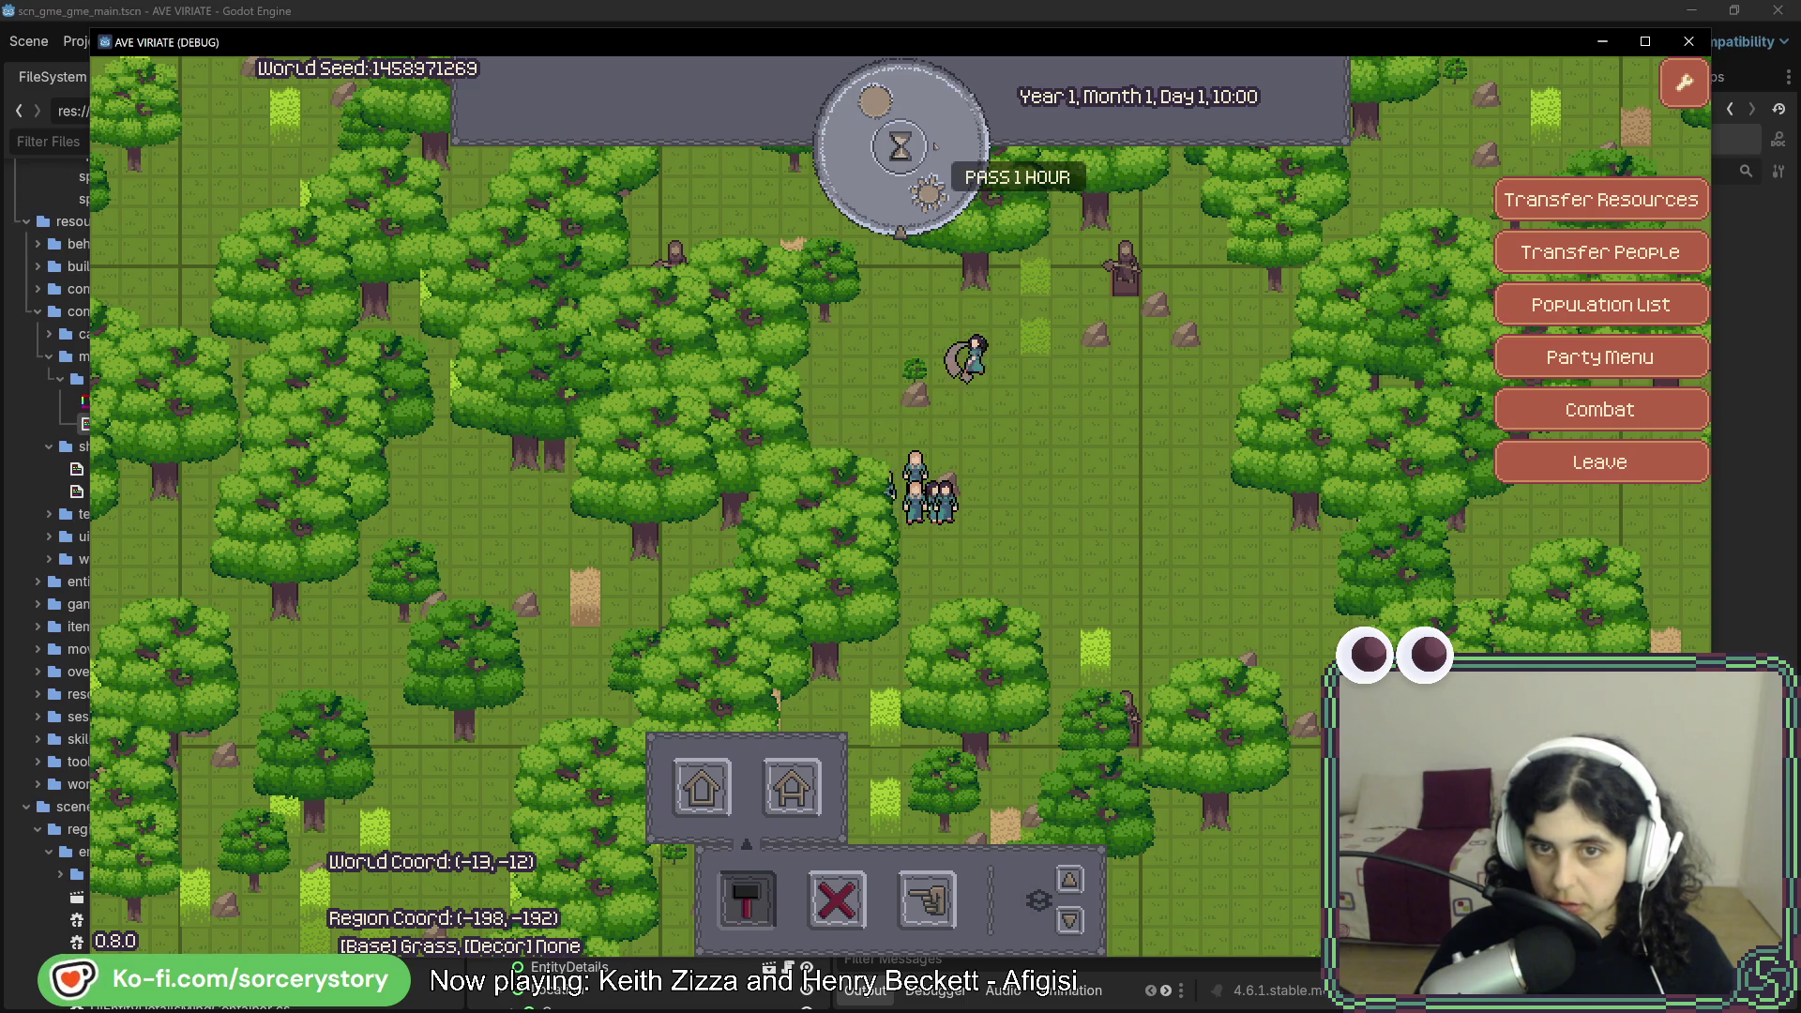
# - Cycle through the tile's entities, pass another hour, select the construction site, and close the game
pyautogui.click(973, 361)
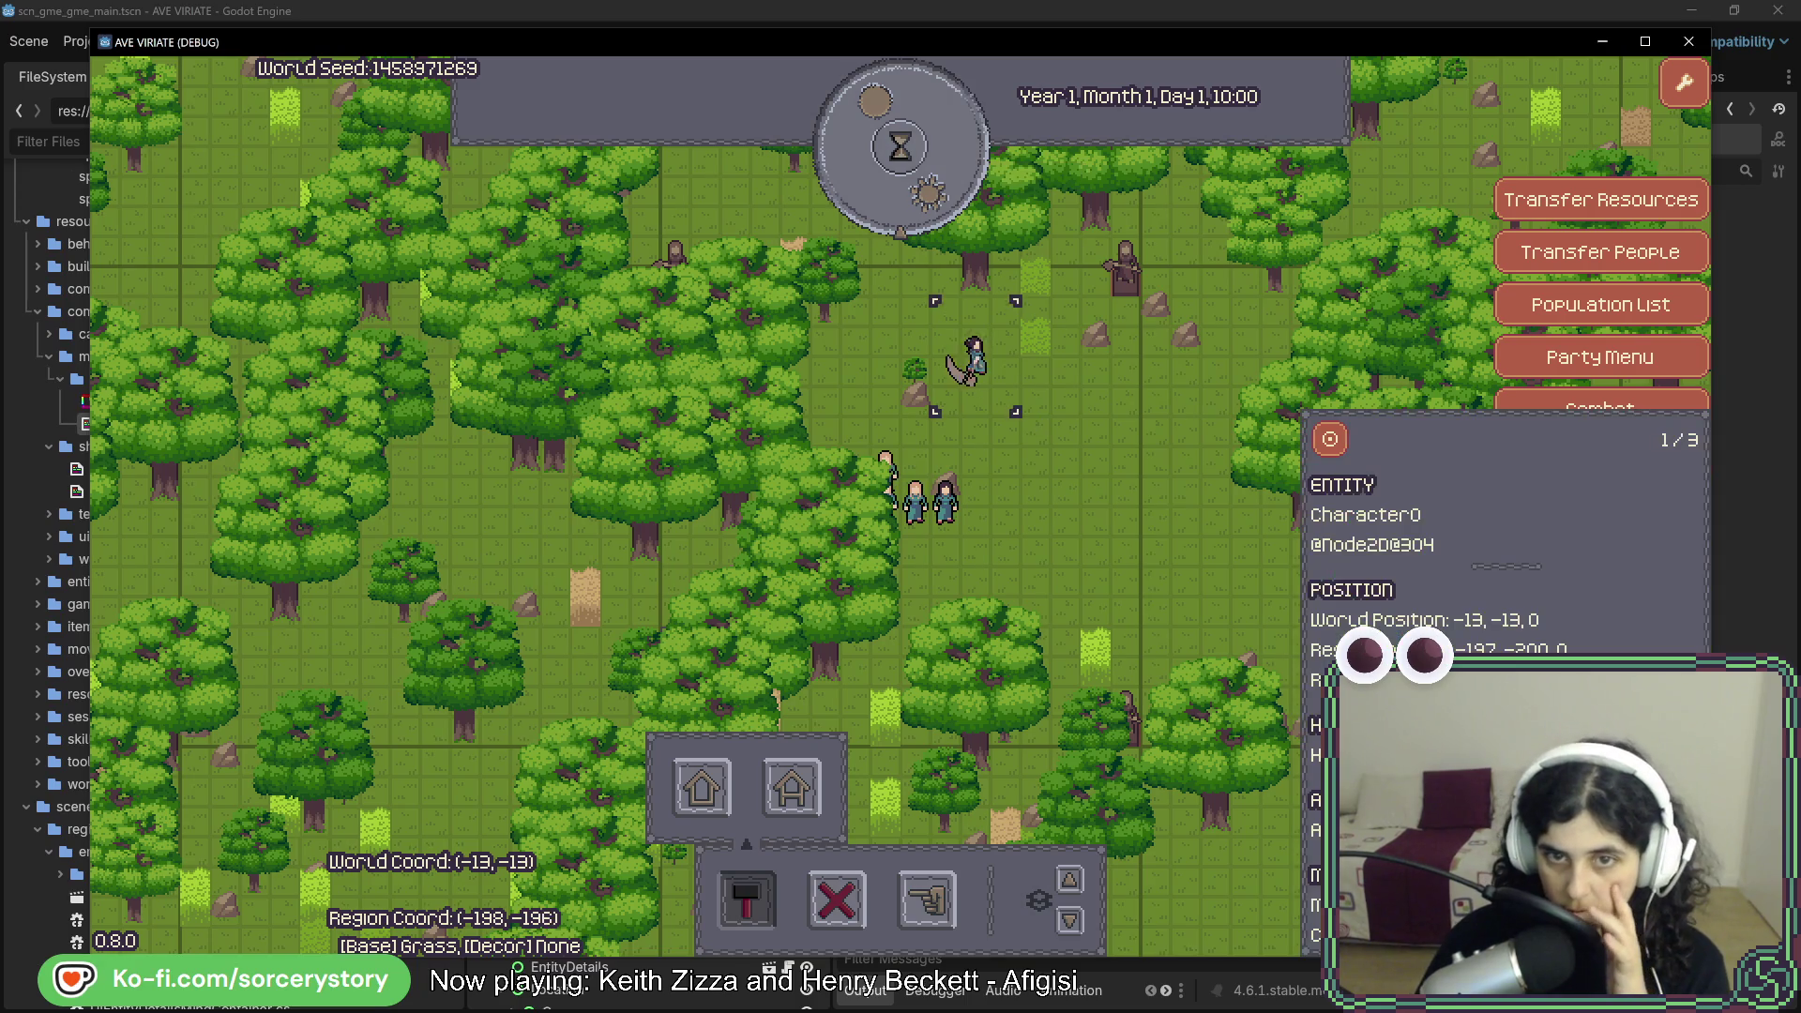
pyautogui.click(973, 357)
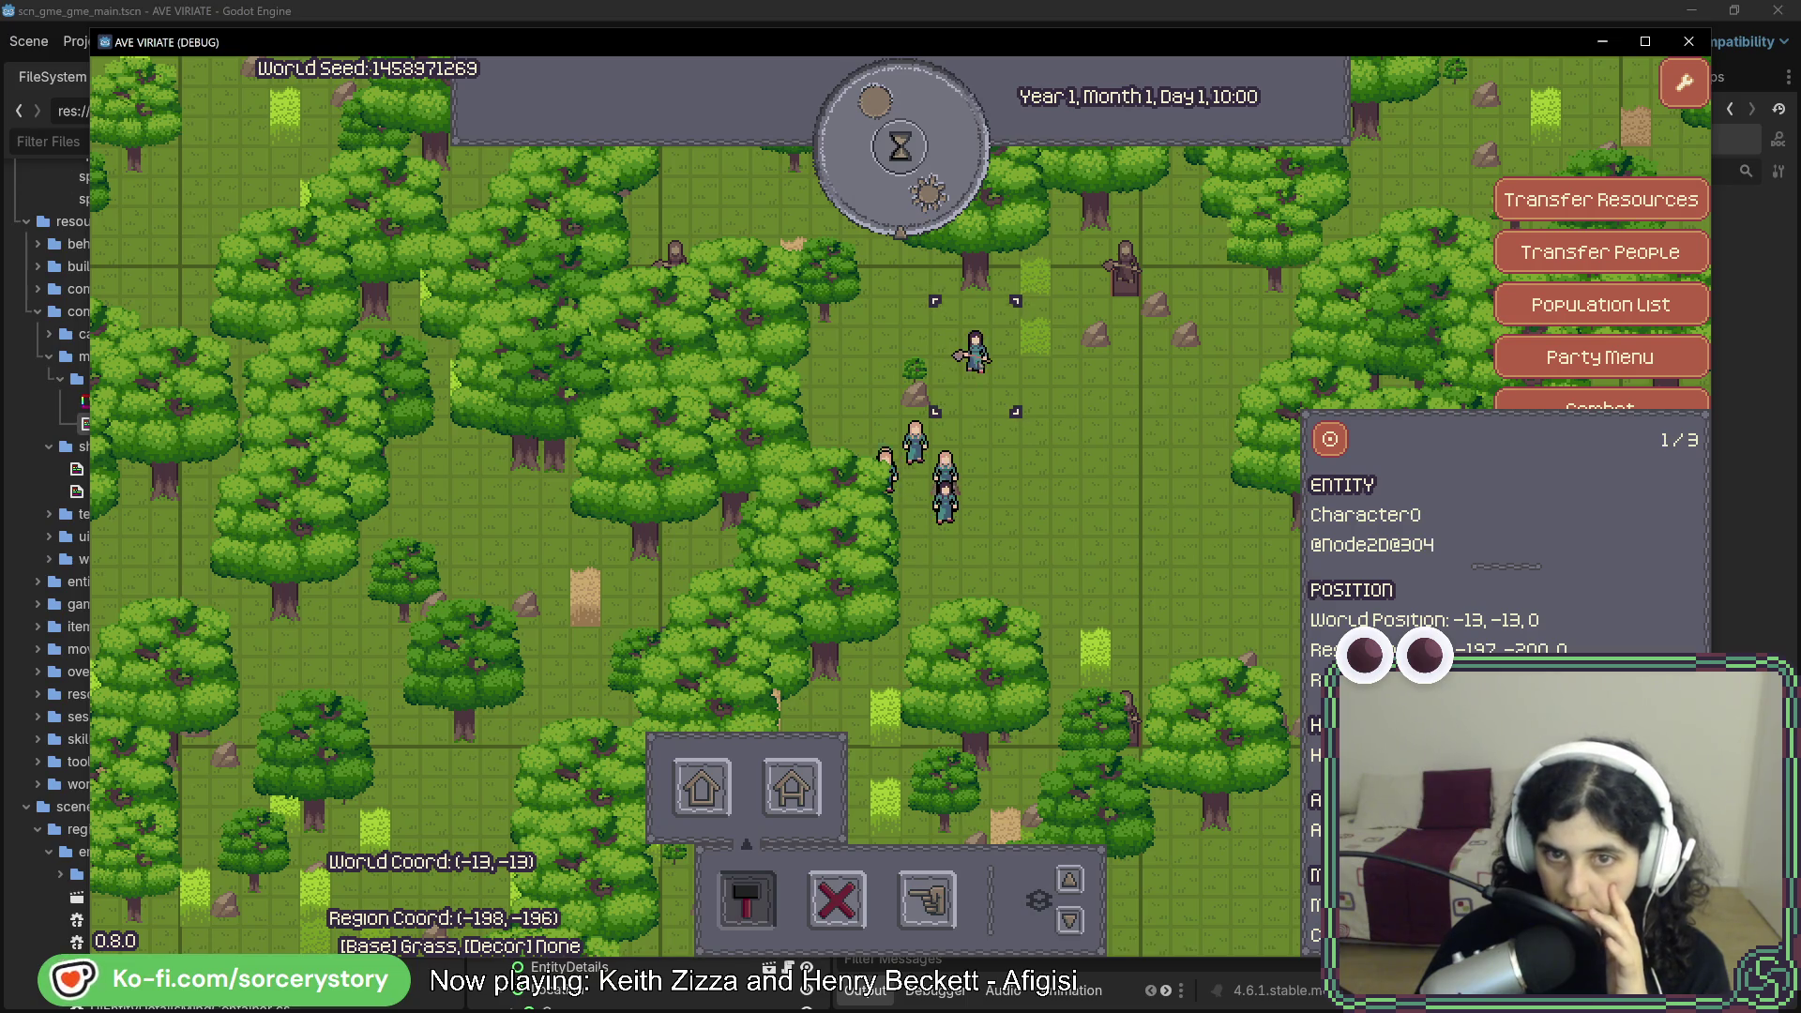
pyautogui.click(976, 357)
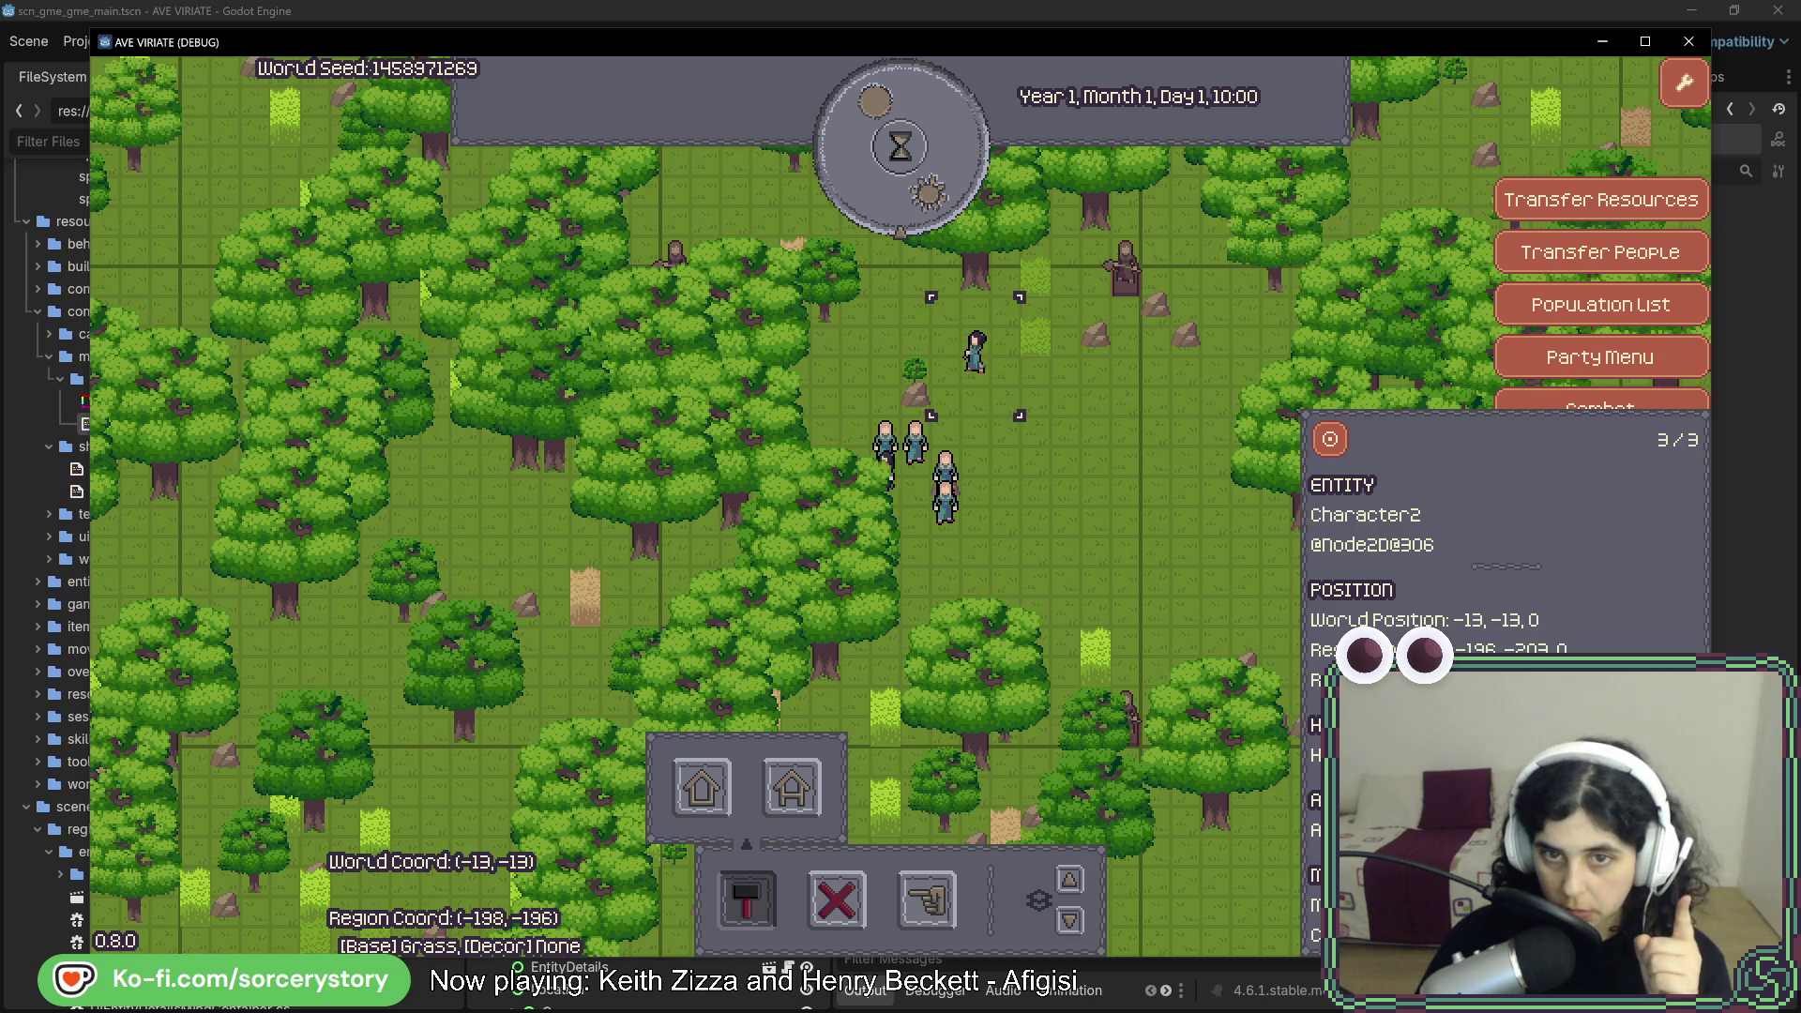
pyautogui.click(943, 218)
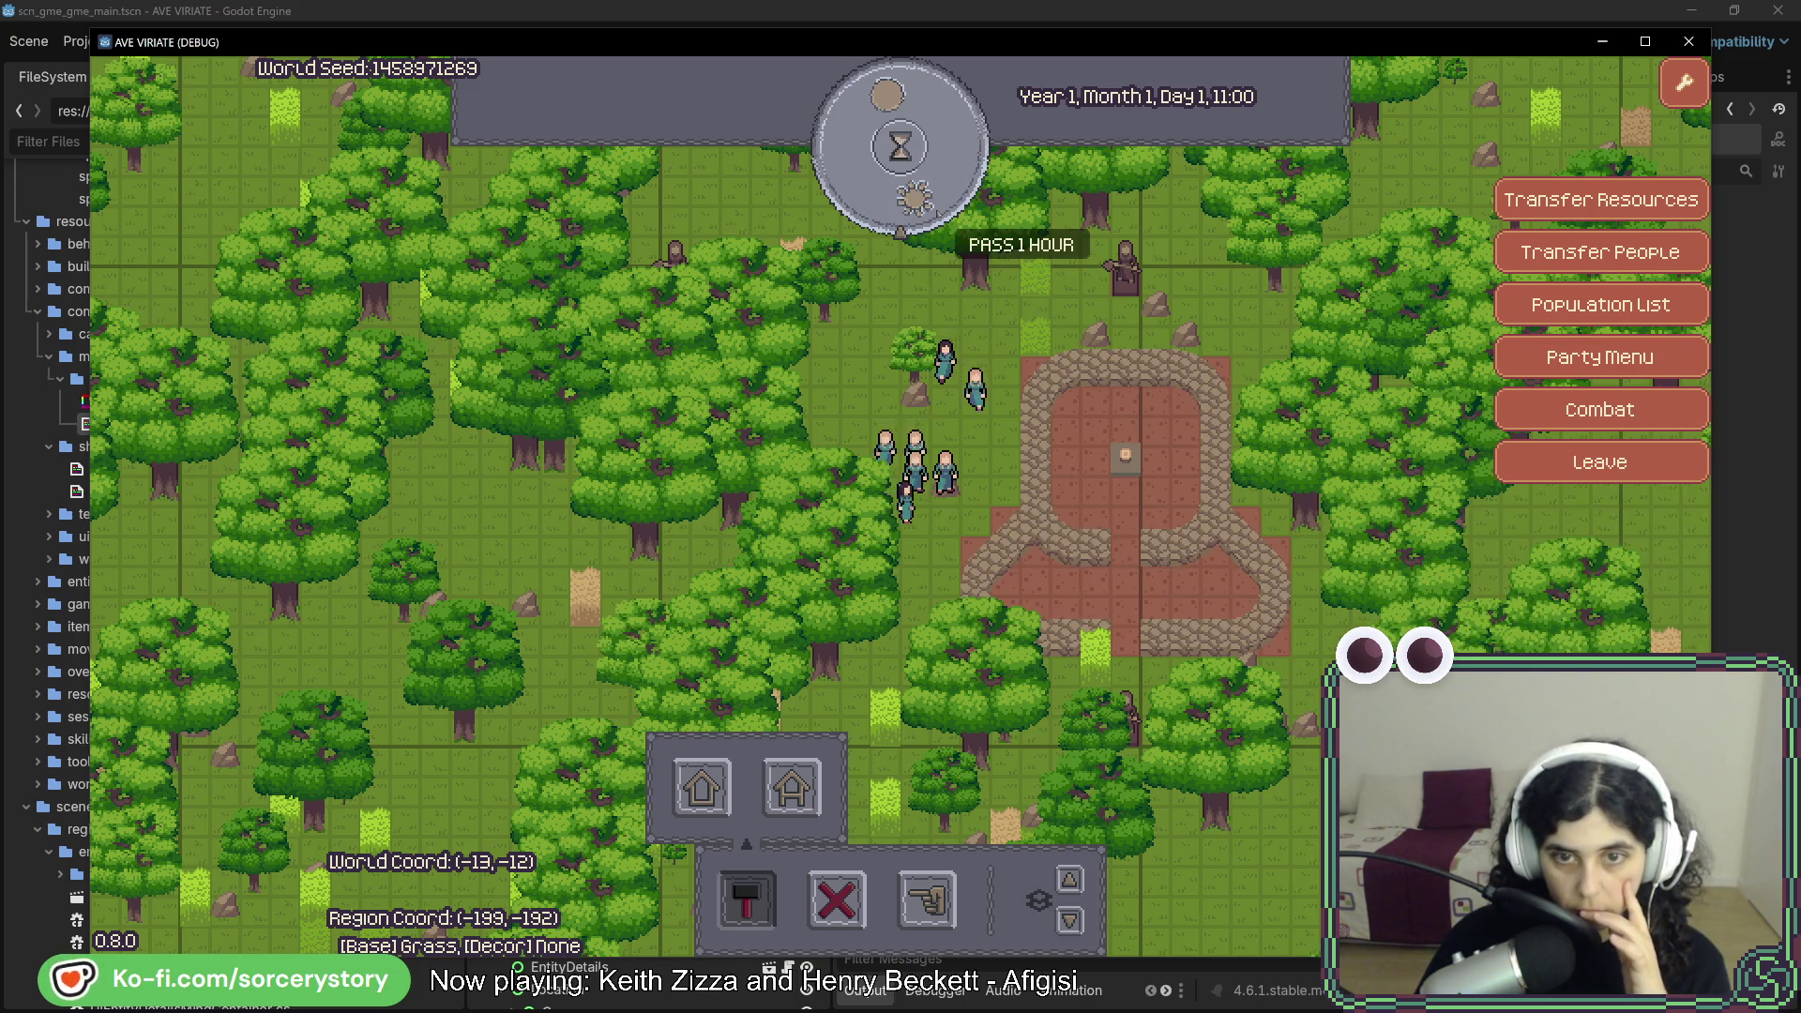
pyautogui.click(837, 899)
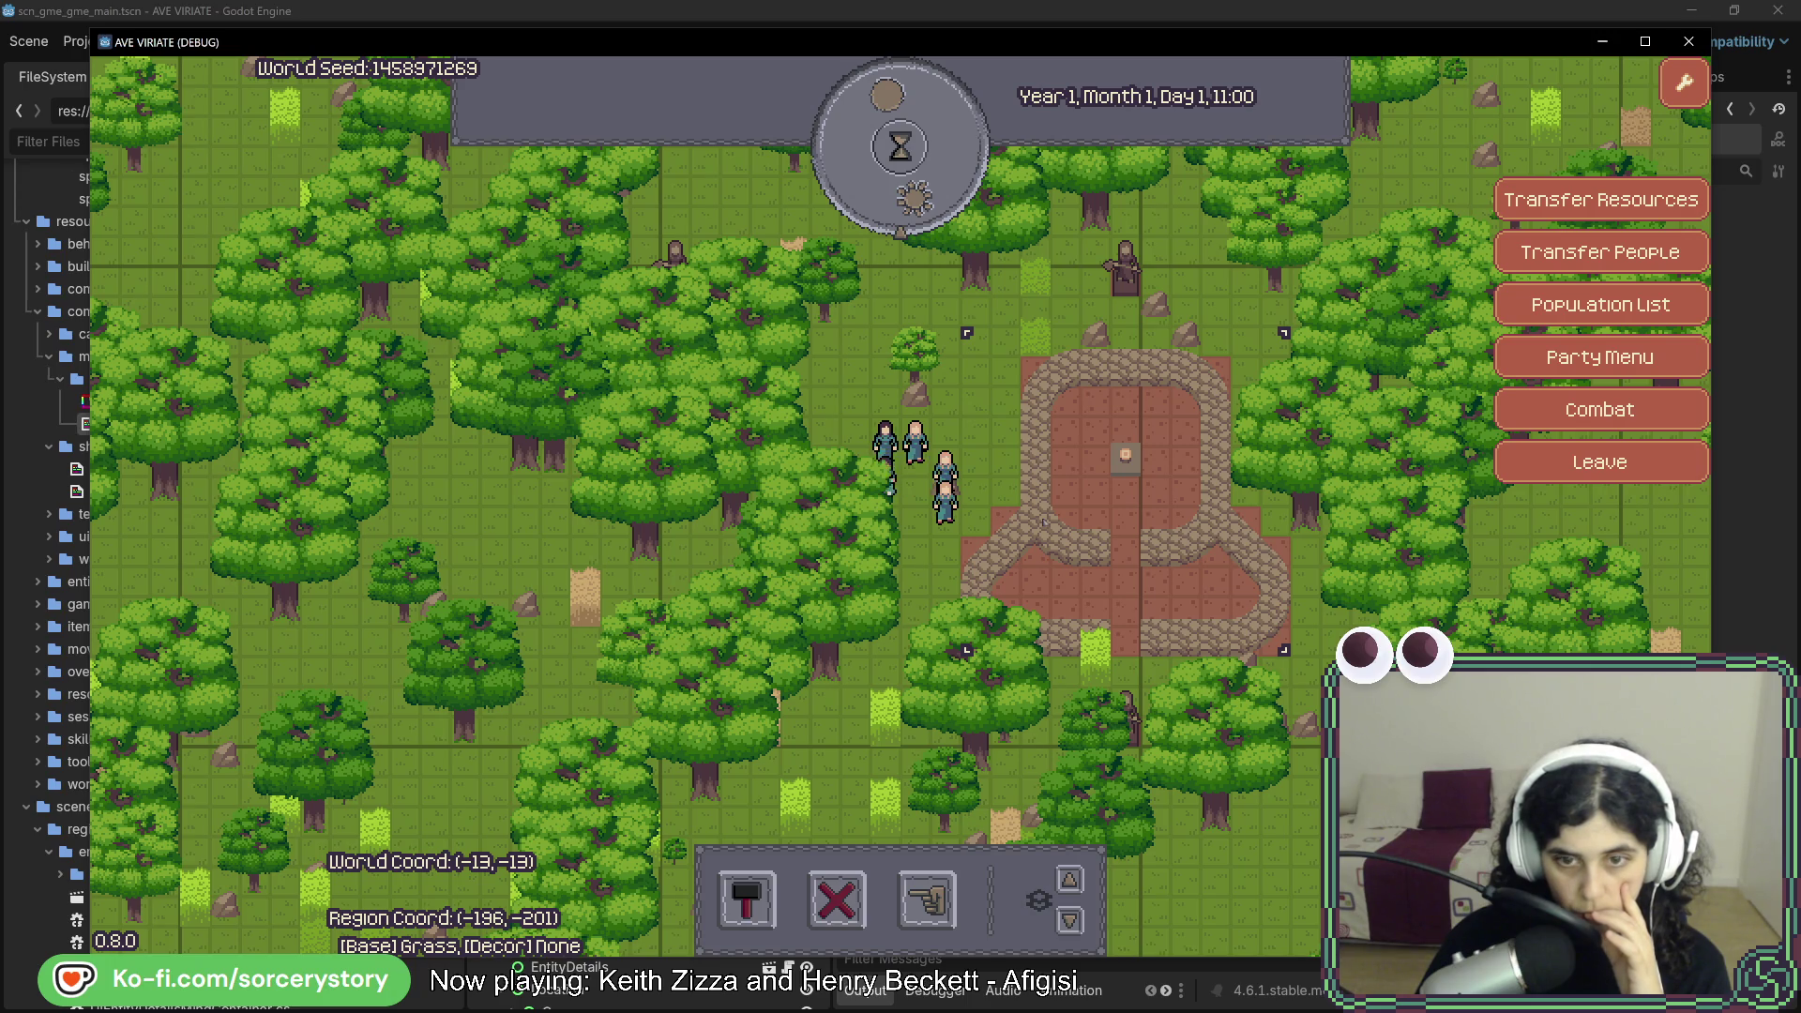
pyautogui.click(1694, 45)
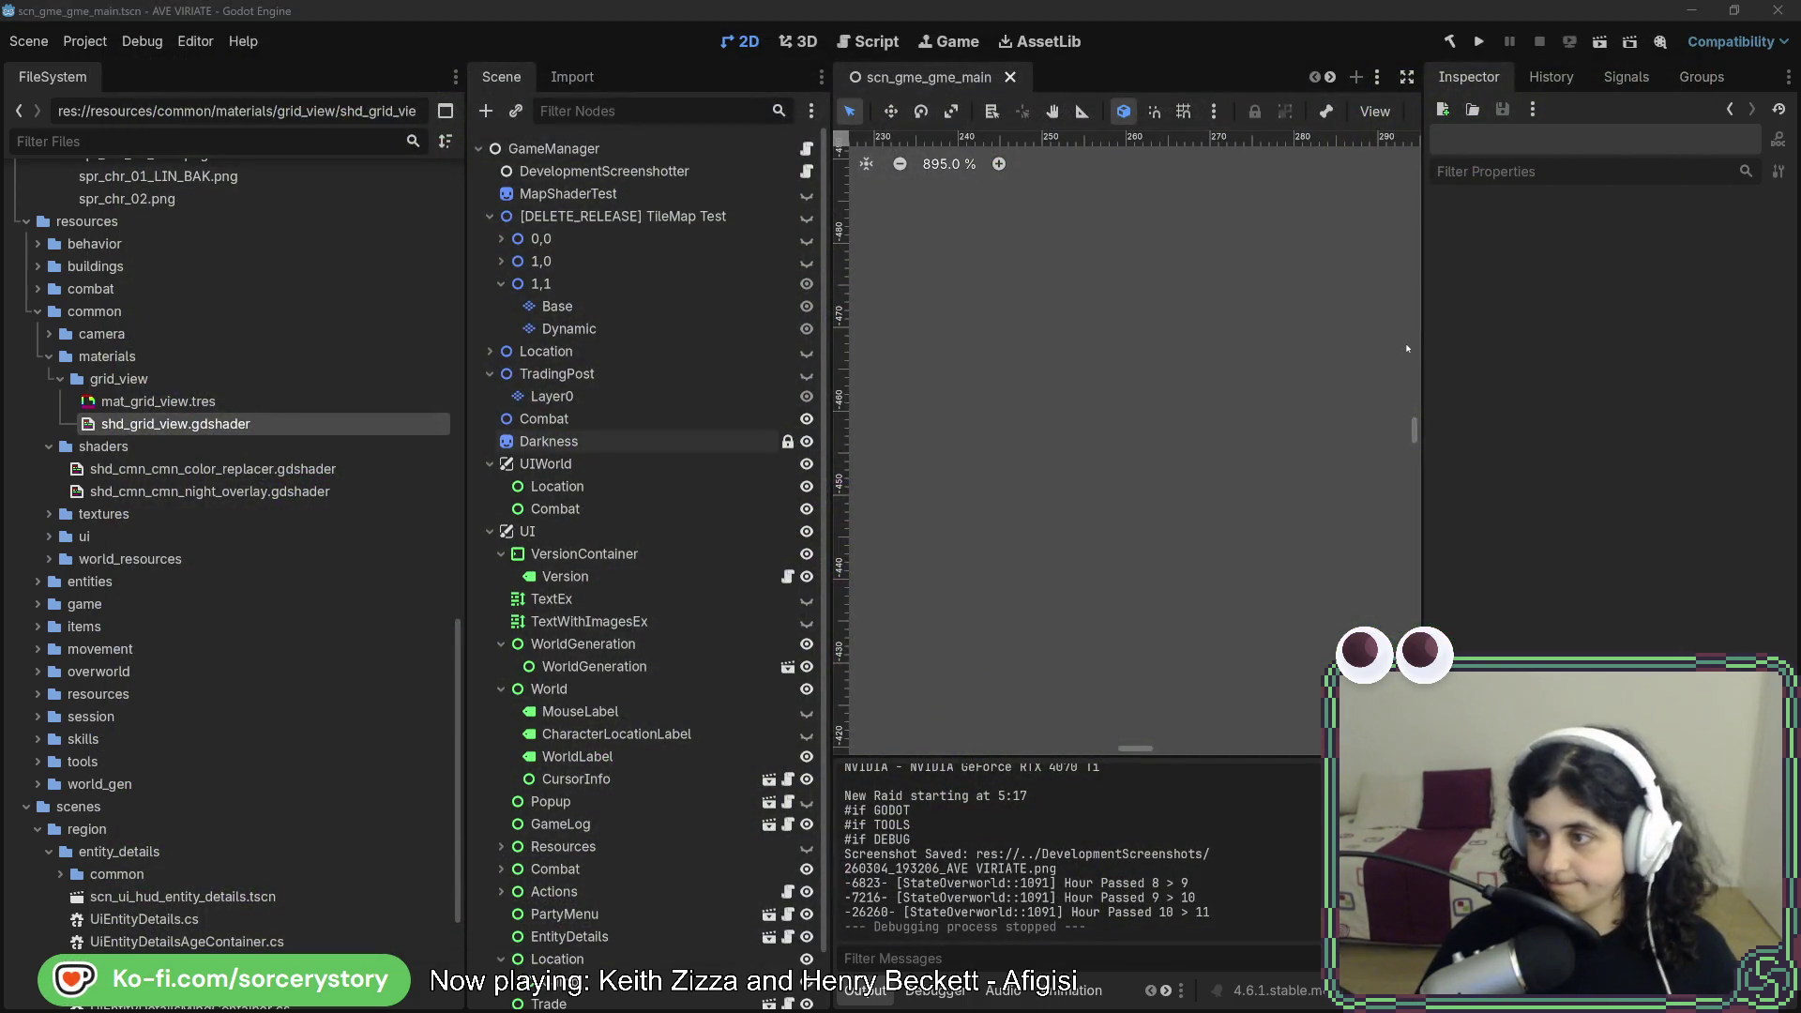
# - Delete the leftover commented UpdateActivities call and open a blank line at the method start
pyautogui.hotkey('alt', 'Tab')
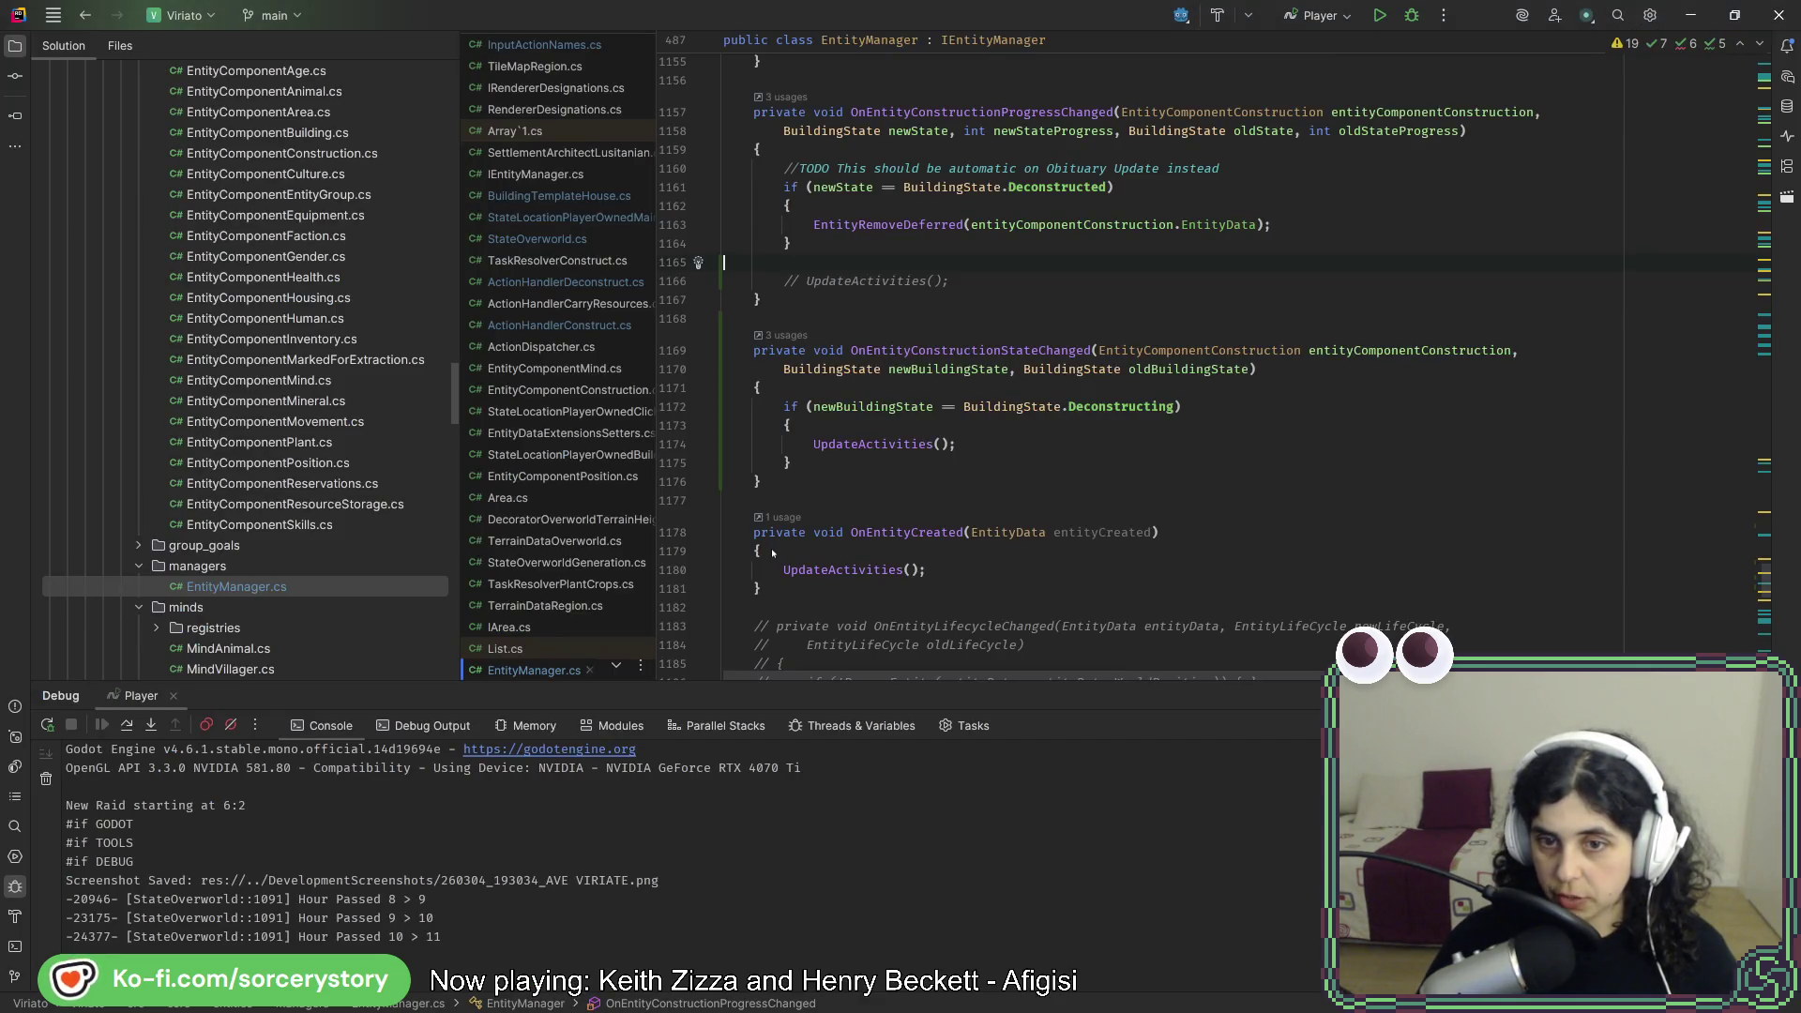
pyautogui.scroll(5, 803, 477)
pyautogui.moveTo(970, 616); pyautogui.dragTo(981, 590)
pyautogui.press('Delete')
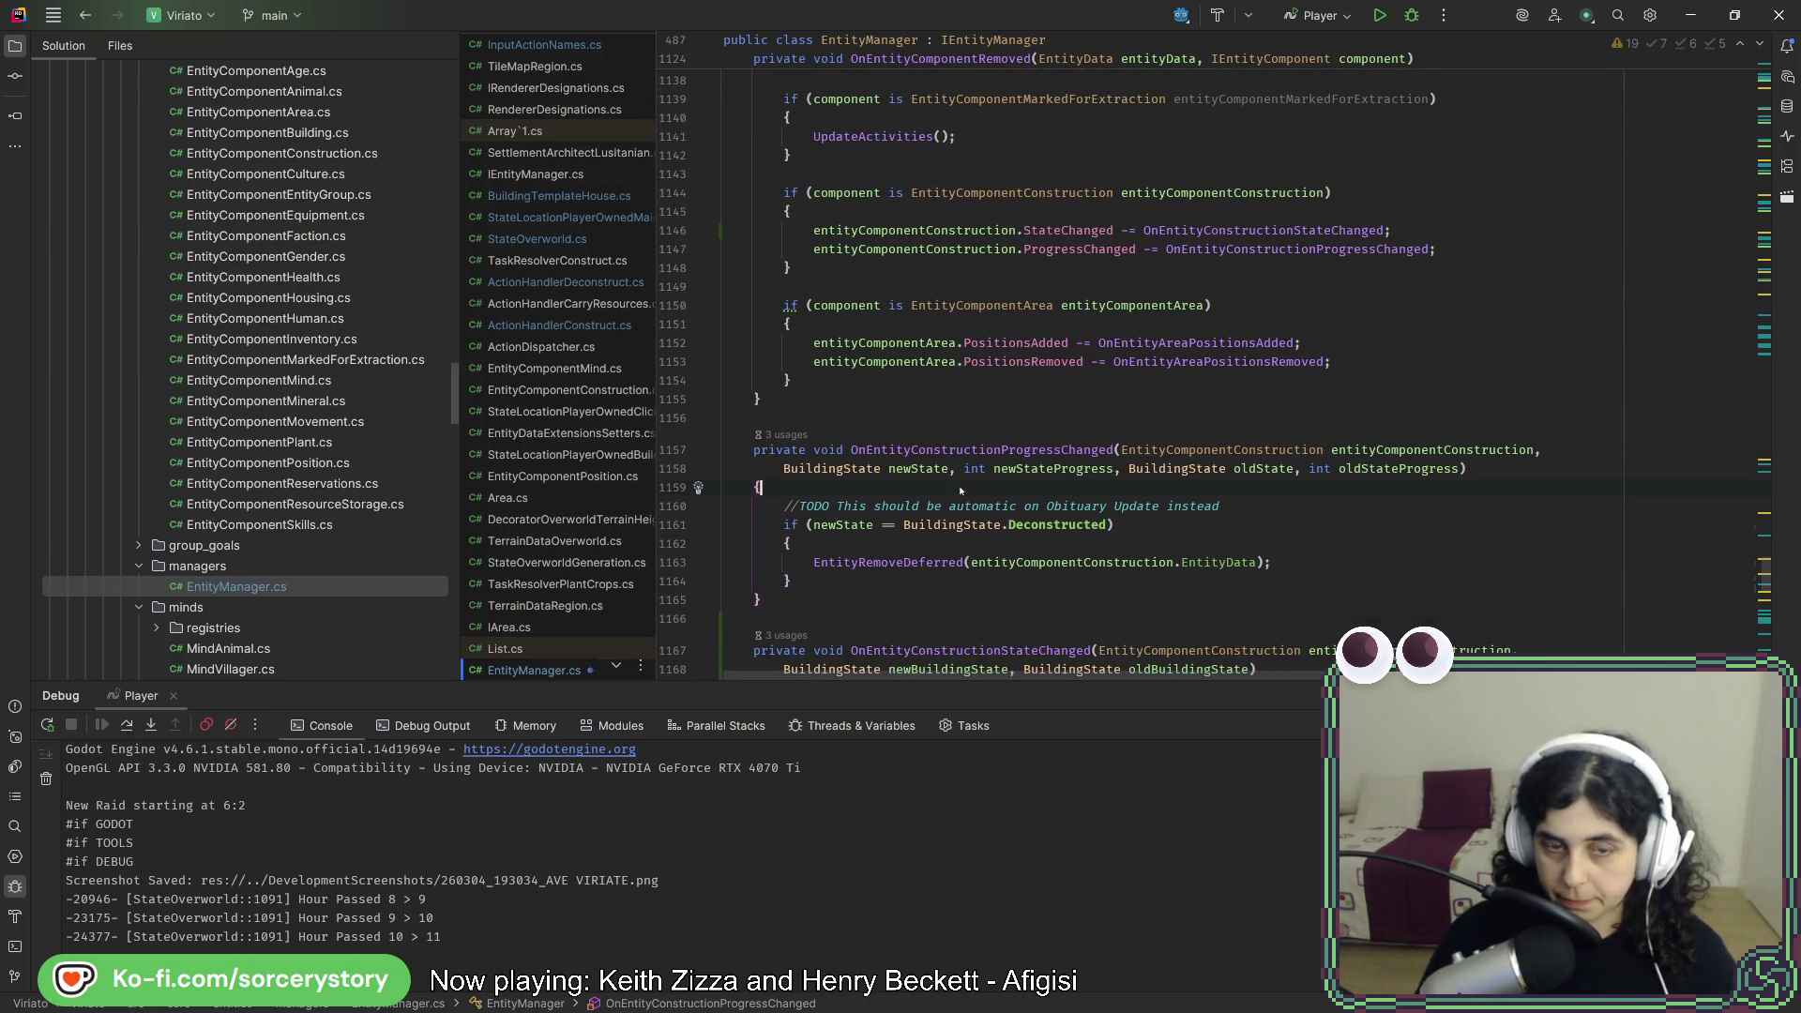
pyautogui.press('Return')
pyautogui.press('Return')
pyautogui.press('Up')
# - Add 'if (newState == BuildingState.Deconstructing) { UpdateActivities(); }', clean up code, and relaunch from Godot
pyautogui.write('if(')
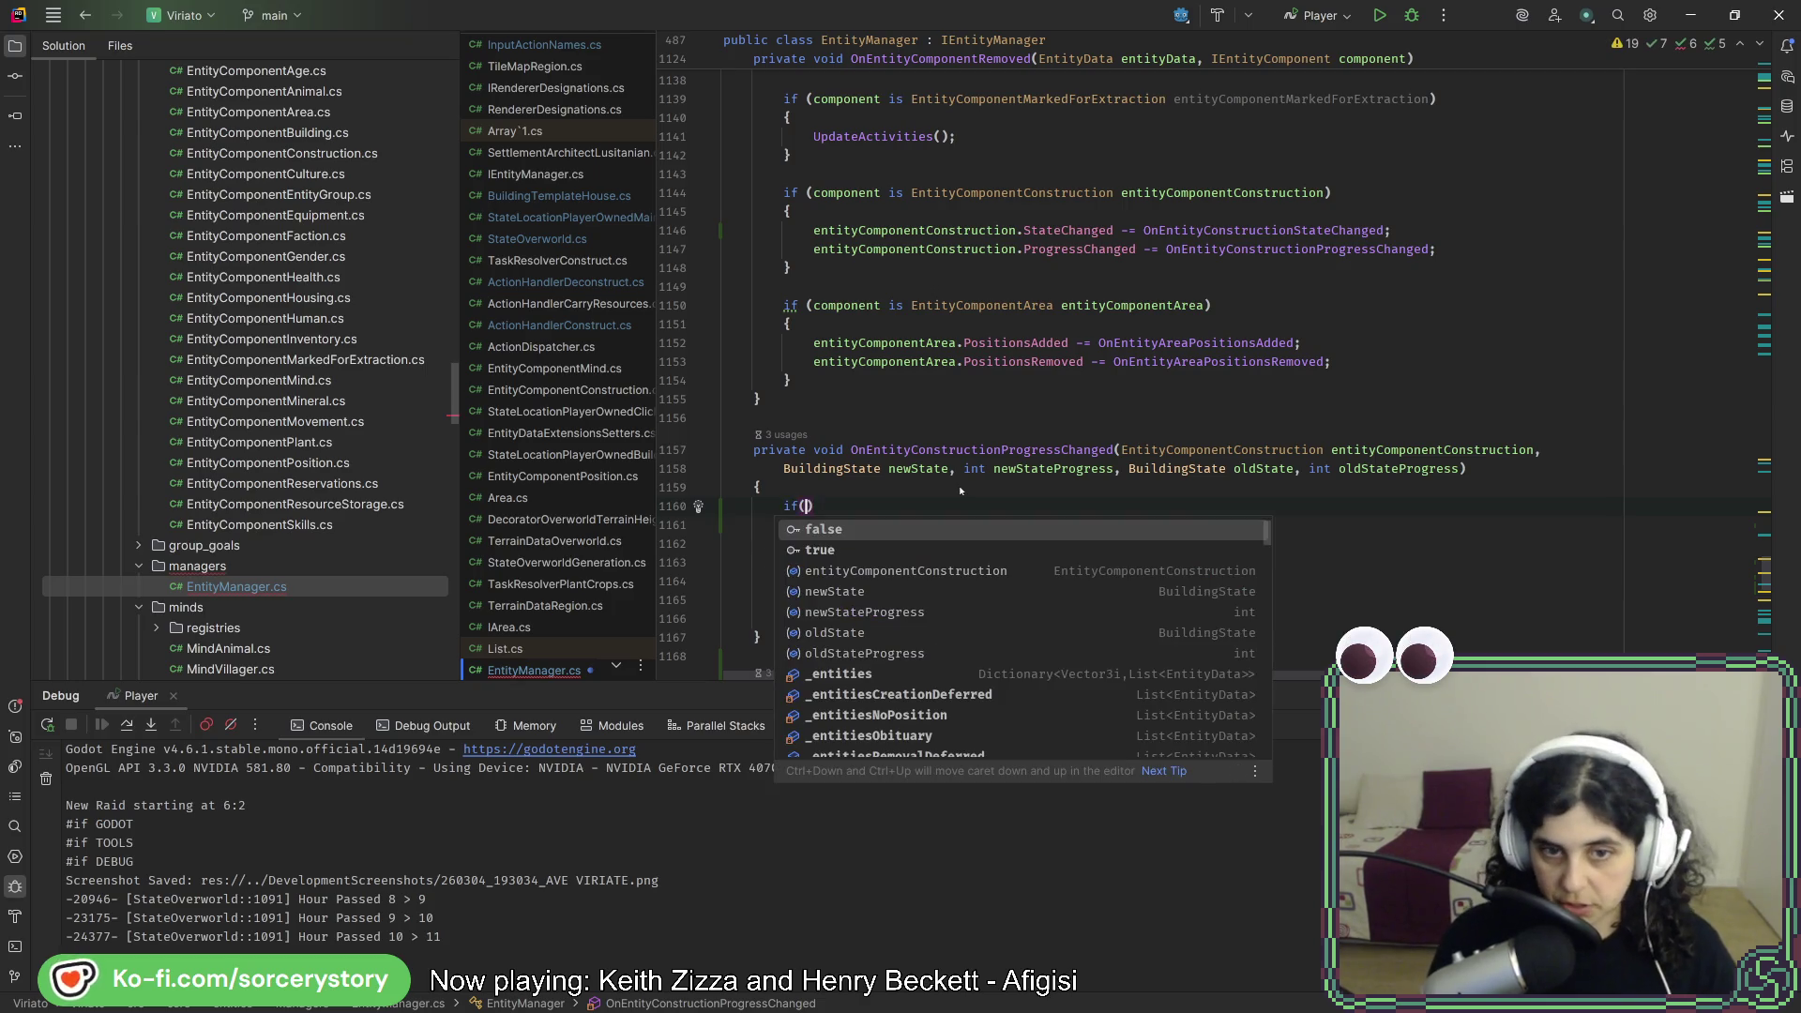
pyautogui.write('newState')
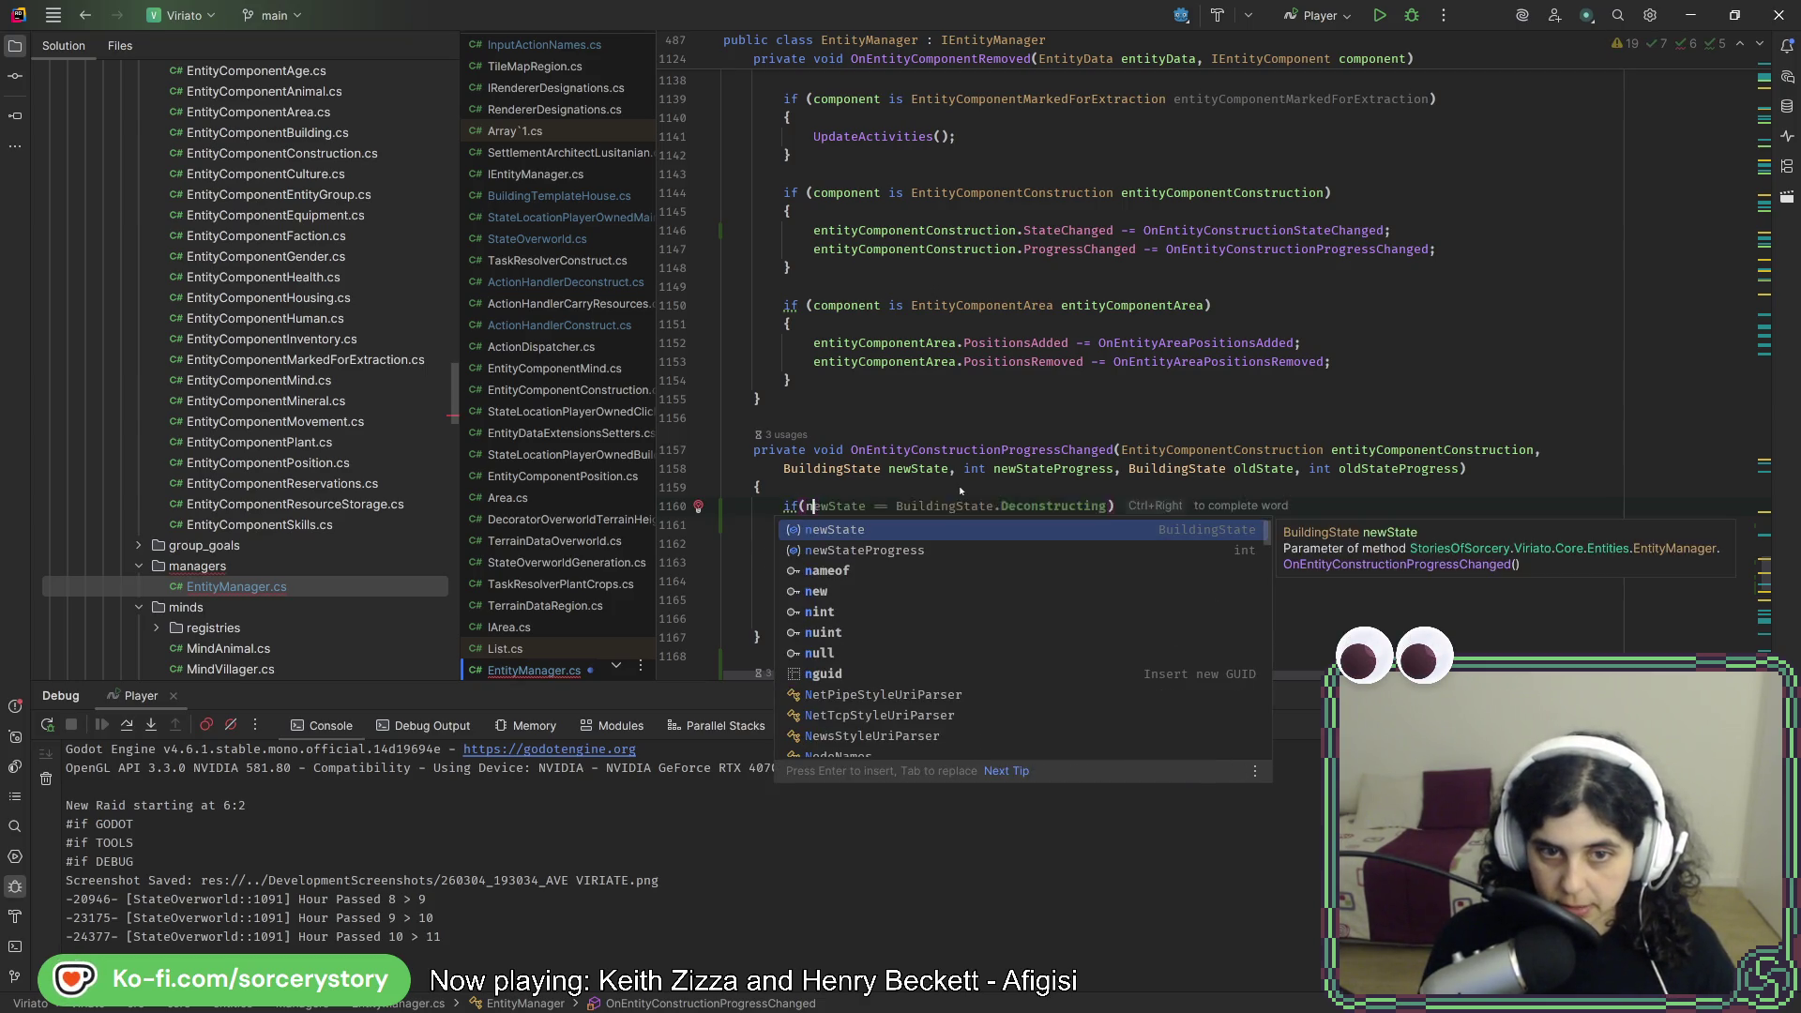
pyautogui.press('Tab')
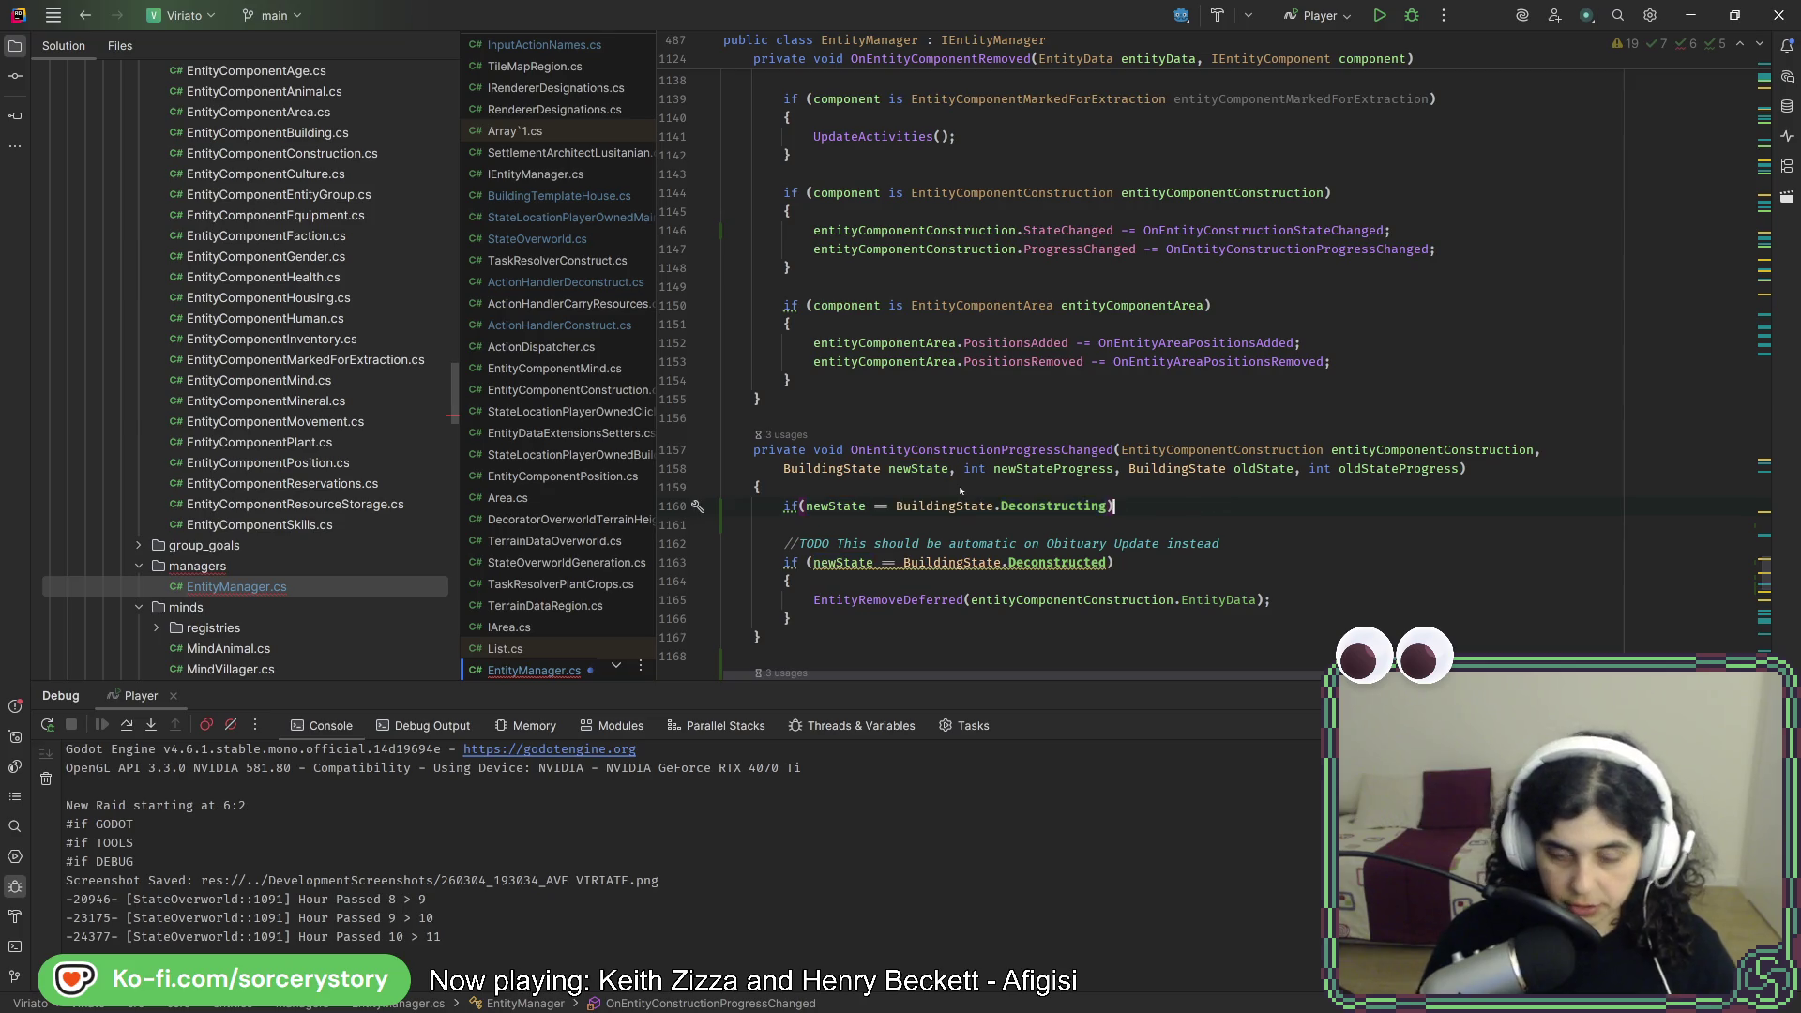
pyautogui.press('Return')
pyautogui.write('{')
pyautogui.press('Return')
pyautogui.press('Tab')
pyautogui.press('Up')
pyautogui.press('Up')
pyautogui.press('Up')
pyautogui.hotkey('shift', 'Down')
pyautogui.hotkey('shift', 'Down')
pyautogui.press('Delete')
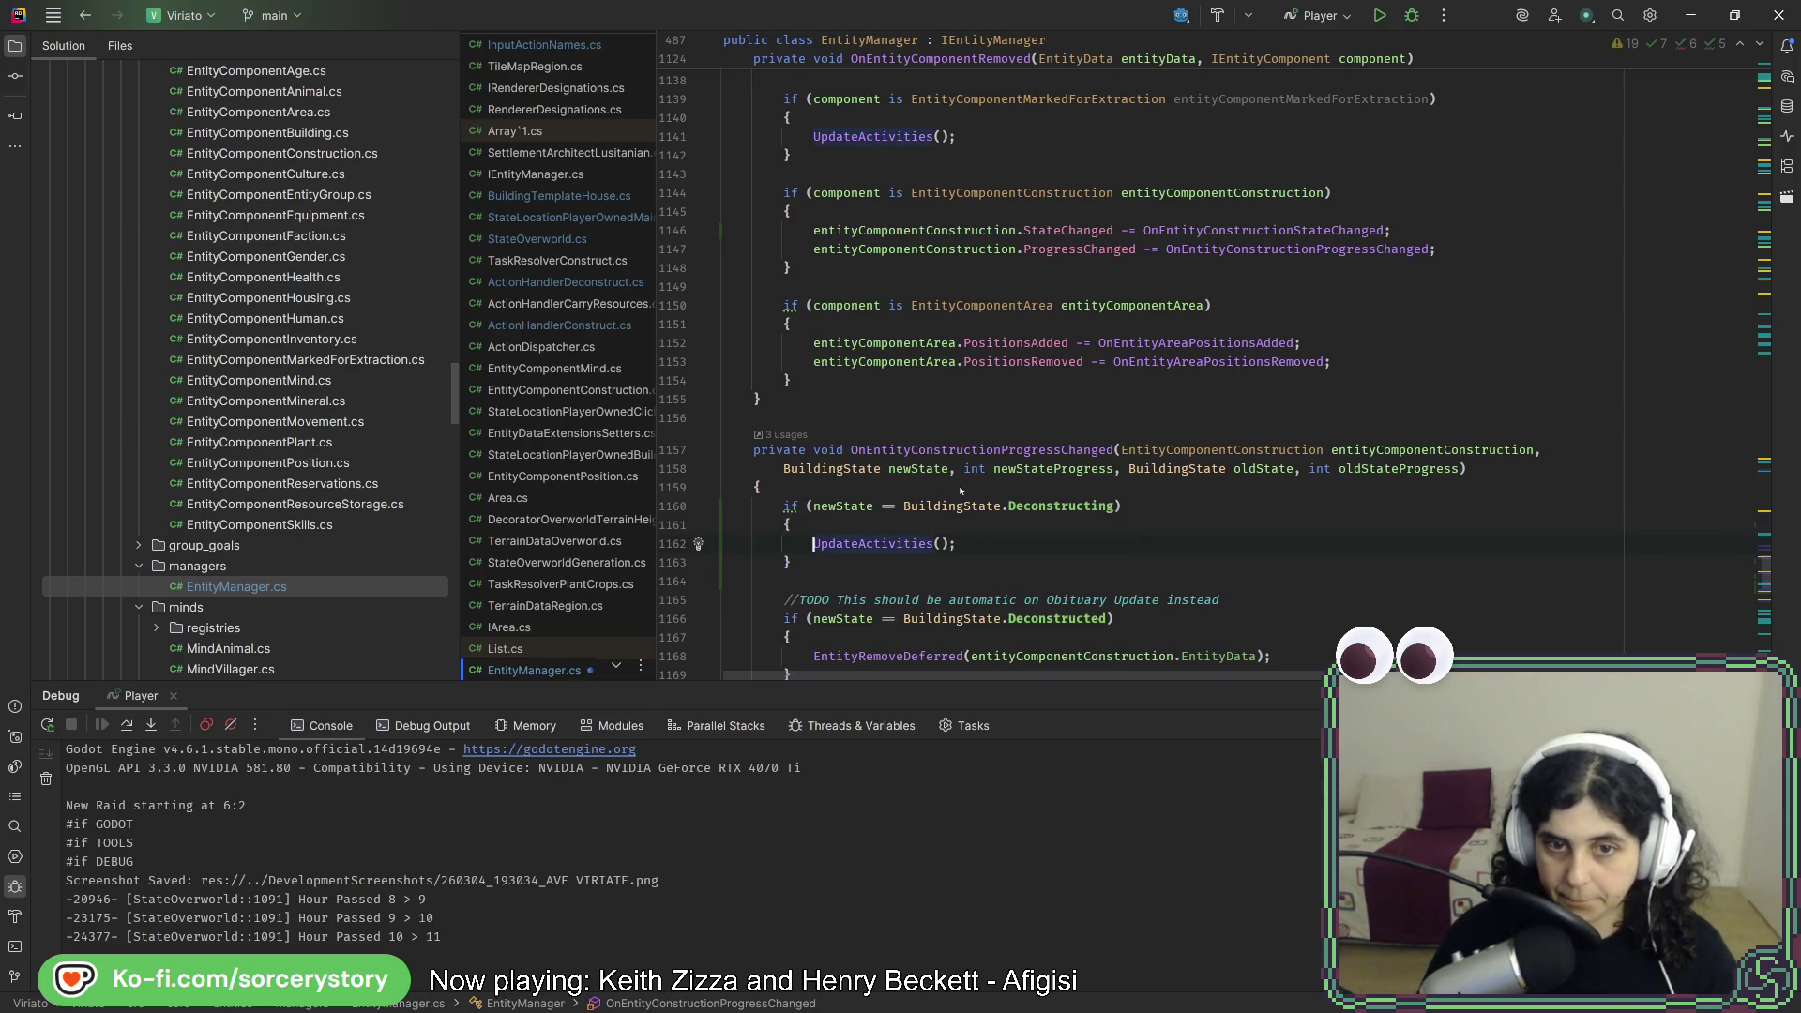
pyautogui.hotkey('ctrl', 'alt', 'l')
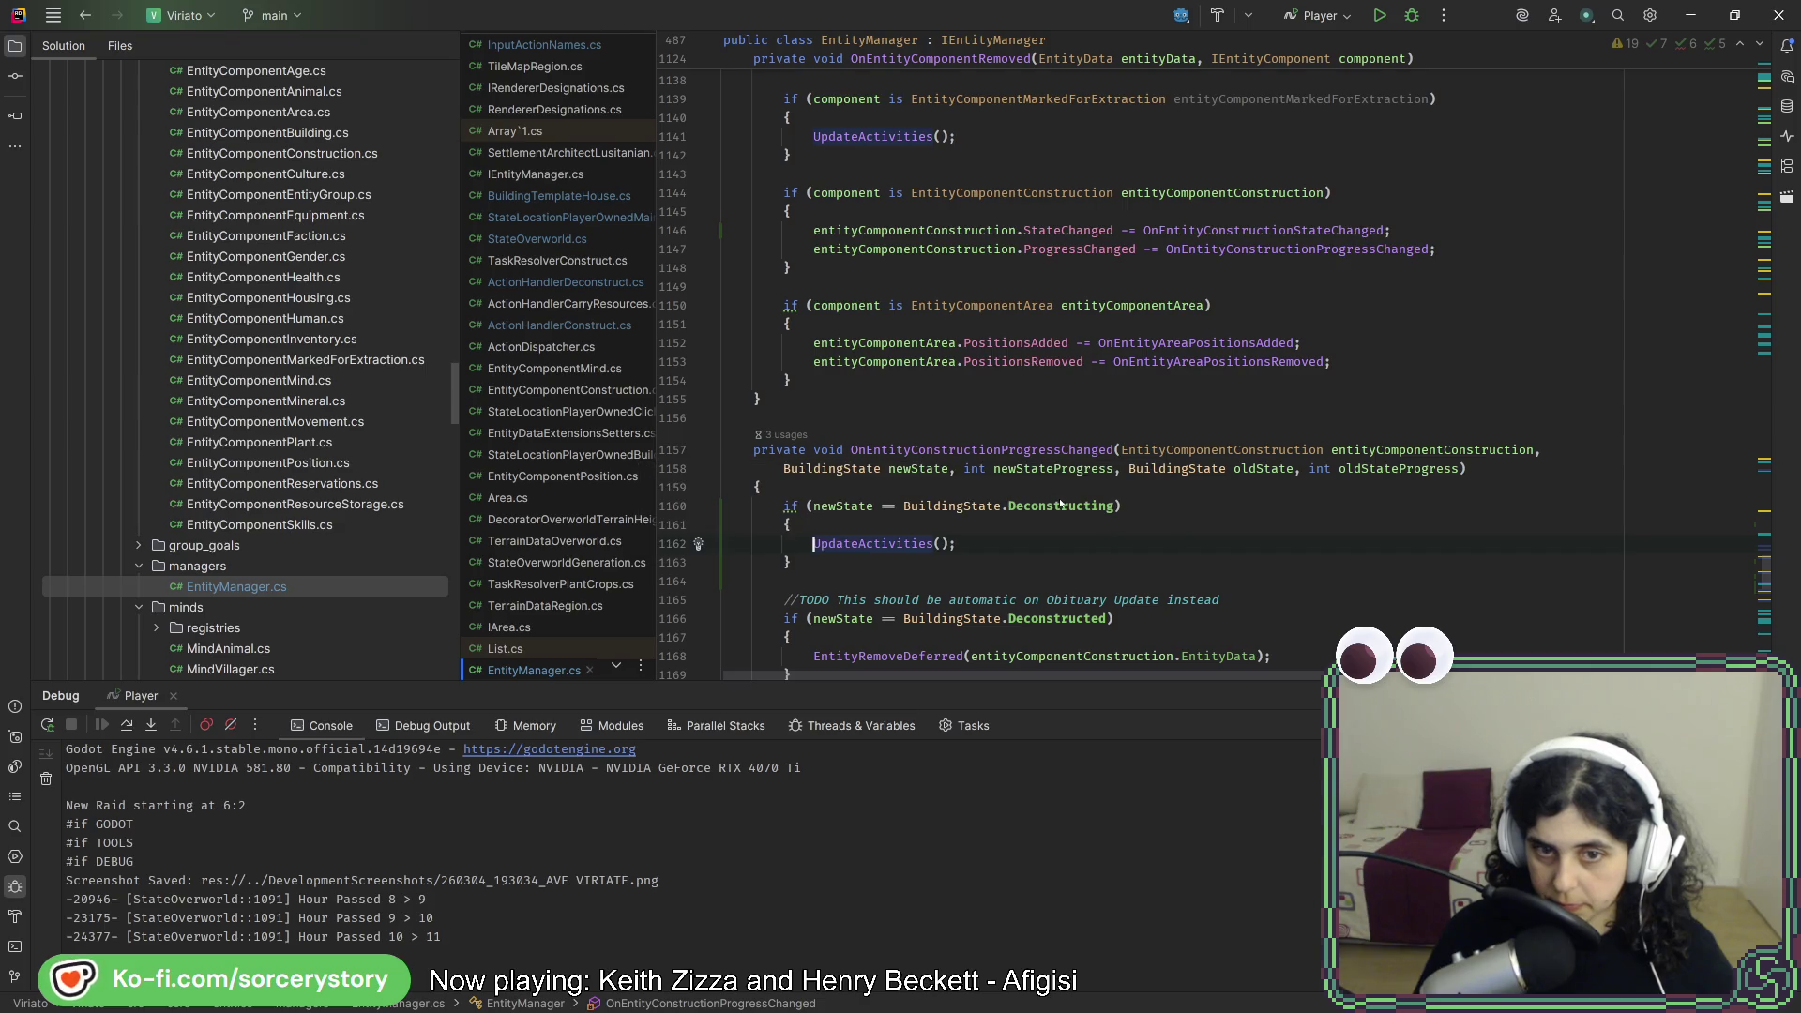
pyautogui.hotkey('alt', 'Tab')
pyautogui.click(1476, 42)
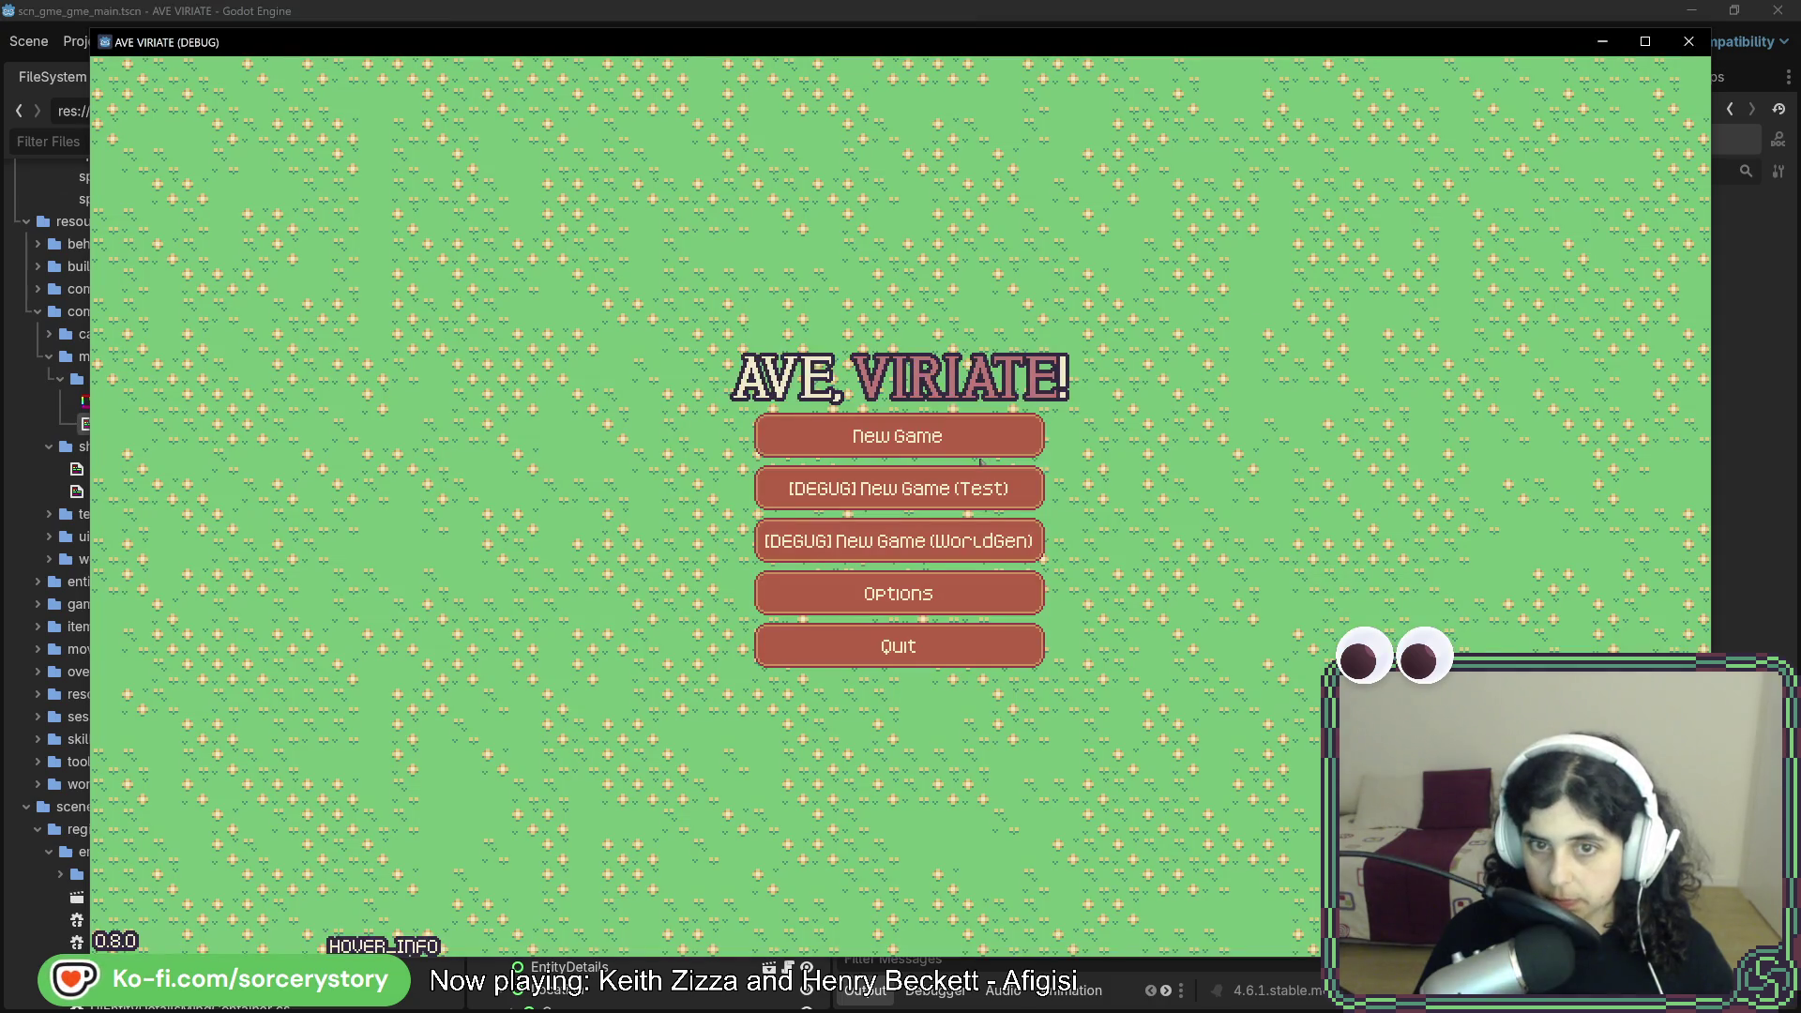
# - Start a new game, visit the settlement, and pass three hours
pyautogui.click(981, 453)
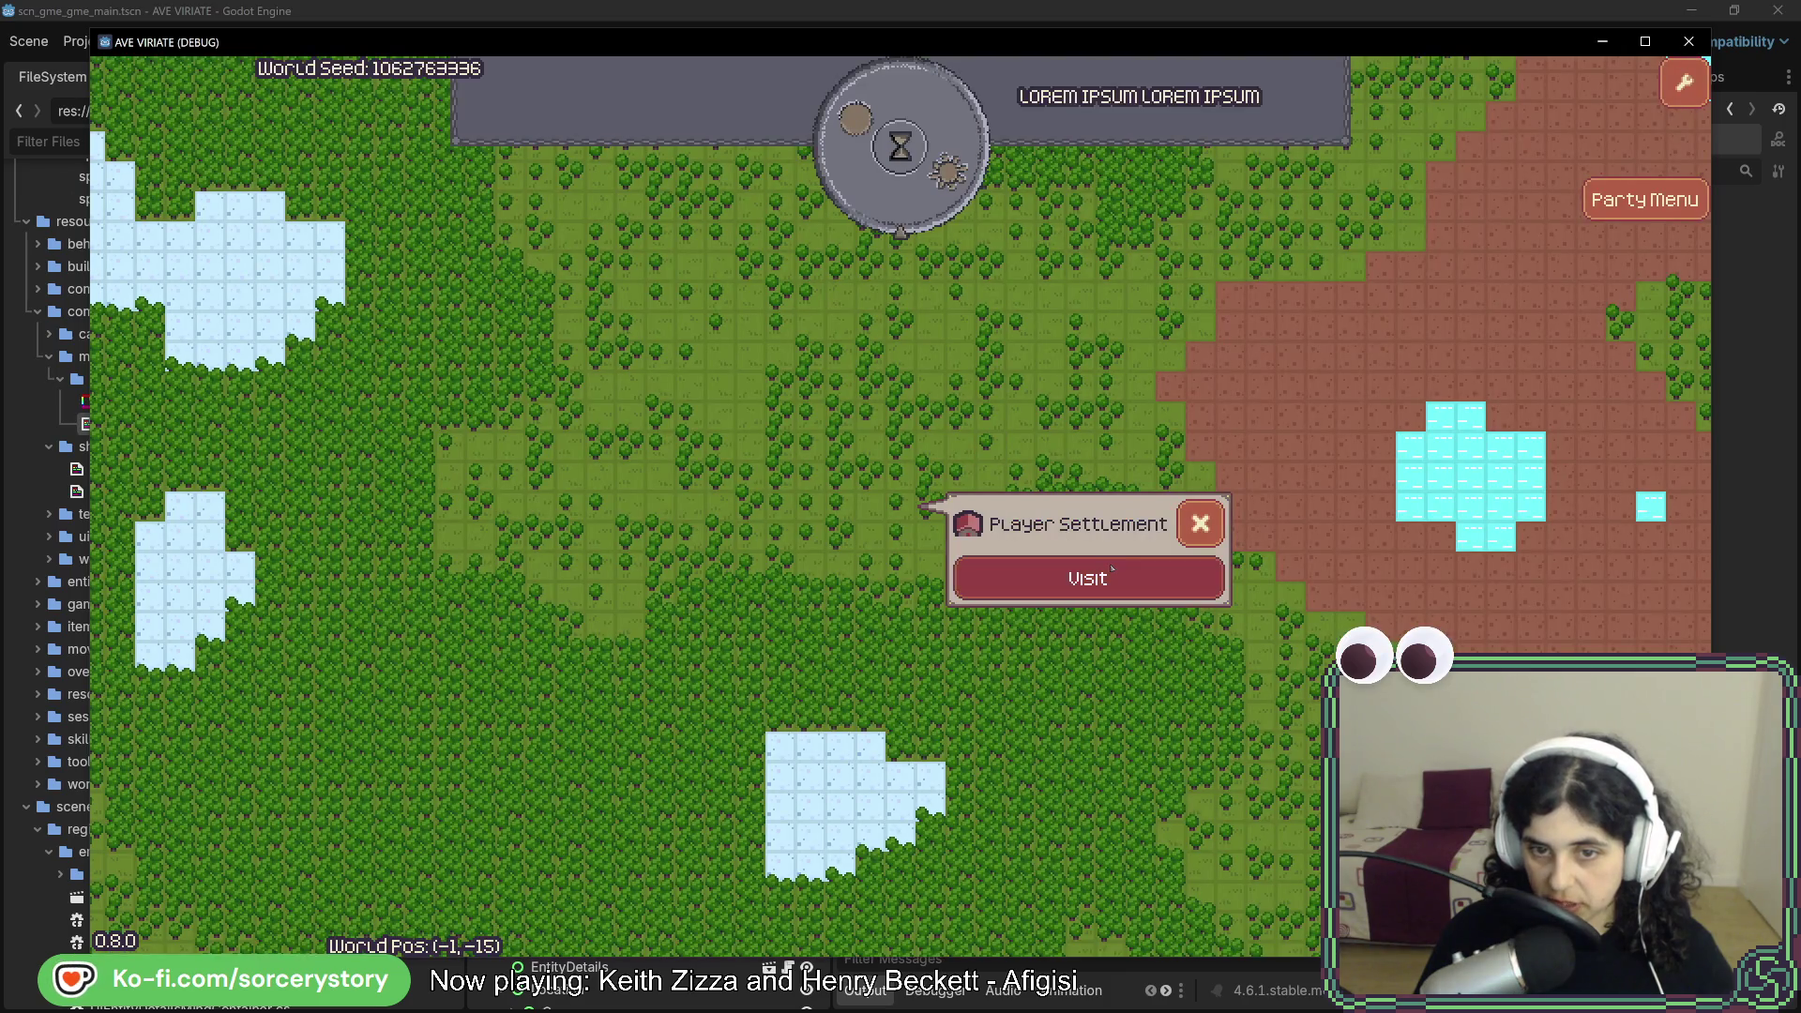
pyautogui.click(1088, 578)
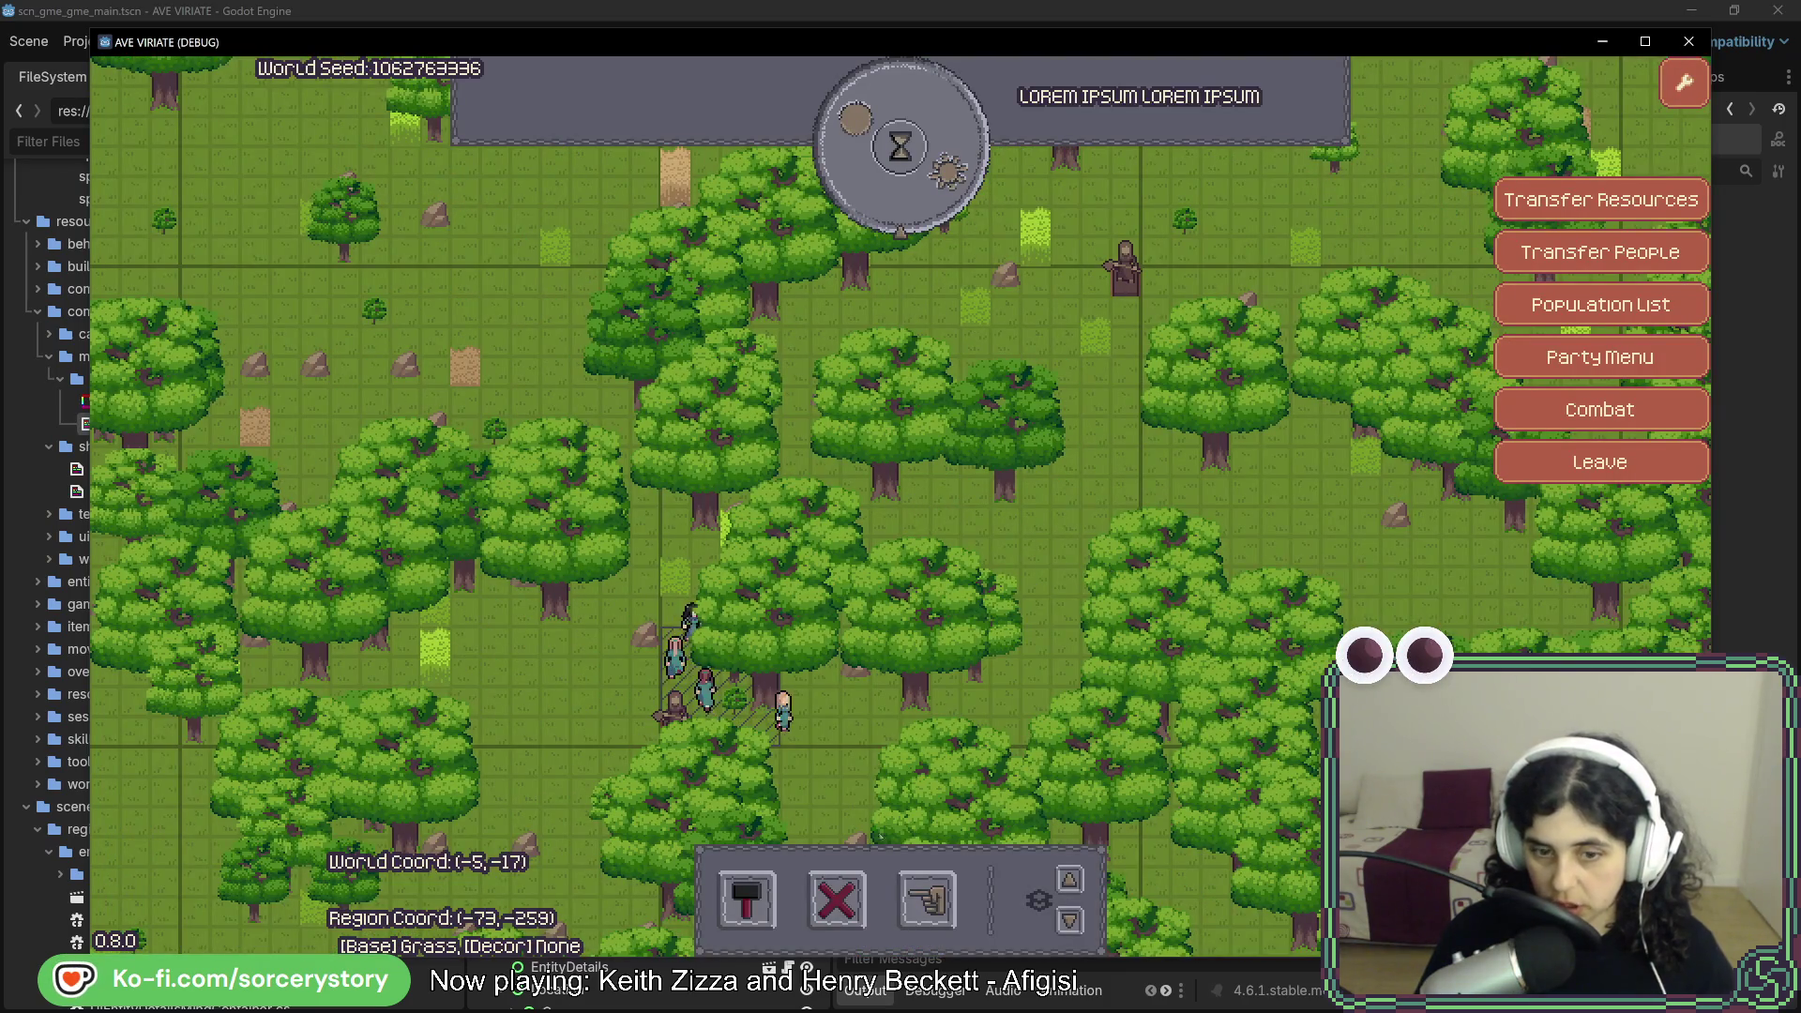
pyautogui.click(746, 900)
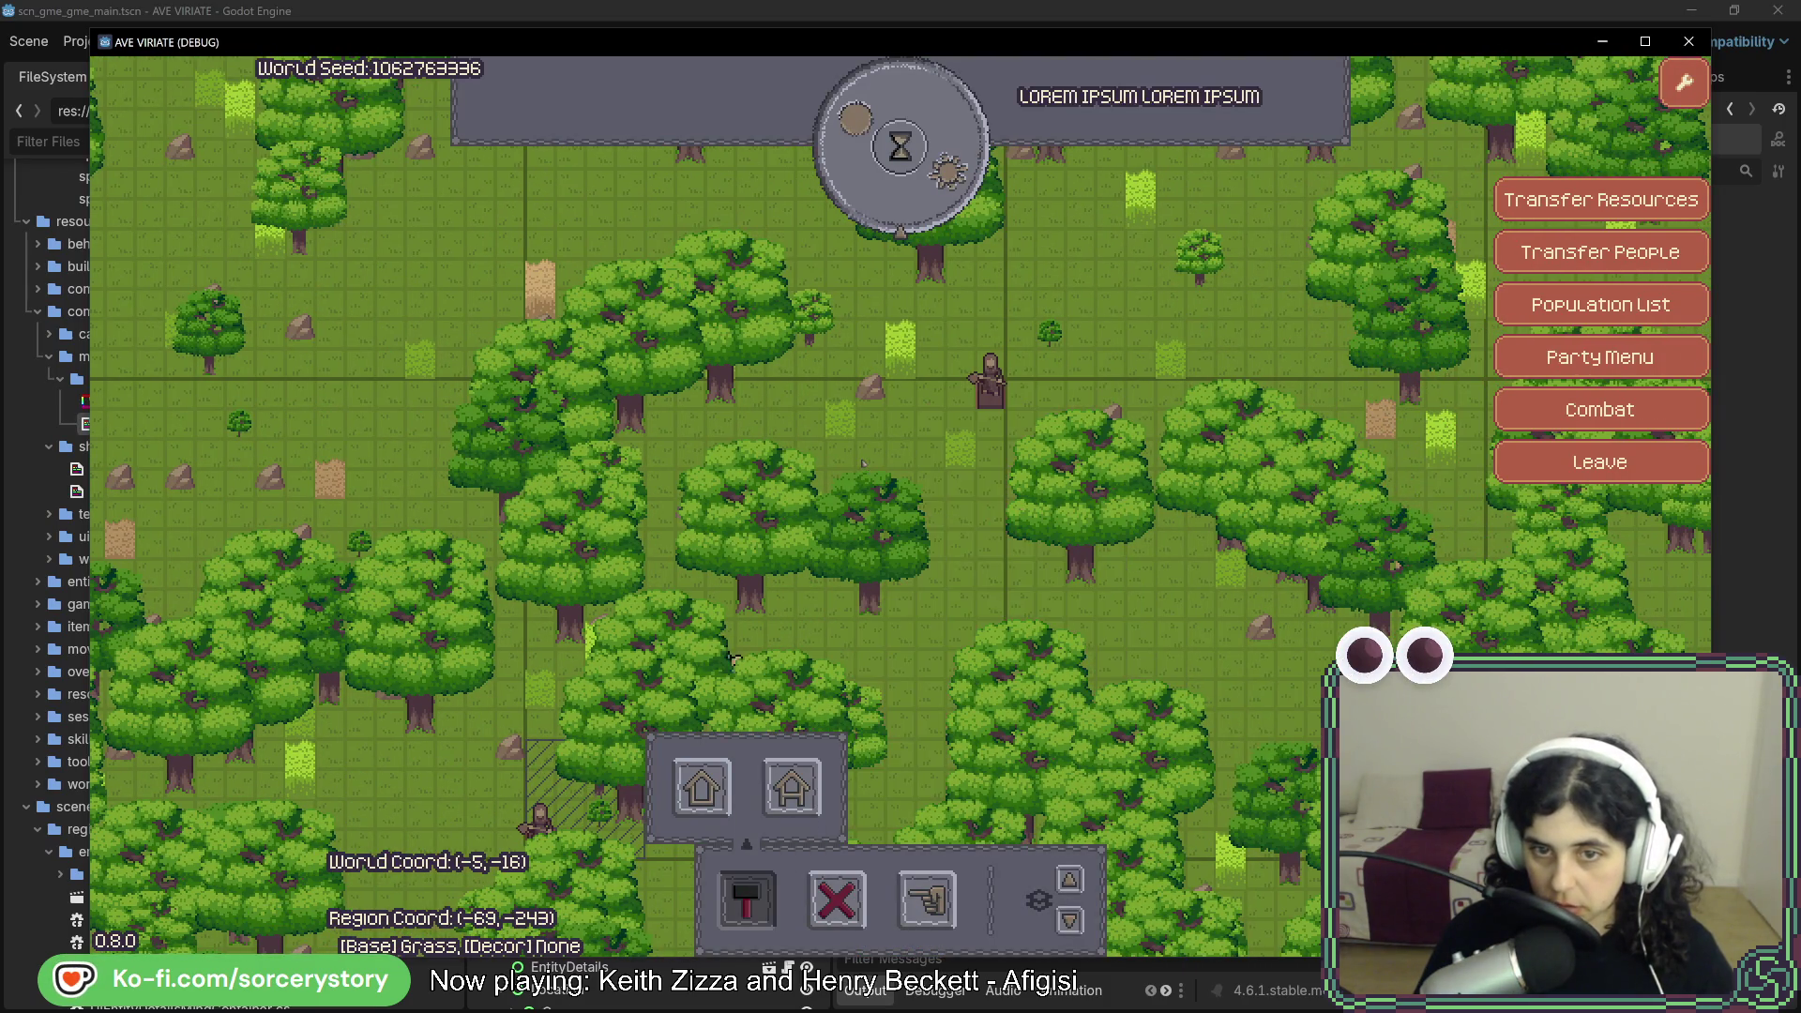
pyautogui.click(936, 183)
pyautogui.click(936, 183)
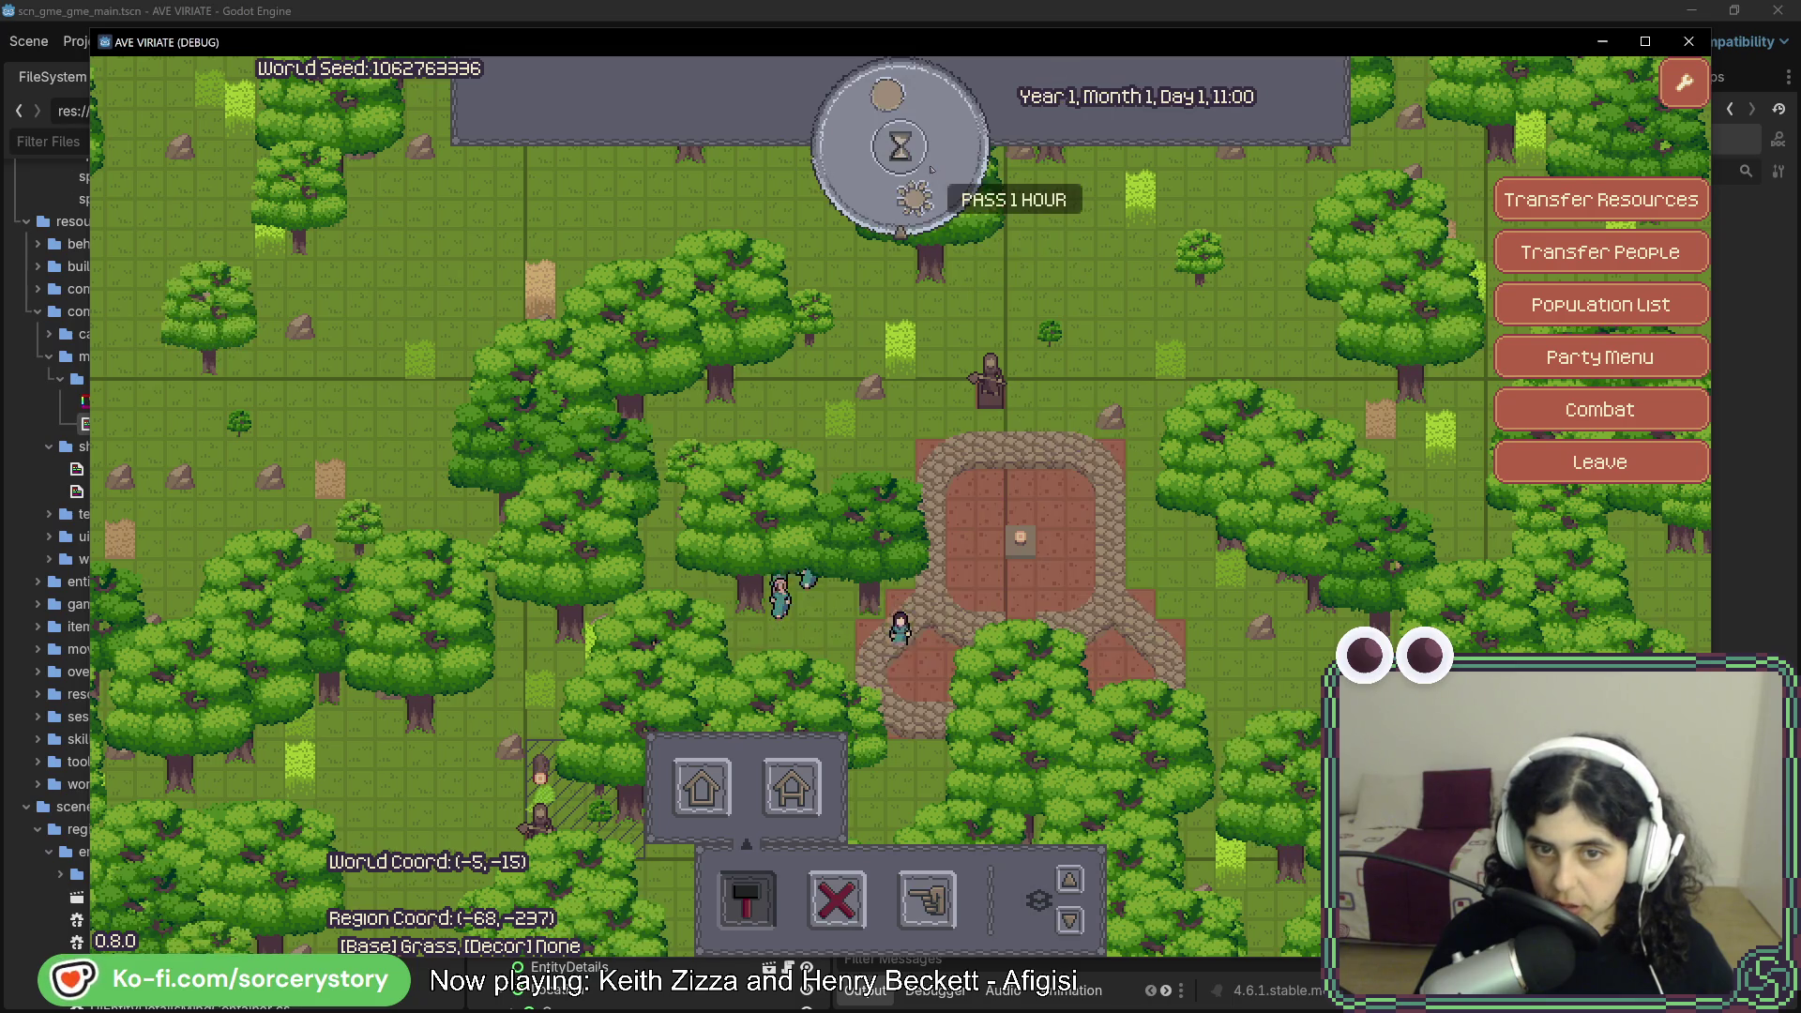
pyautogui.click(936, 184)
# - Mark the stone plaza for demolition and pass an hour
pyautogui.click(850, 925)
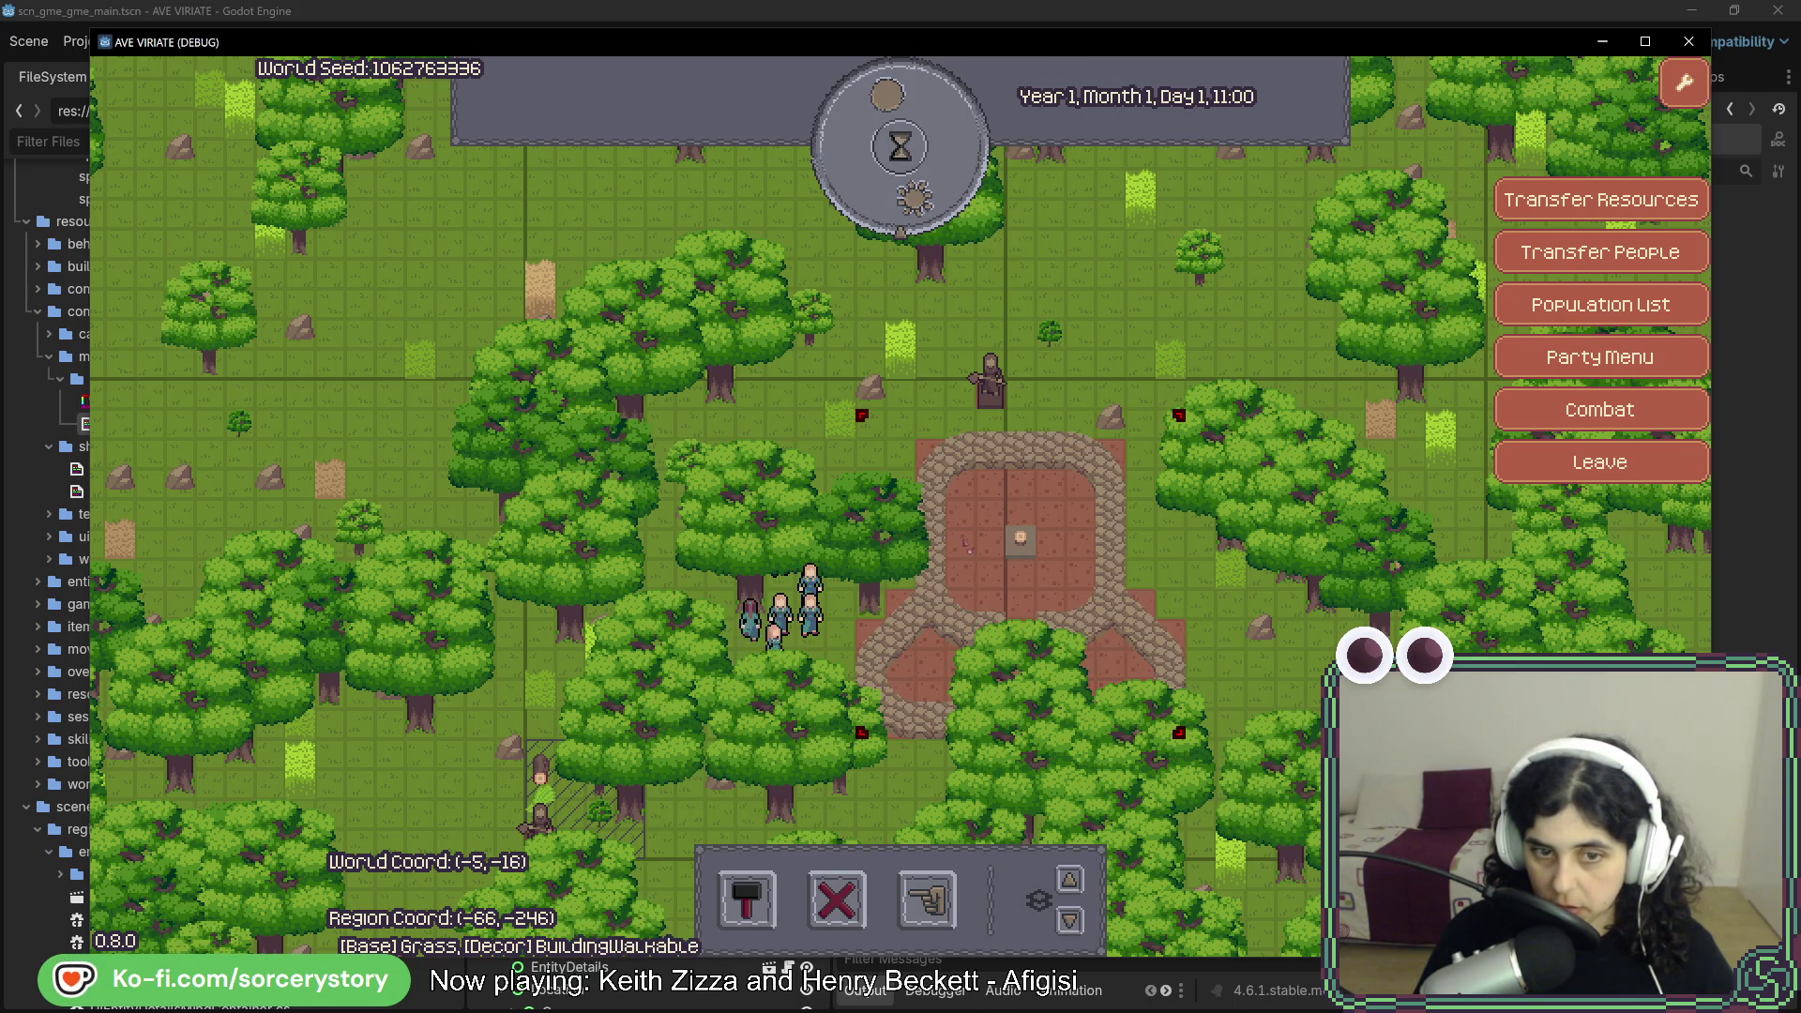
pyautogui.click(964, 543)
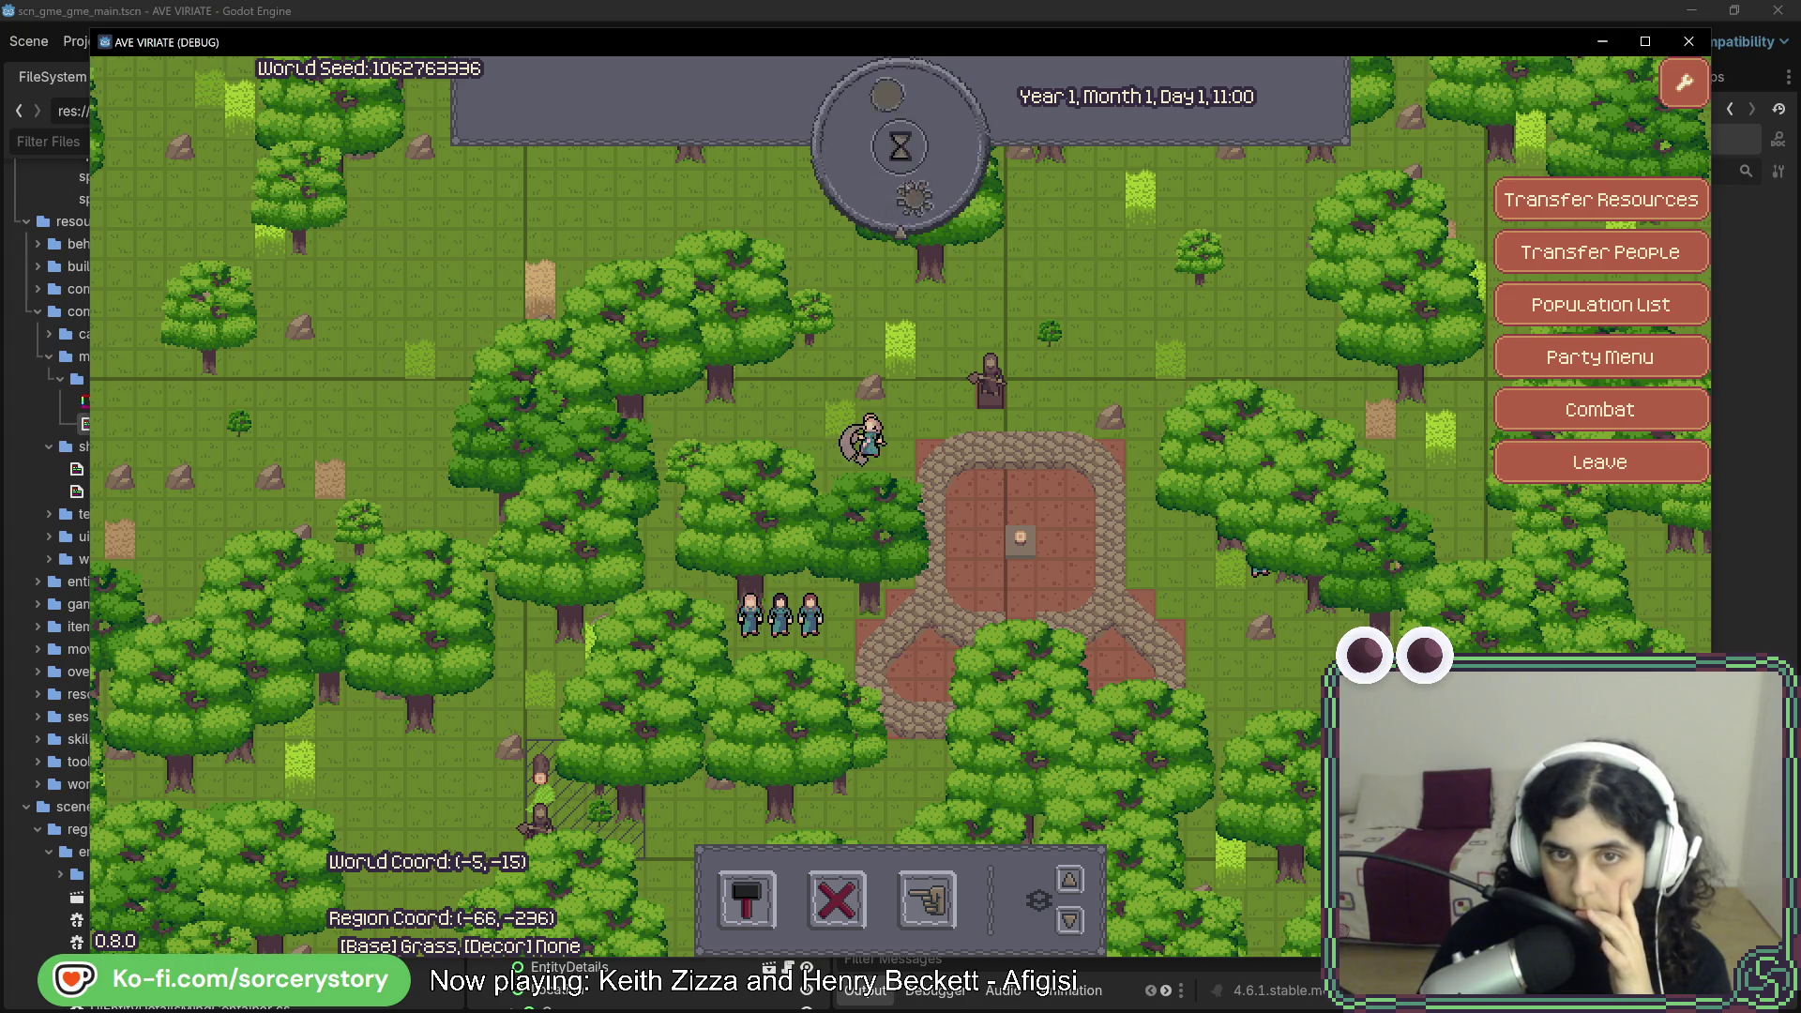
pyautogui.click(901, 200)
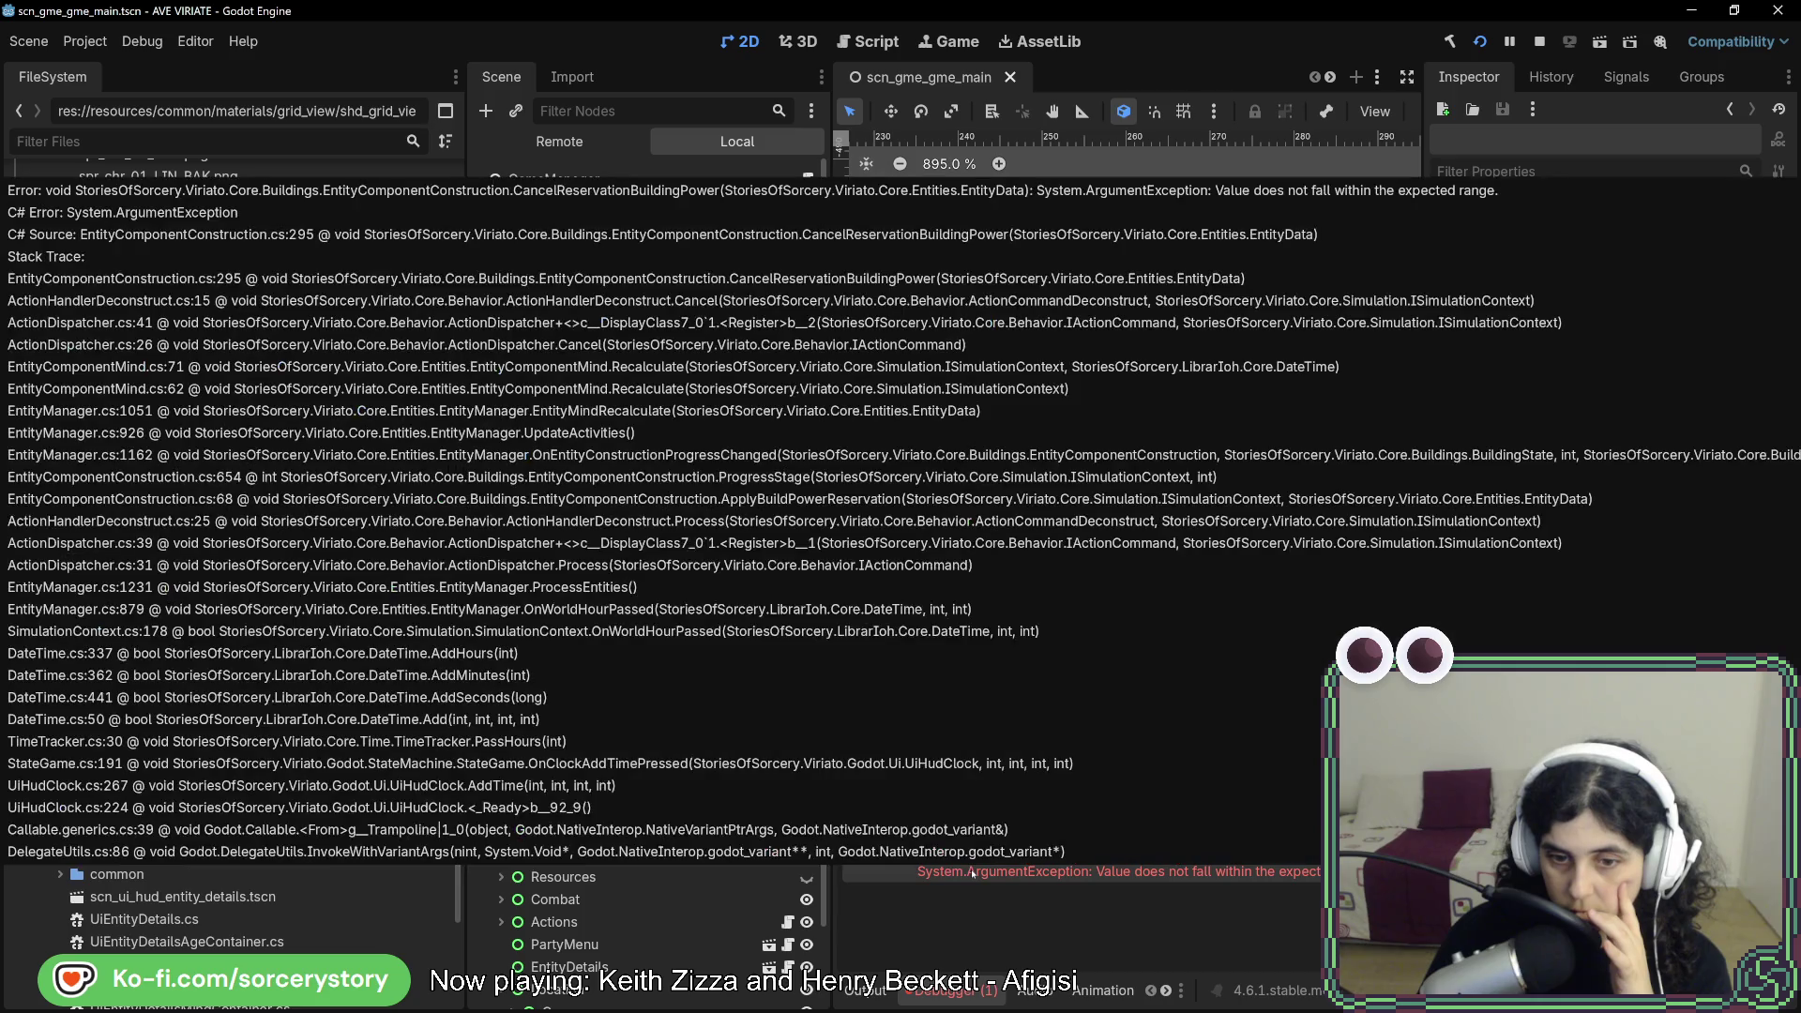
# - Open the ArgumentException's throw line in CancelReservationBuildingPower in Rider, then stop the running game
pyautogui.doubleClick(973, 873)
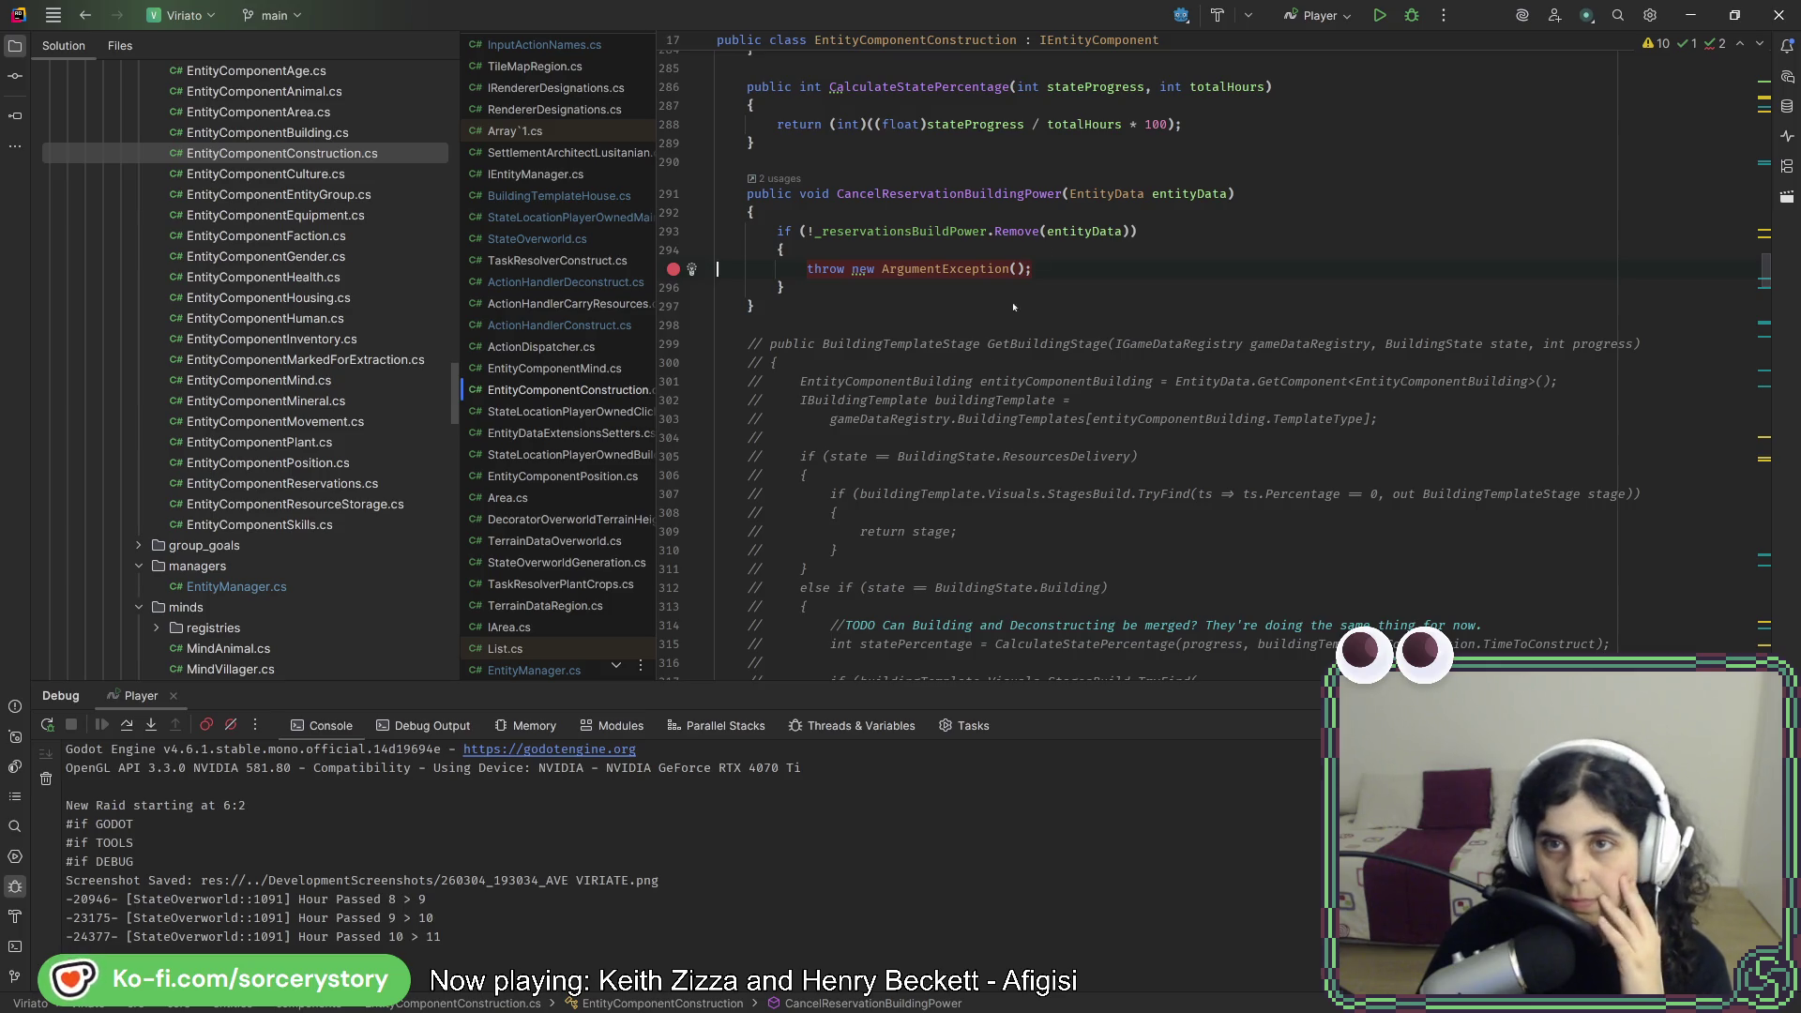
pyautogui.hotkey('alt', 'Tab')
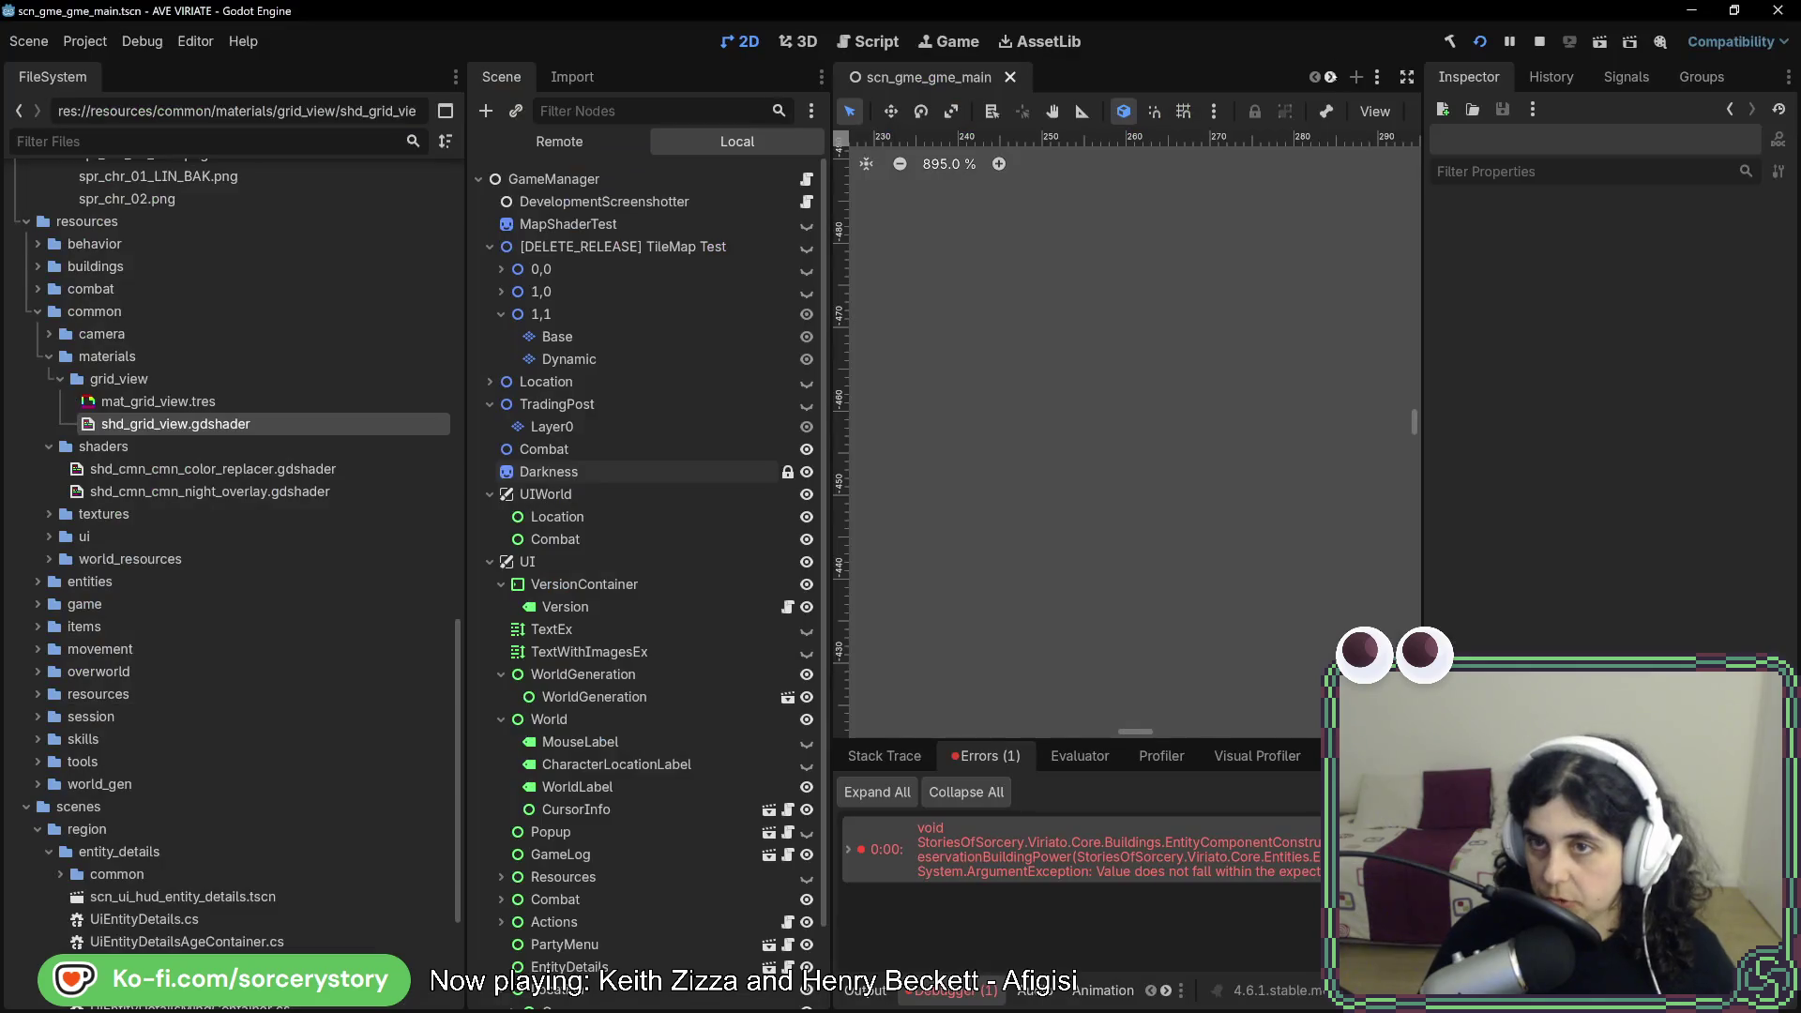
pyautogui.click(1536, 43)
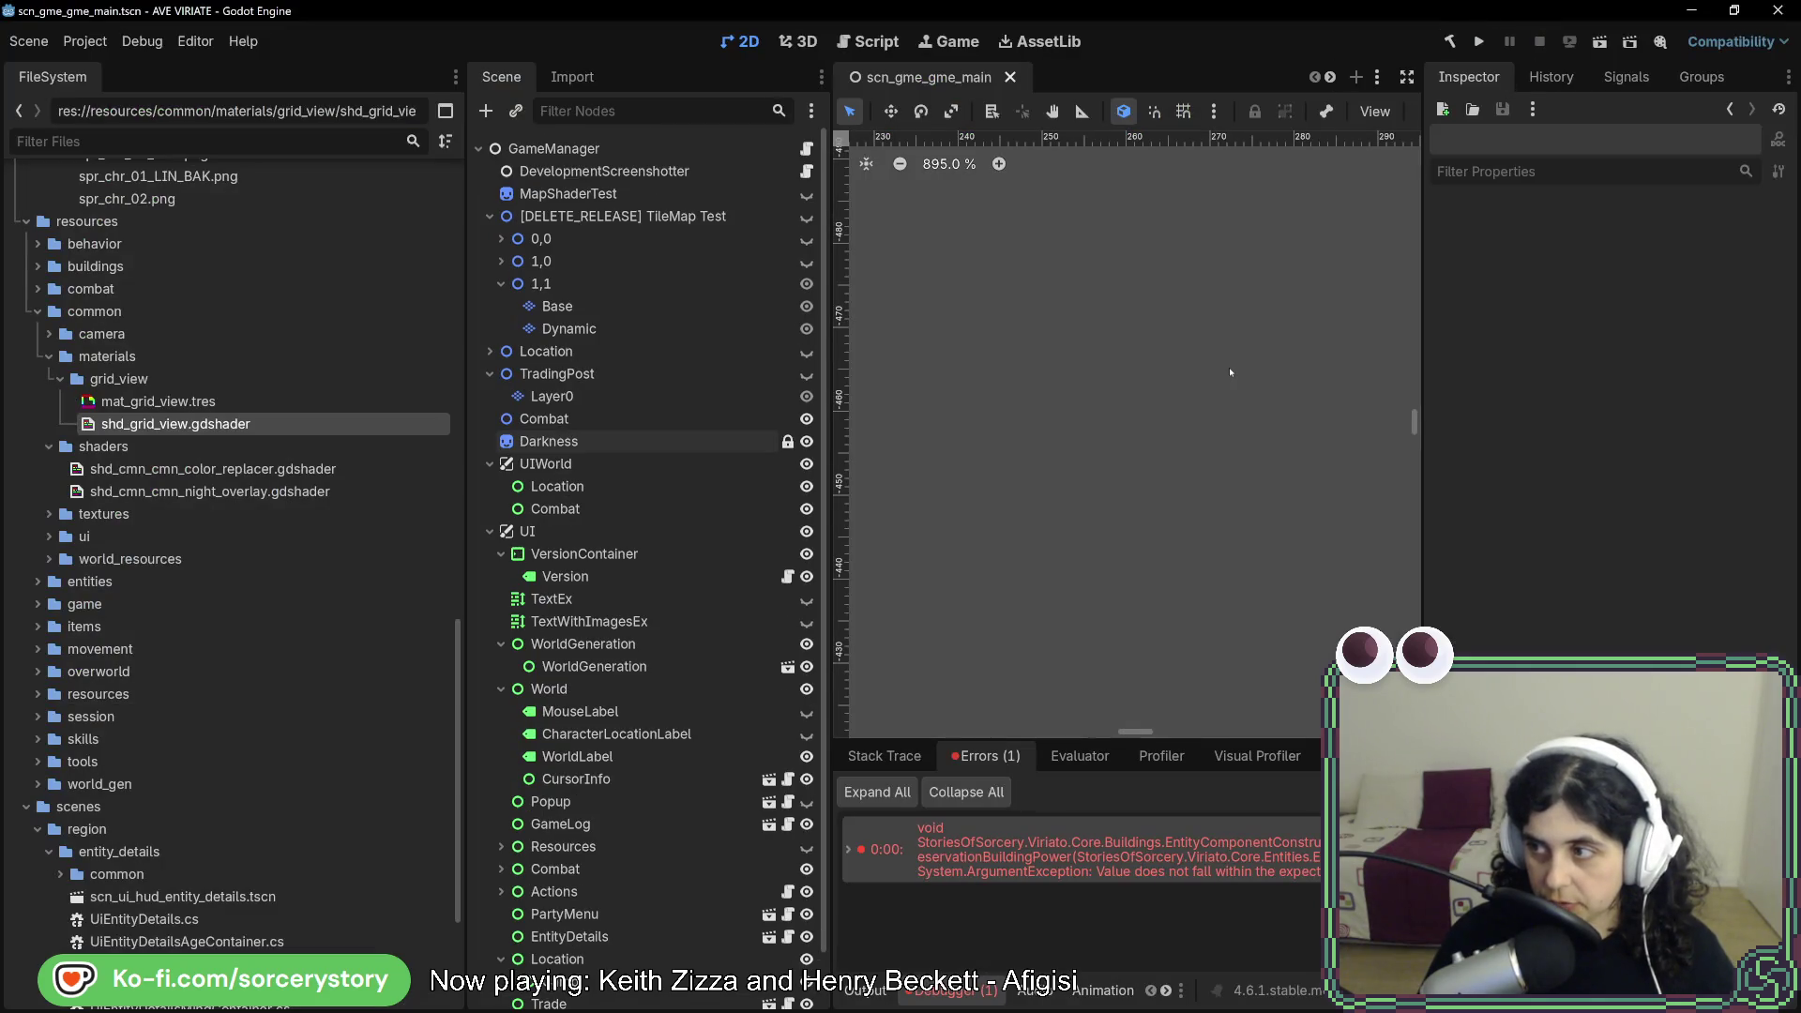
pyautogui.hotkey('alt', 'Tab')
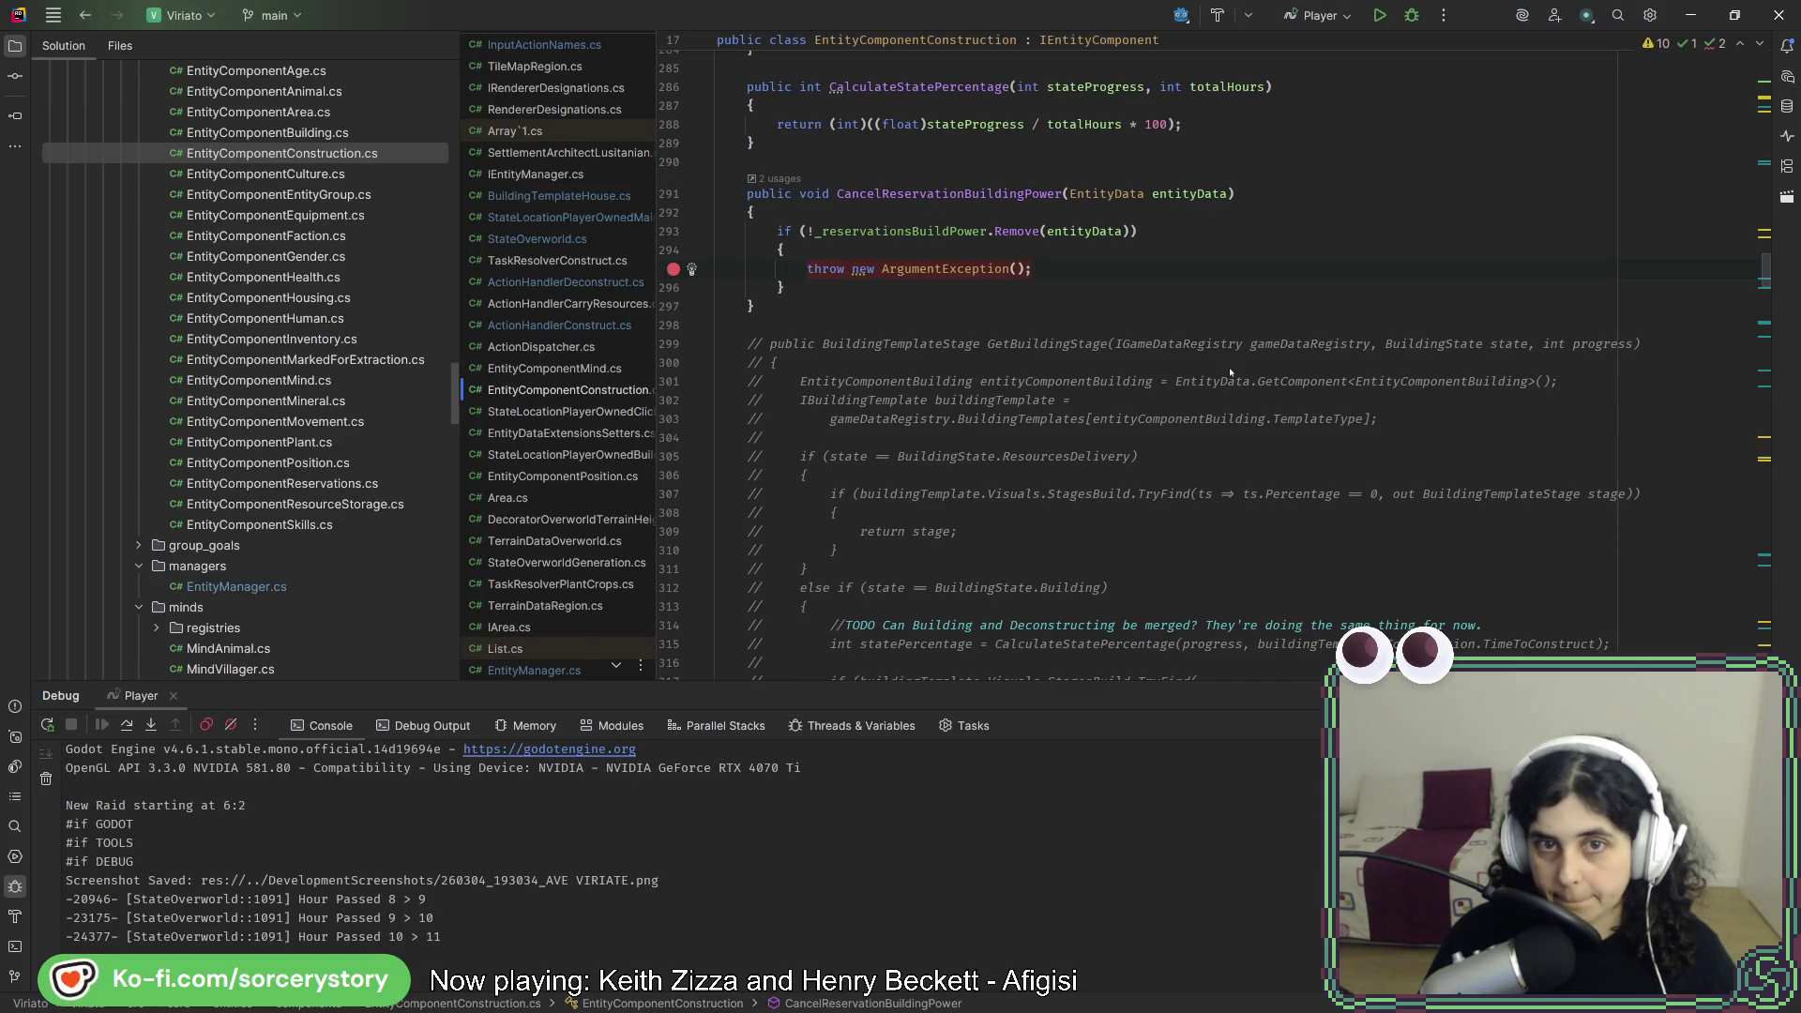
# - Comment out the Deconstructing if-block calling UpdateActivities in EntityManager.cs's OnEntityConstructionProgressChanged
pyautogui.hotkey('alt', 'Tab')
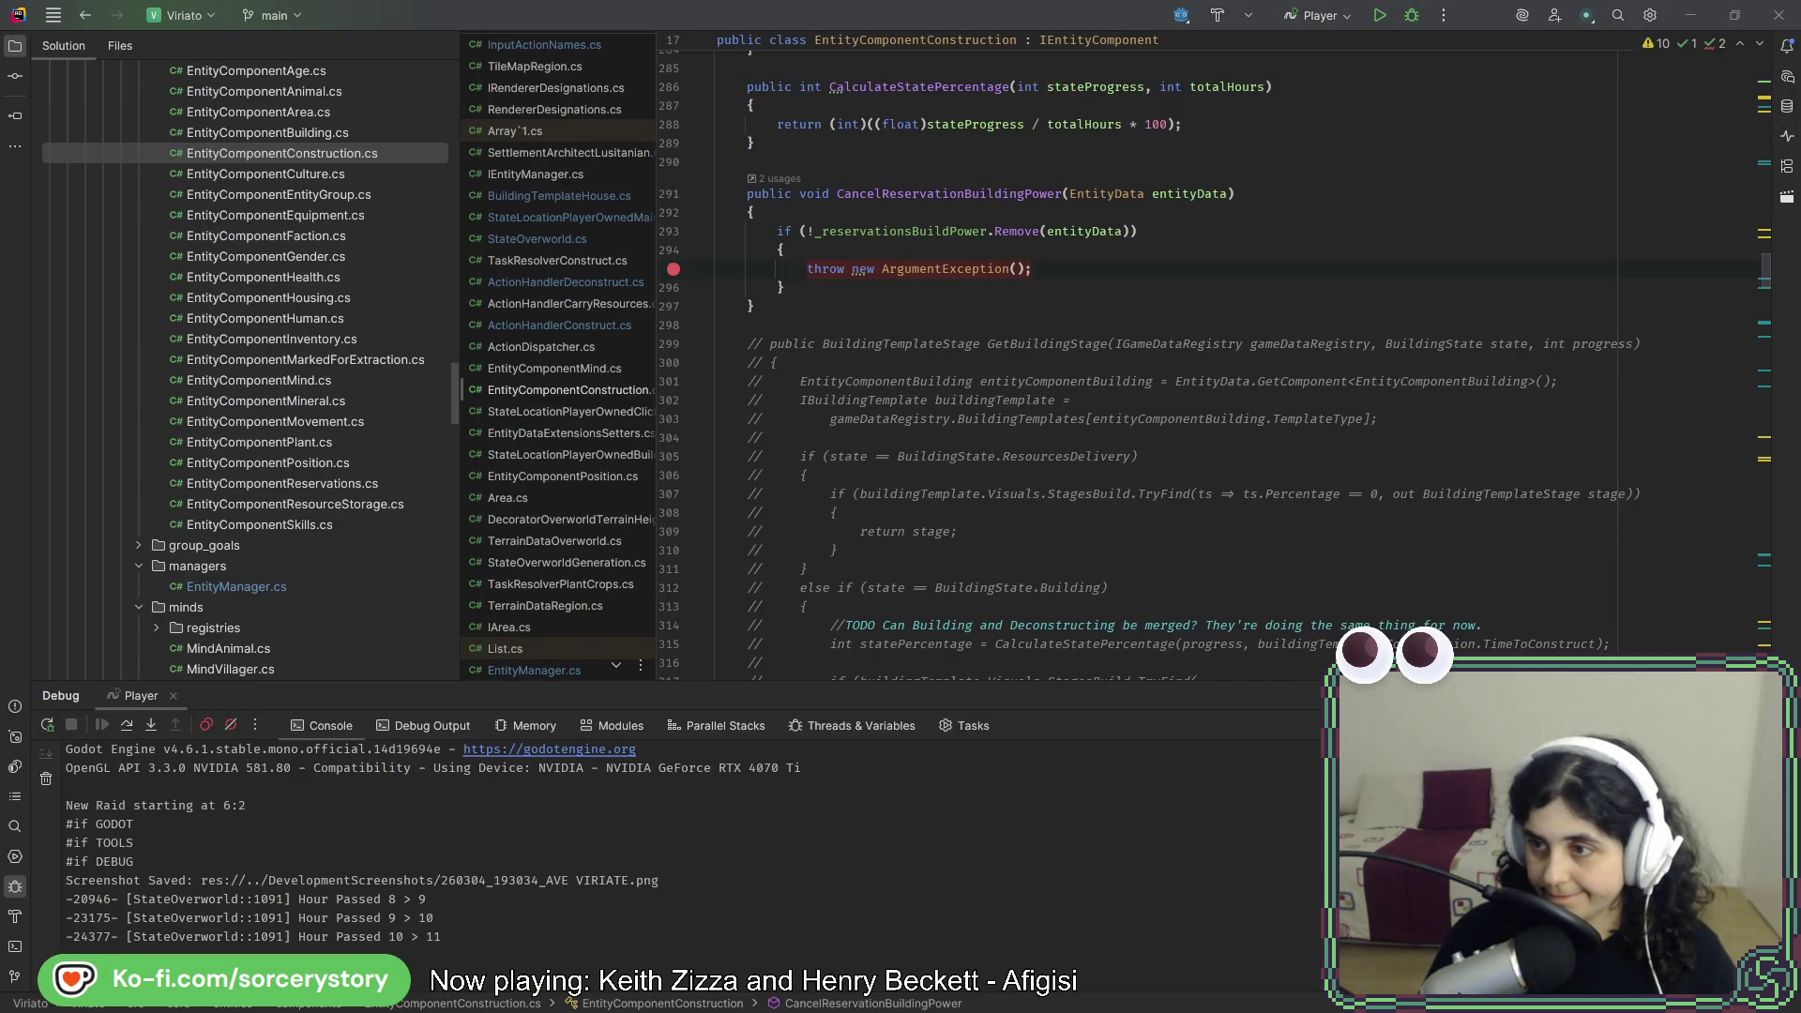
pyautogui.hotkey('alt', 'Tab')
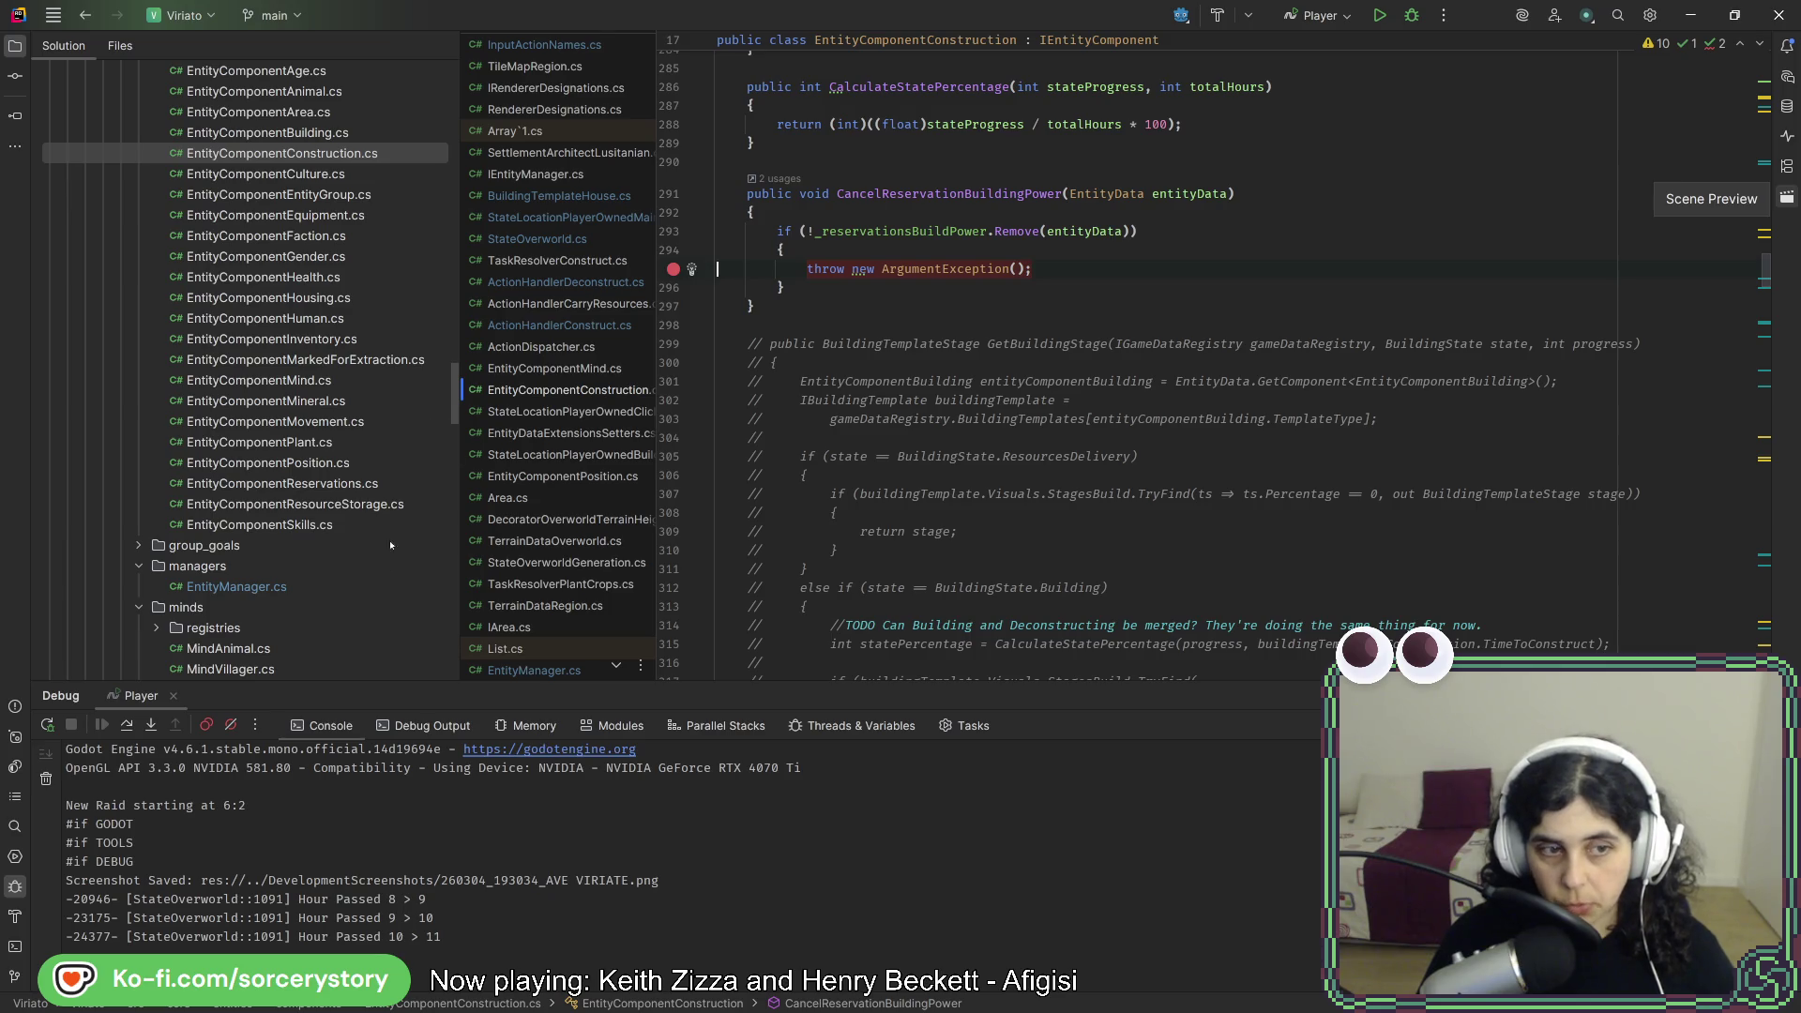
pyautogui.doubleClick(237, 587)
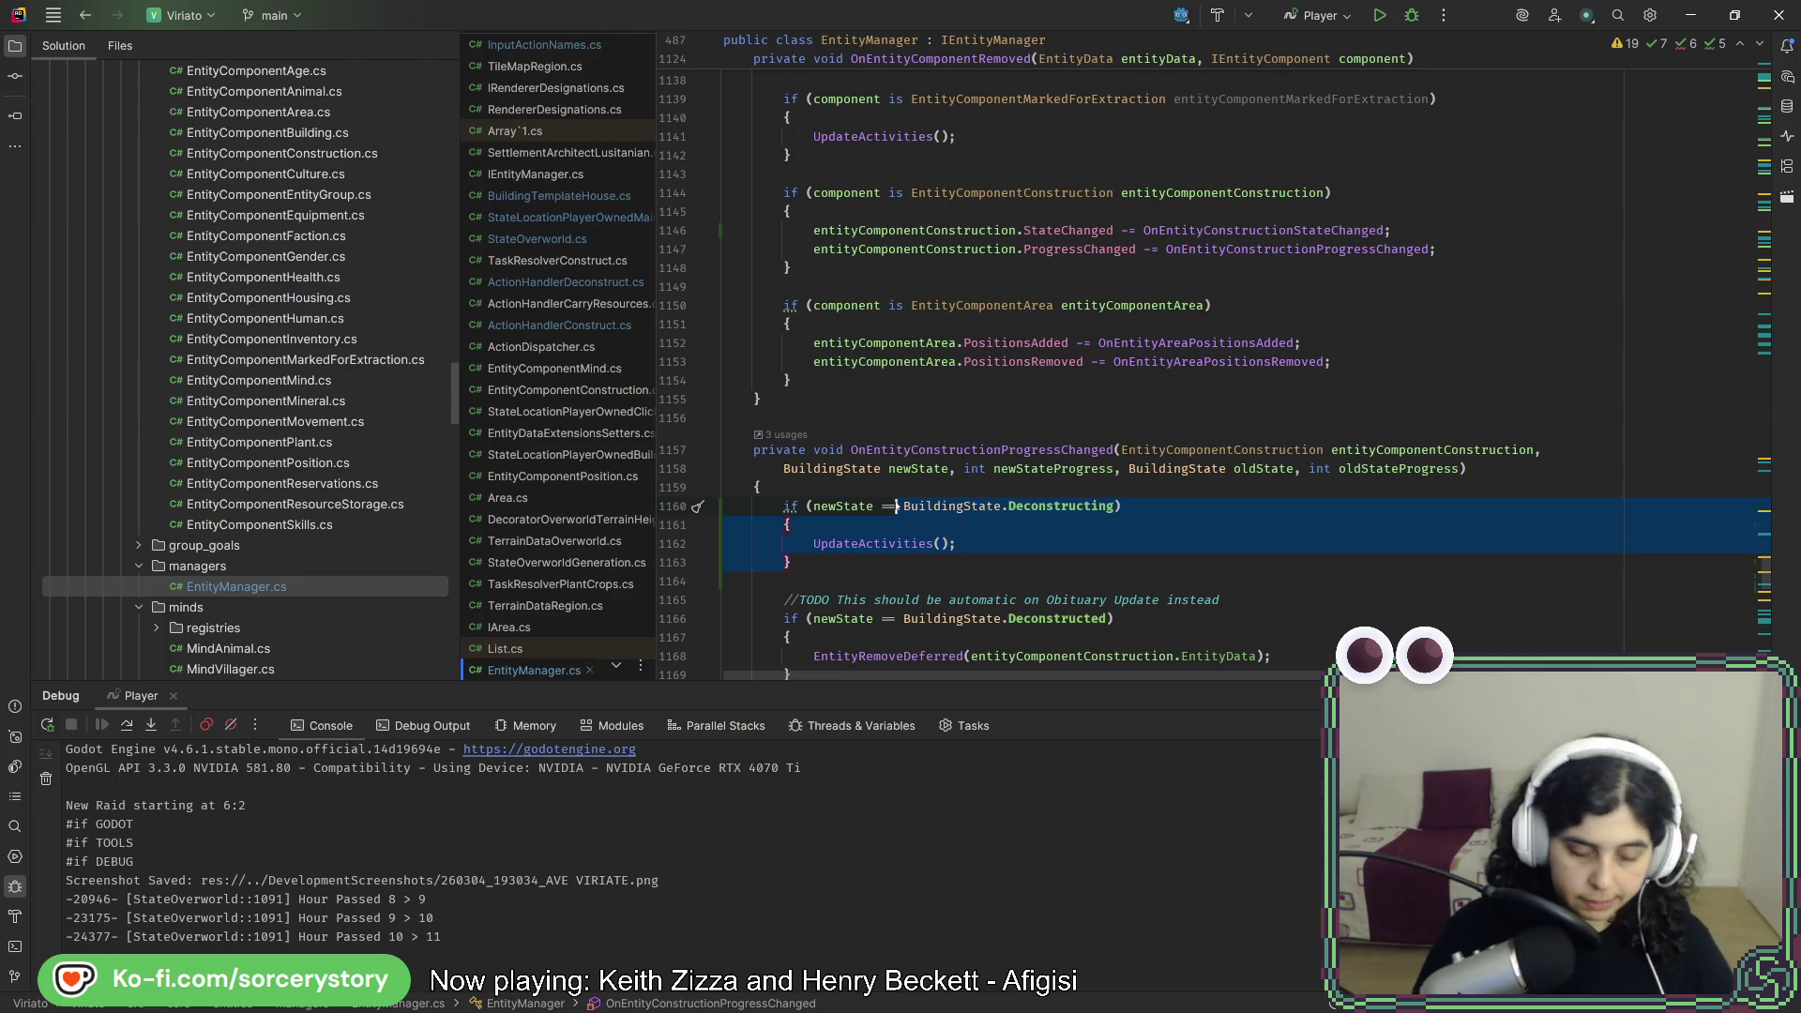
pyautogui.hotkey('ctrl', '/')
pyautogui.scroll(-4, 889, 450)
pyautogui.click(882, 319)
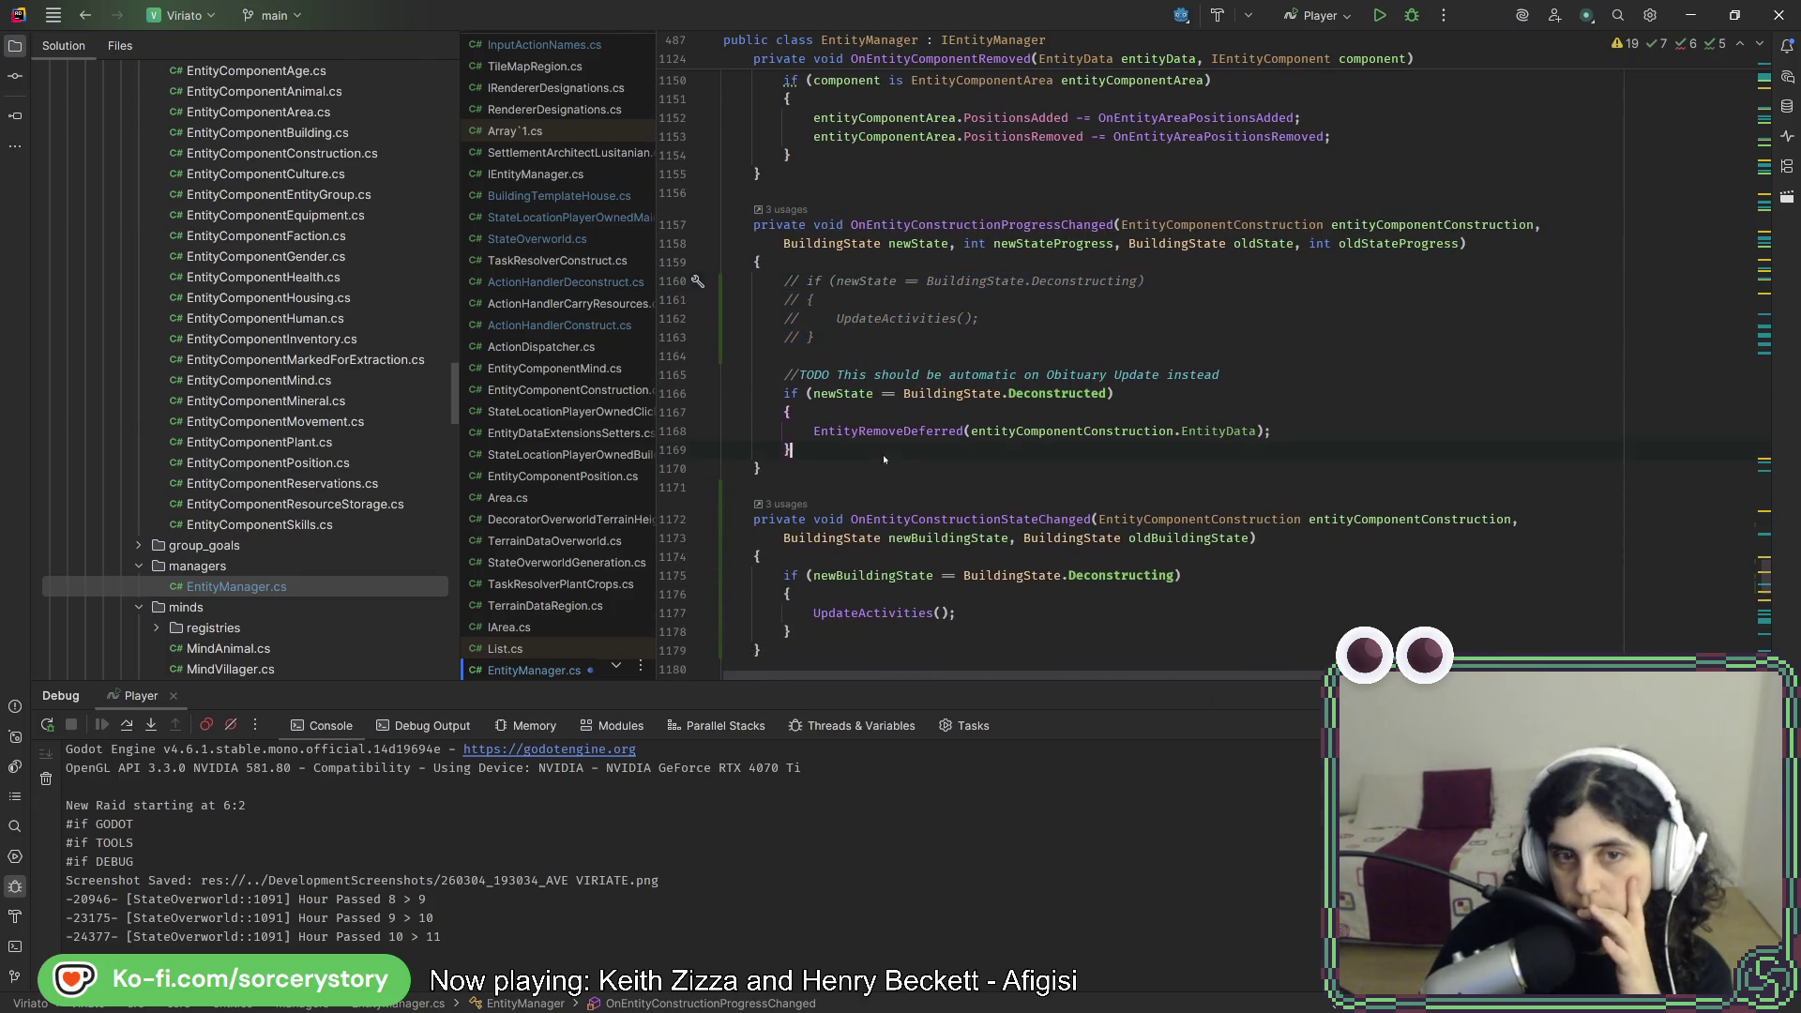
pyautogui.doubleClick(900, 318)
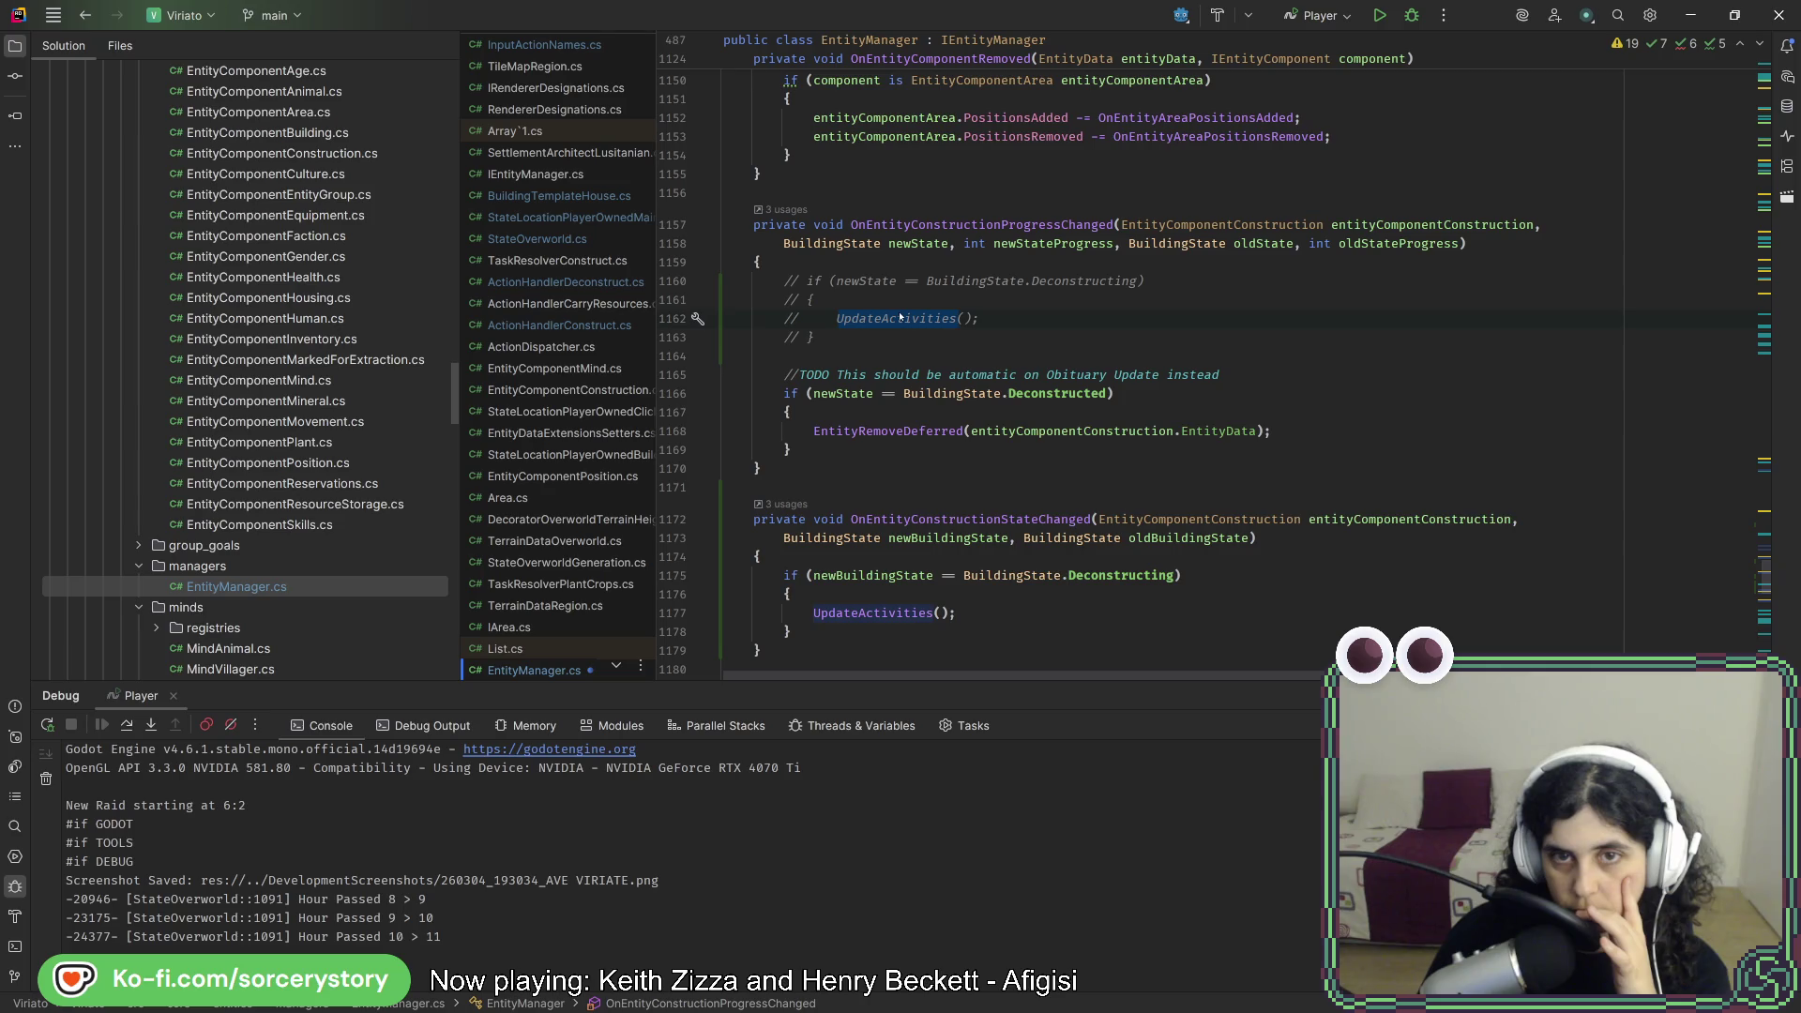
pyautogui.click(842, 337)
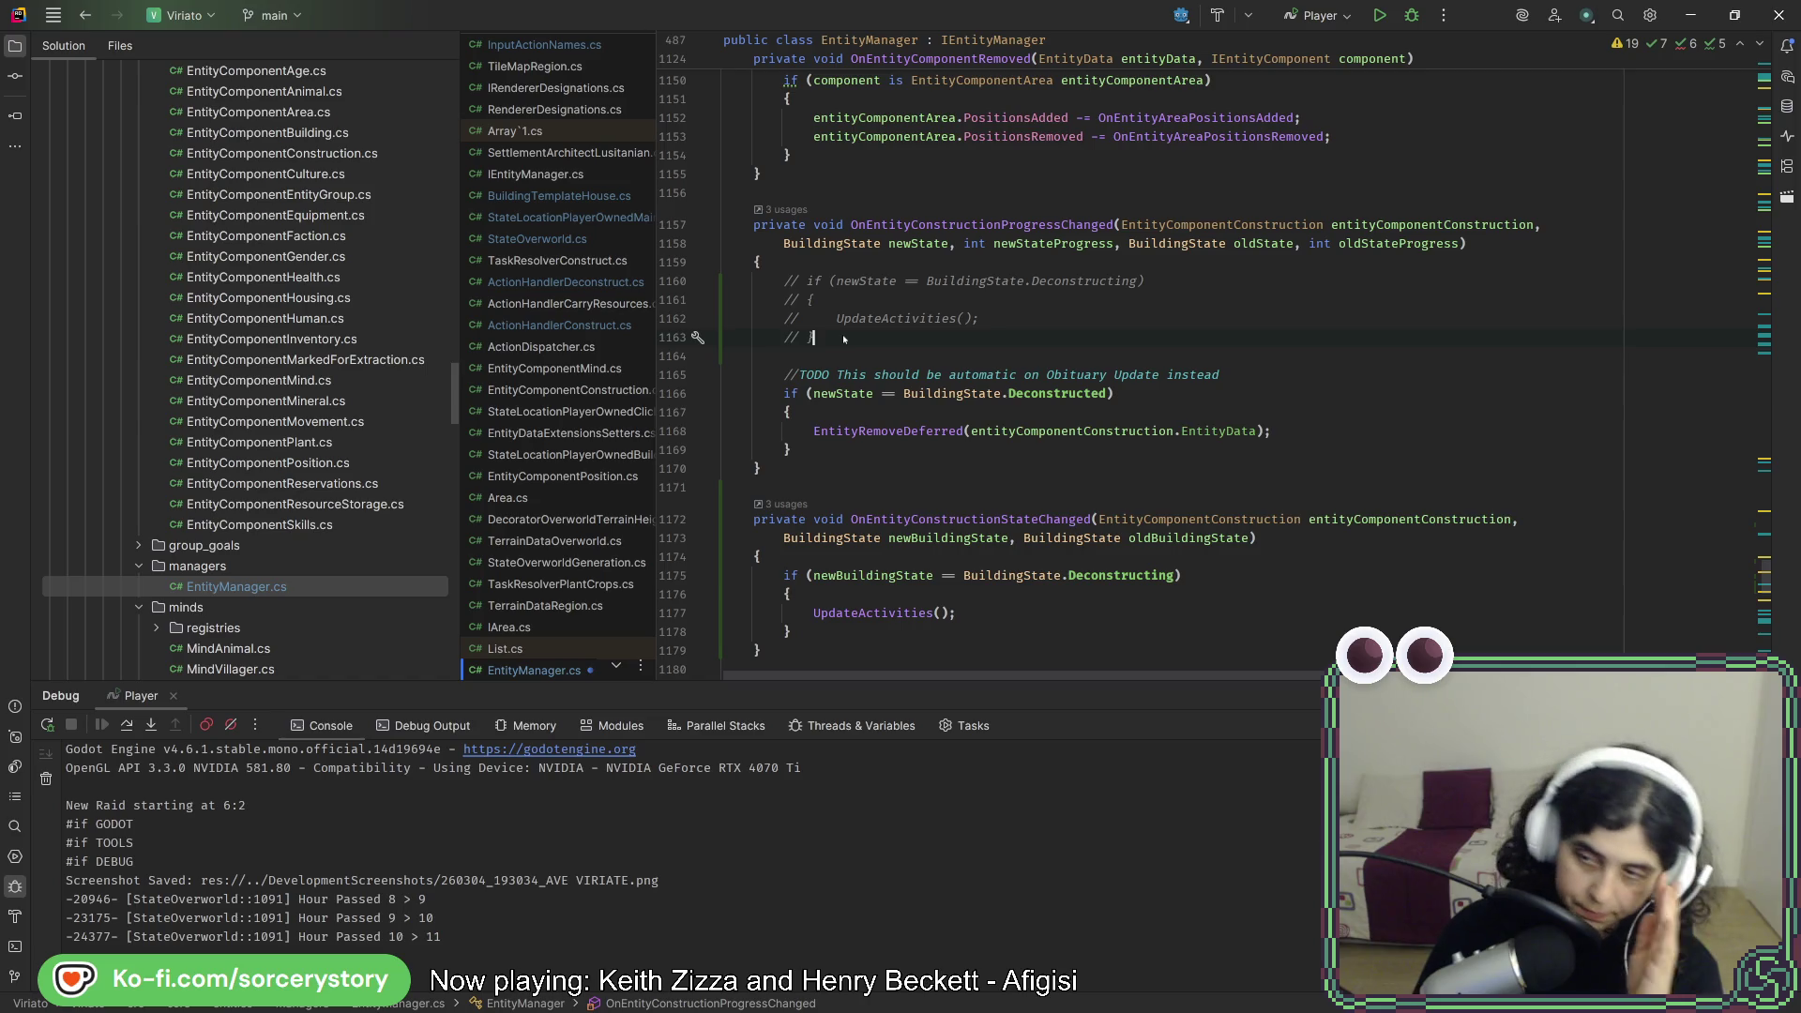
pyautogui.hotkey('alt', 'Tab')
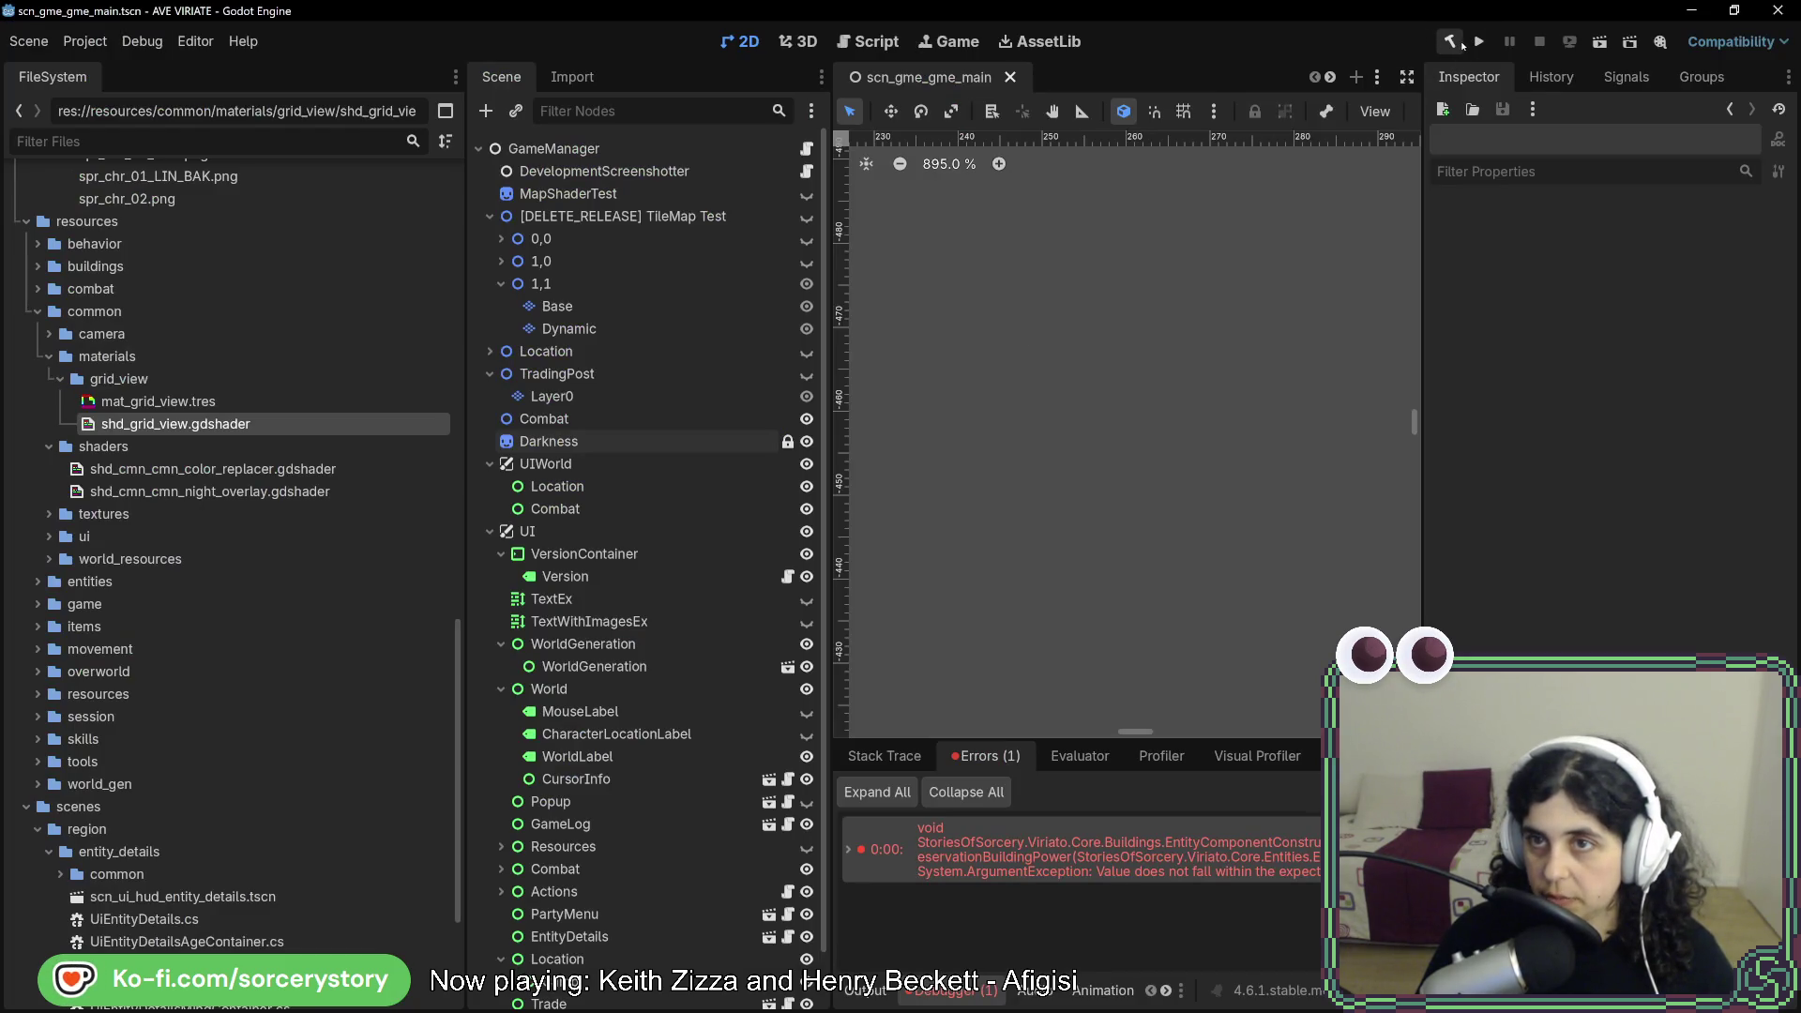
# - Rebuild and run the game, start a New Game, and visit the Player Settlement
pyautogui.click(1478, 42)
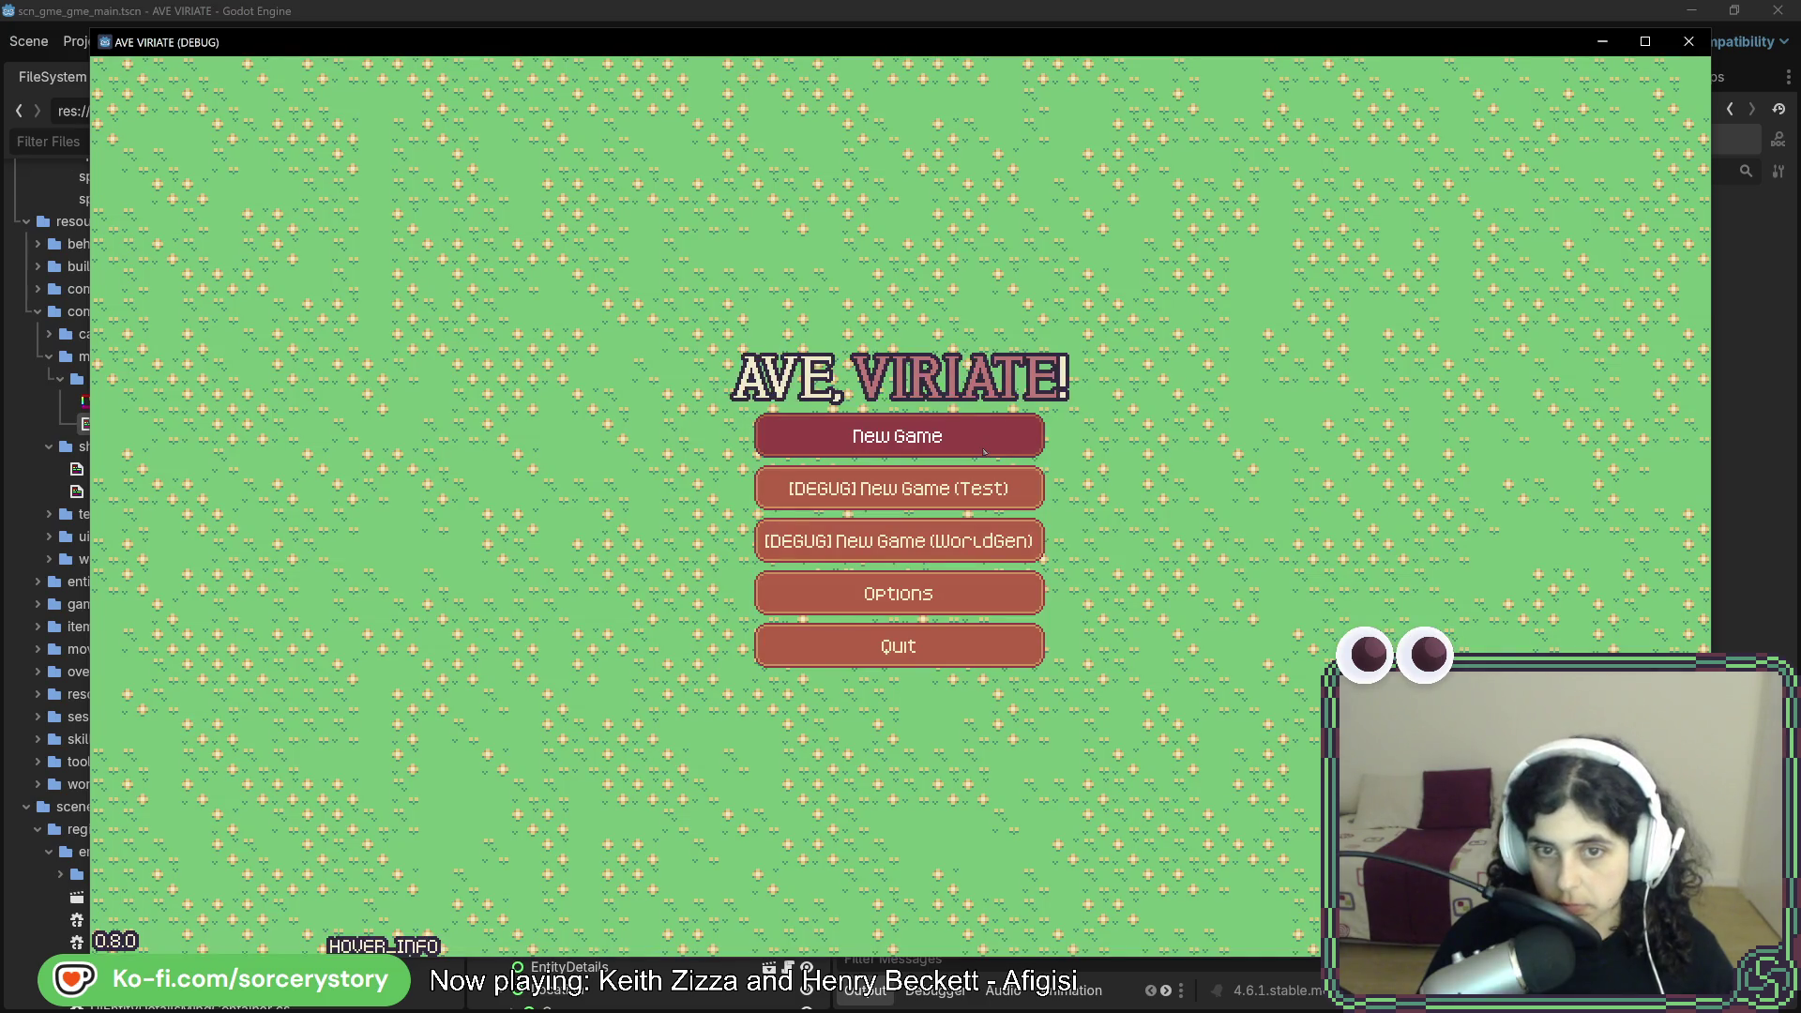
pyautogui.click(984, 452)
pyautogui.click(907, 595)
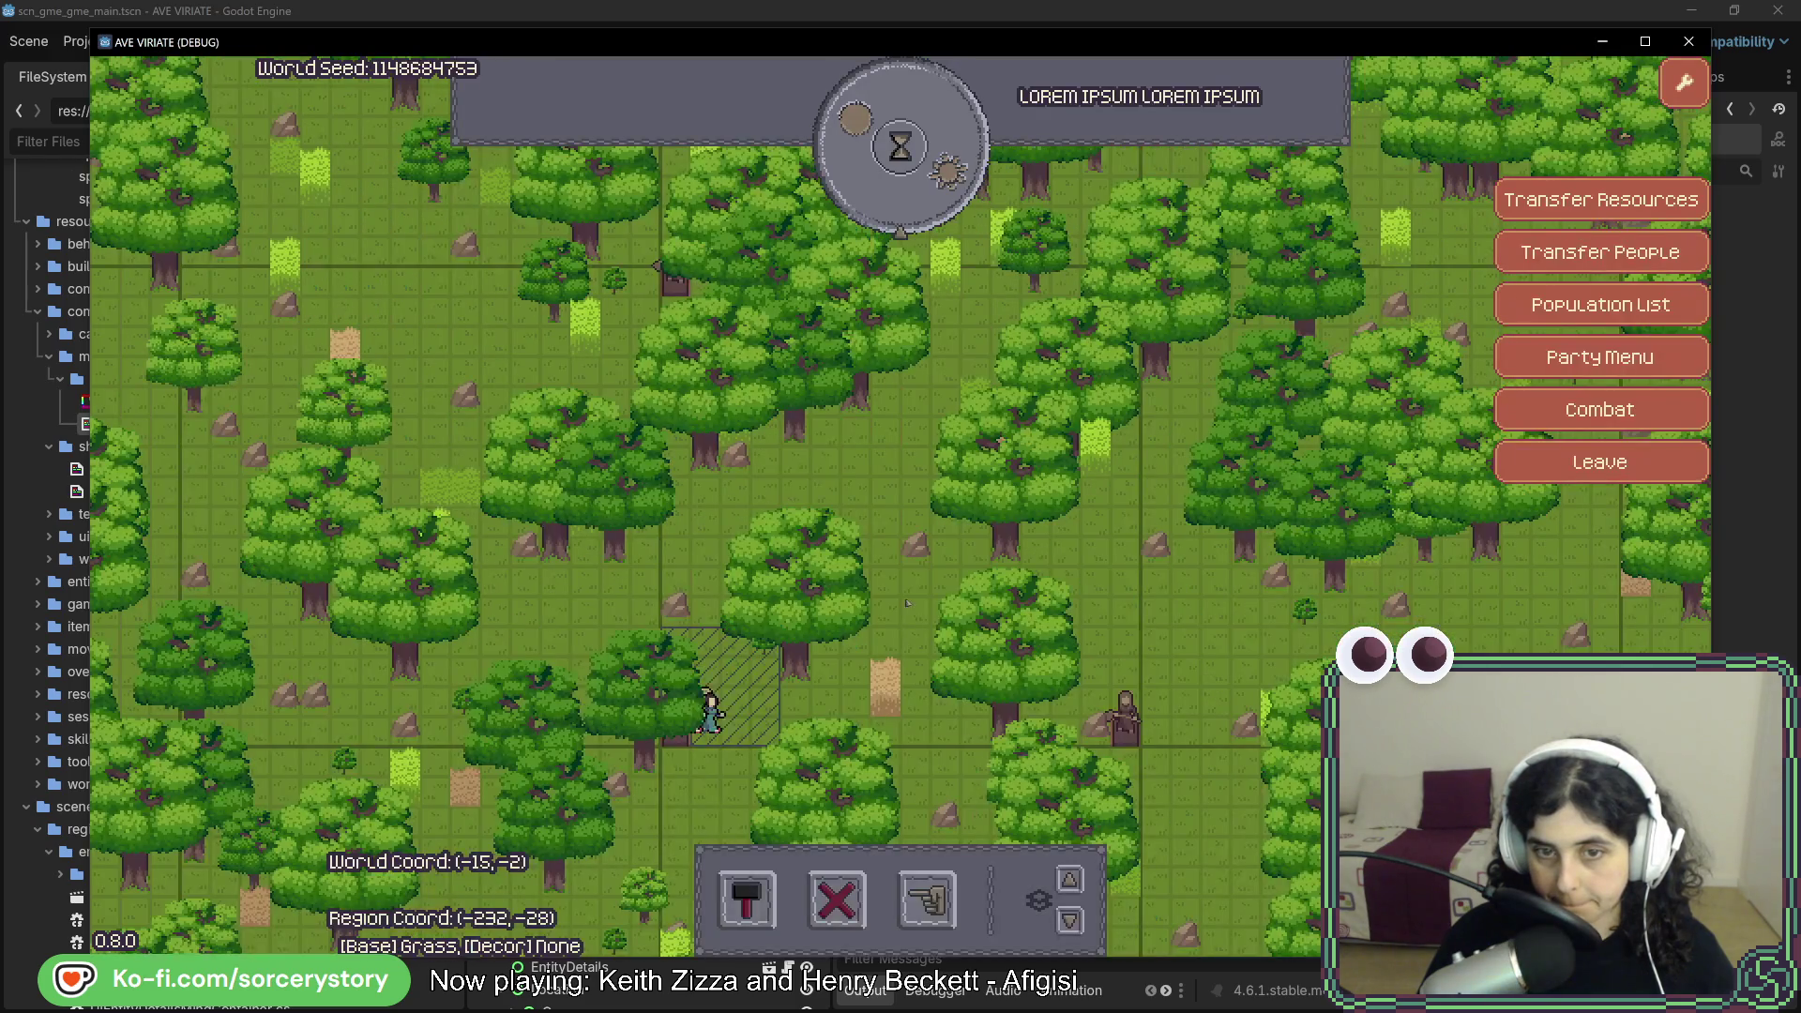
# - Advance the game clock hour by hour until the stone plaza finishes construction
pyautogui.press('b')
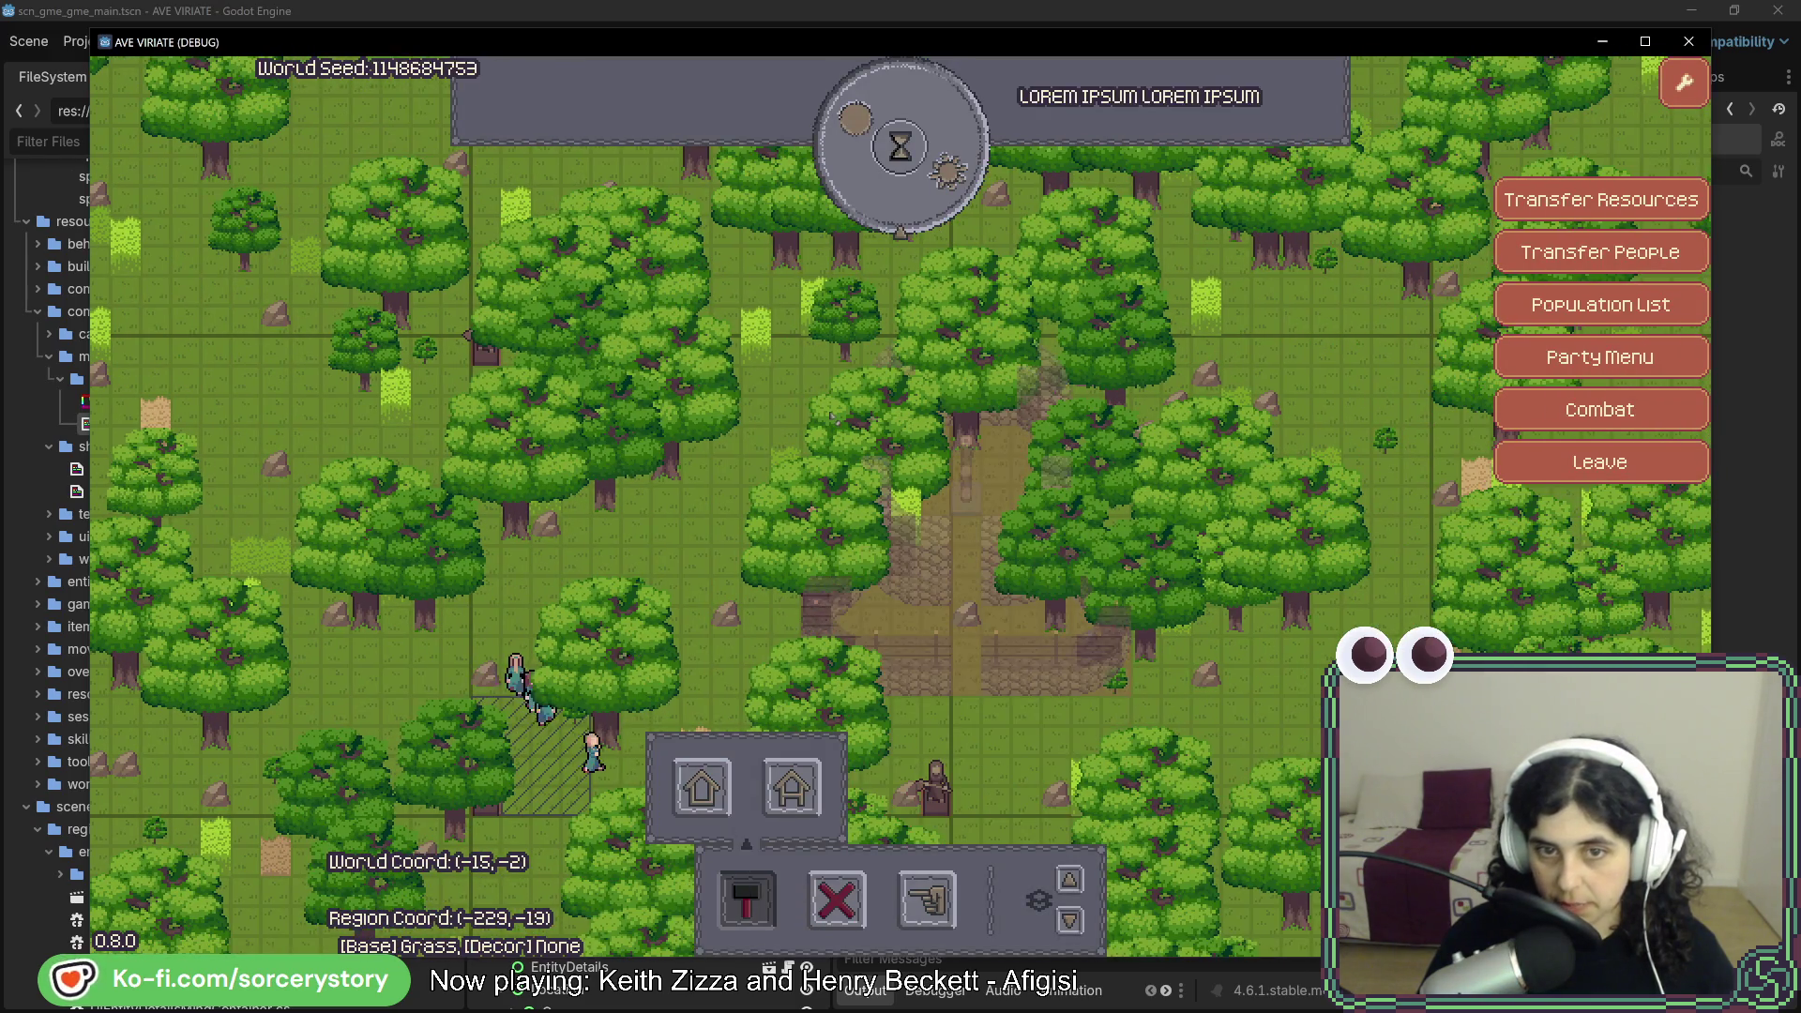
pyautogui.click(901, 146)
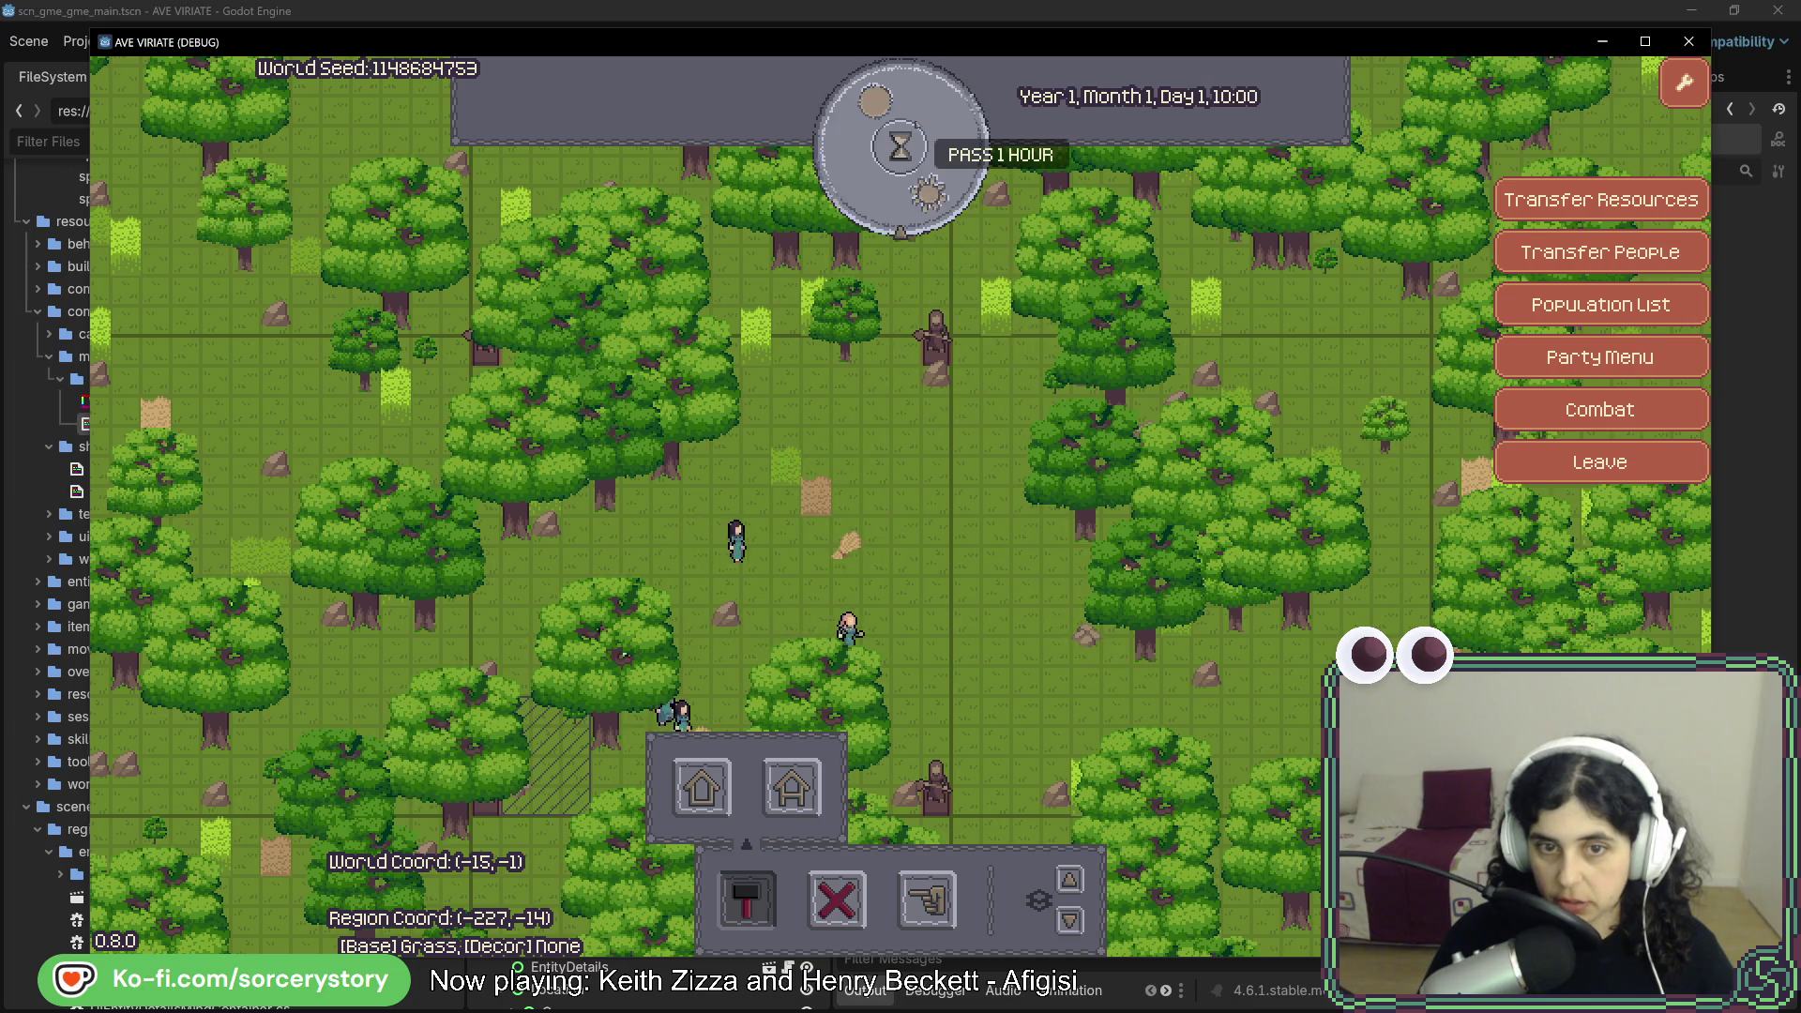
pyautogui.click(900, 145)
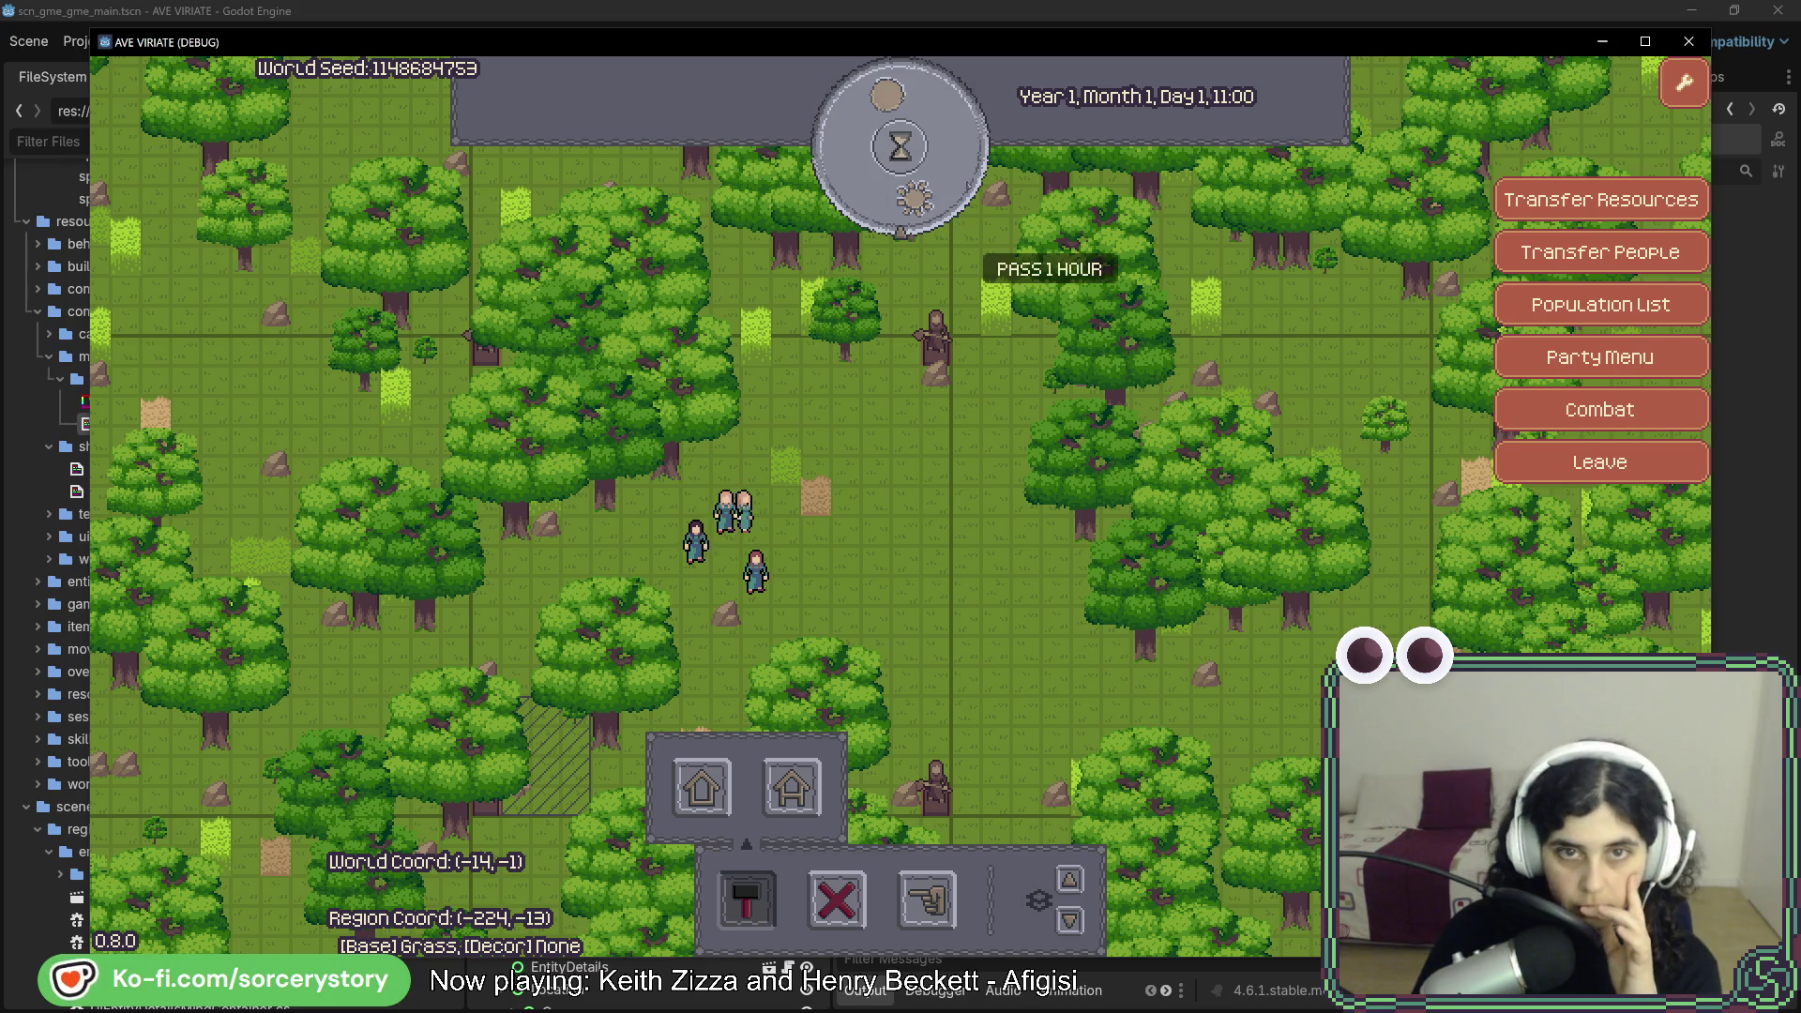
pyautogui.click(952, 182)
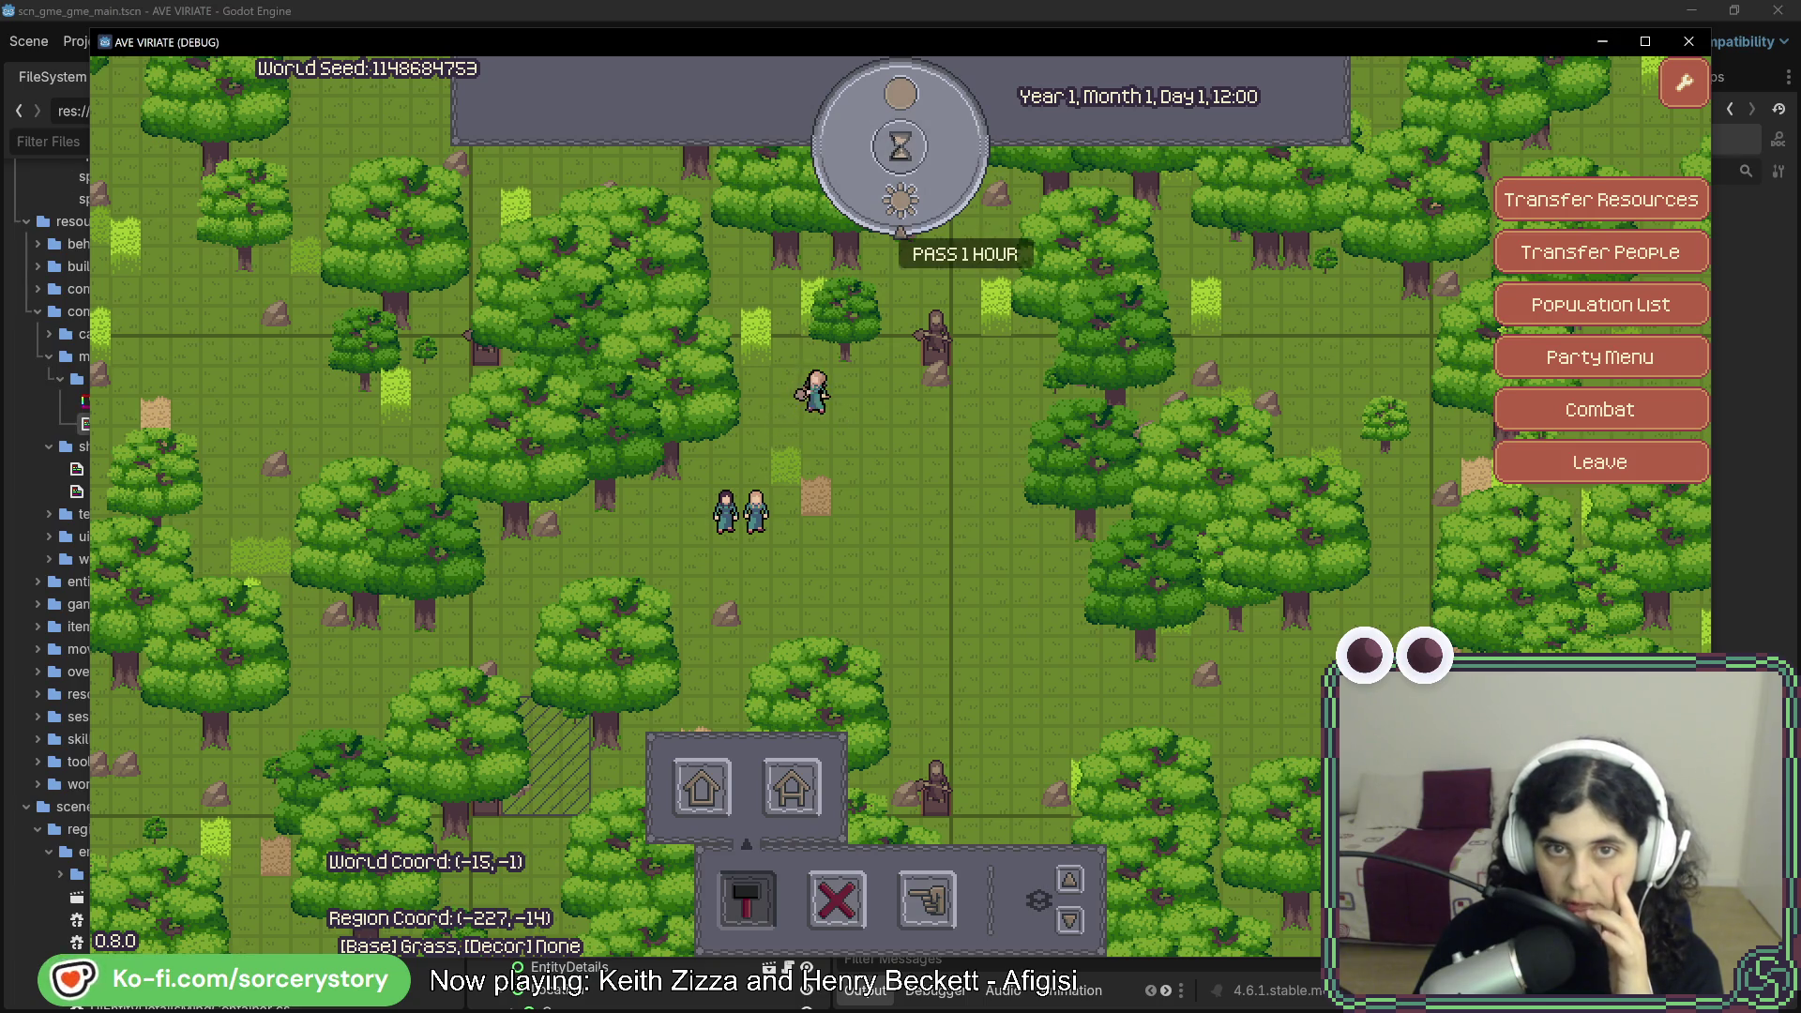
pyautogui.click(892, 237)
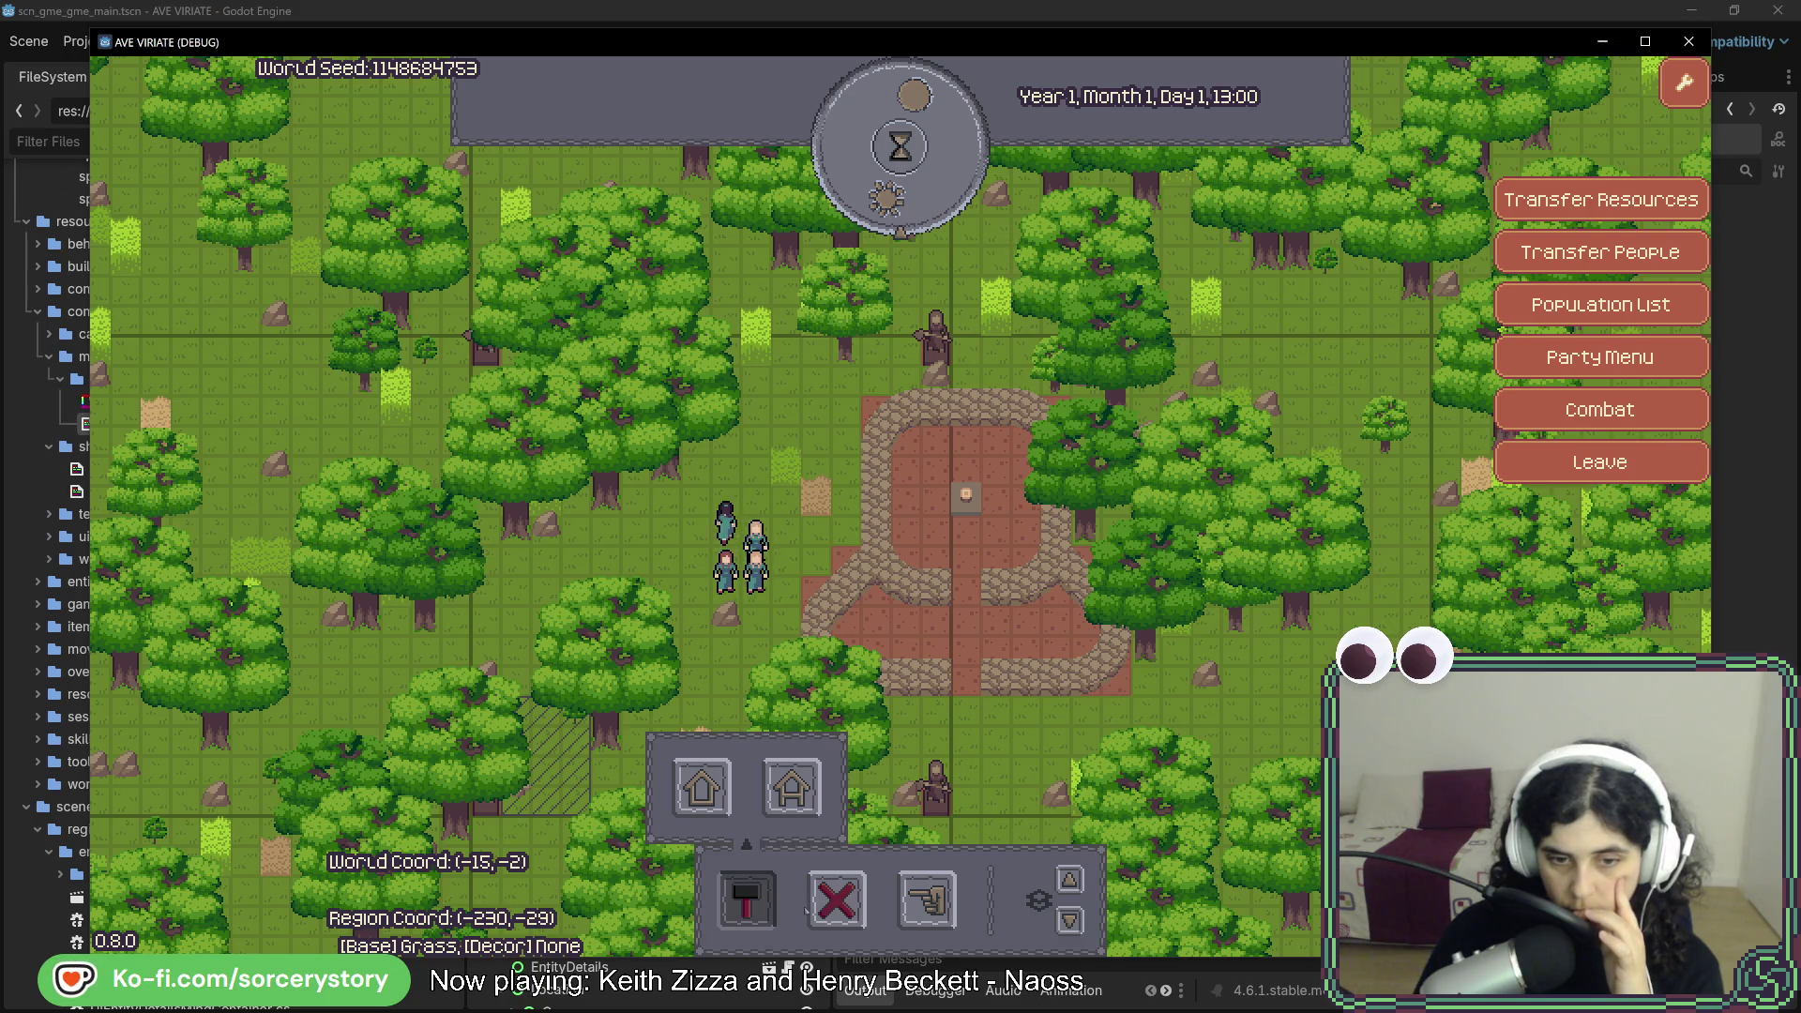
# - Demolish the stone plaza with the X tool and pass an hour so it is removed
pyautogui.click(837, 901)
pyautogui.click(929, 523)
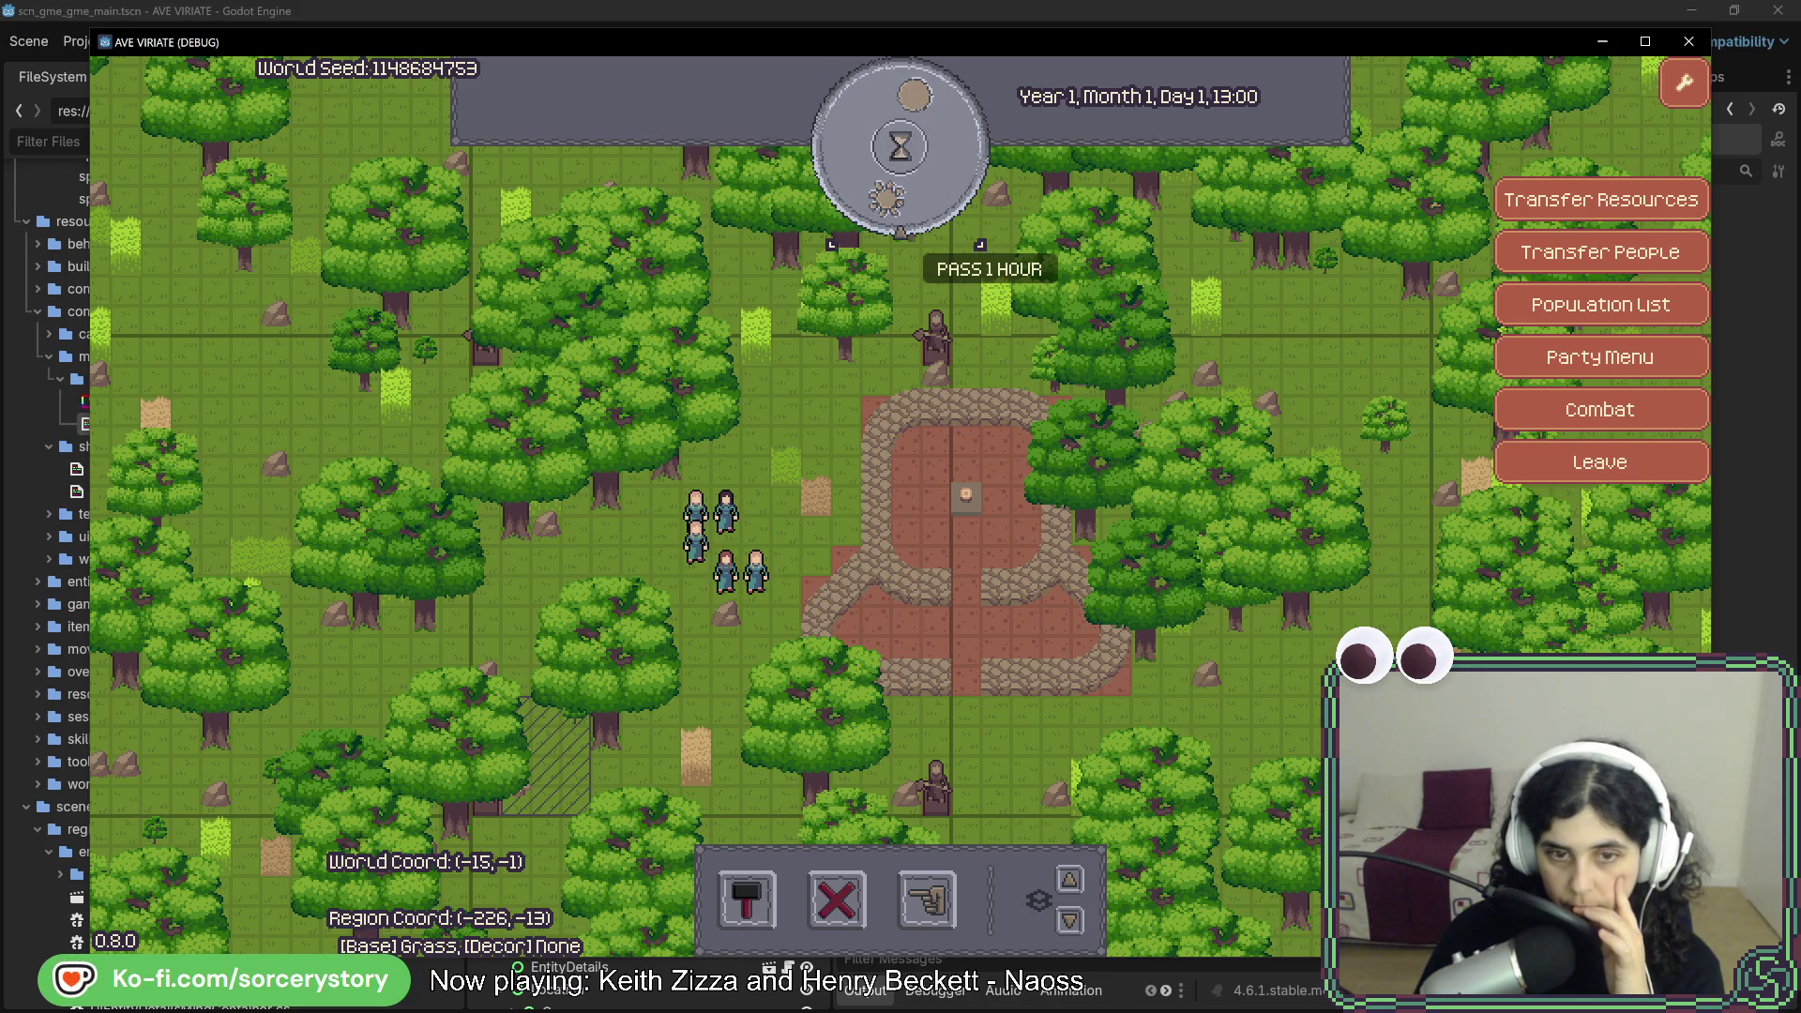
pyautogui.click(909, 221)
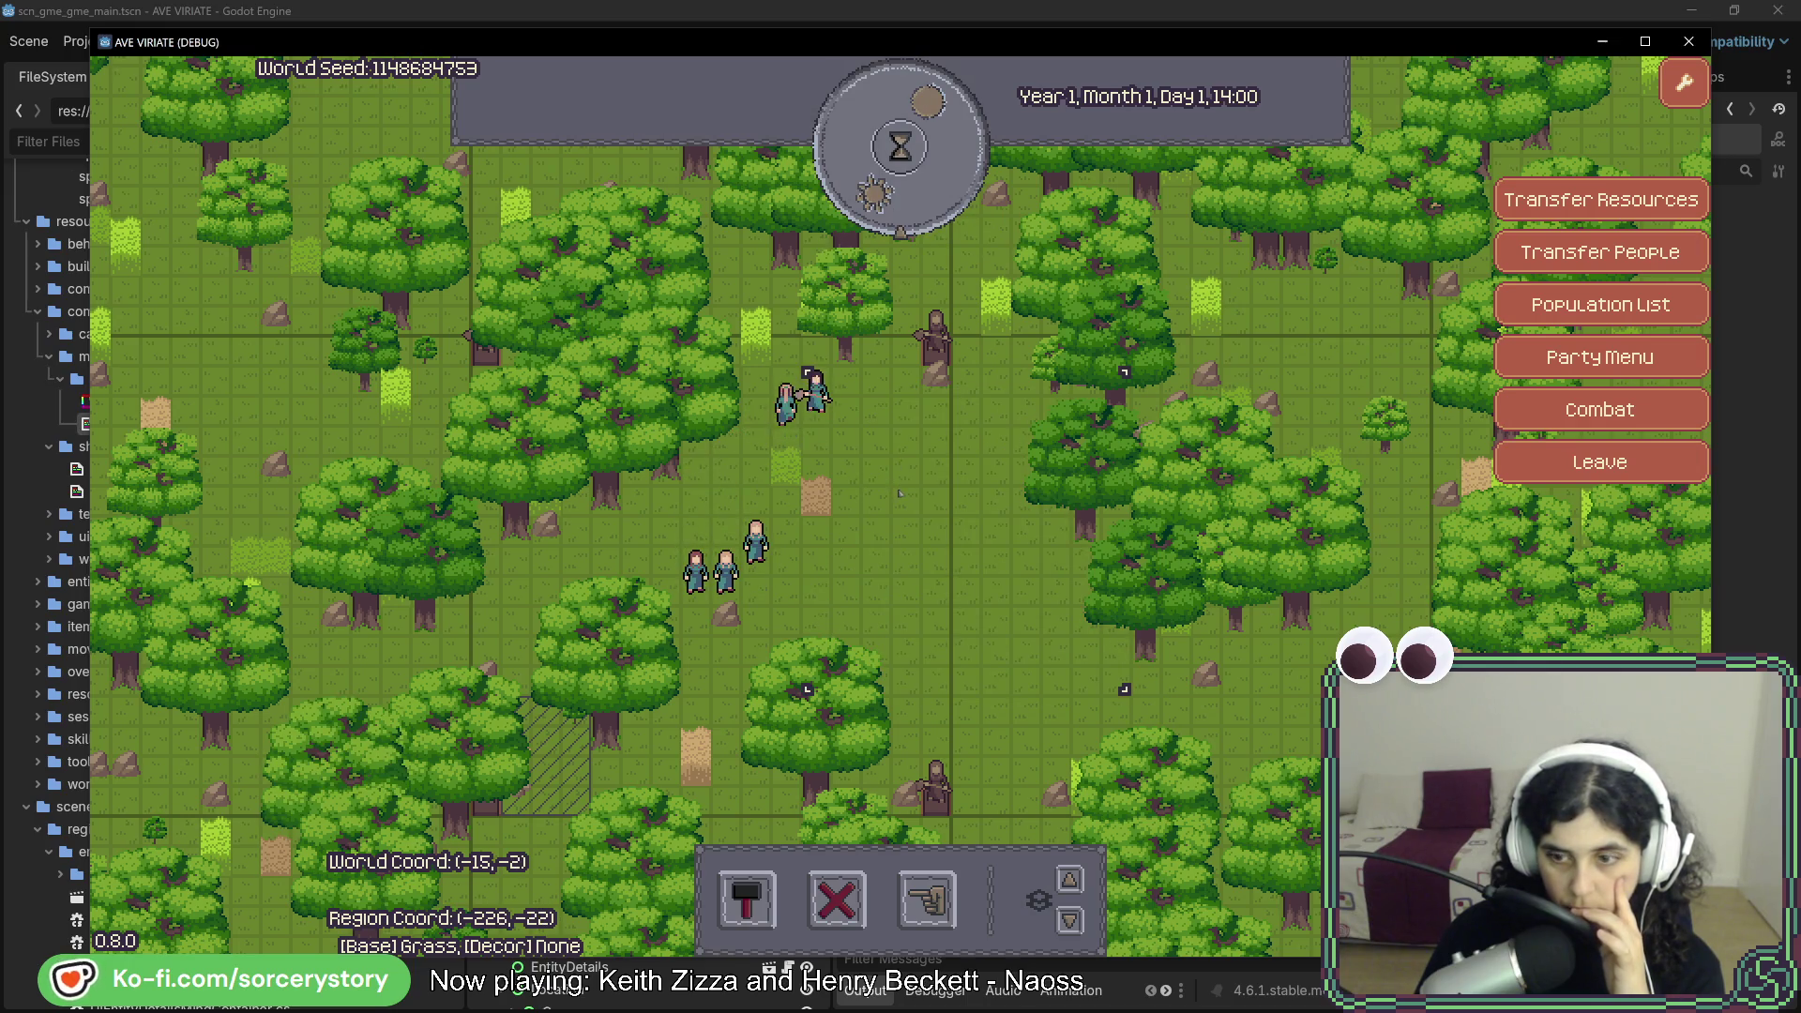
# - Inspect the villagers on the plaza tile, then advance the clock another hour
pyautogui.click(816, 394)
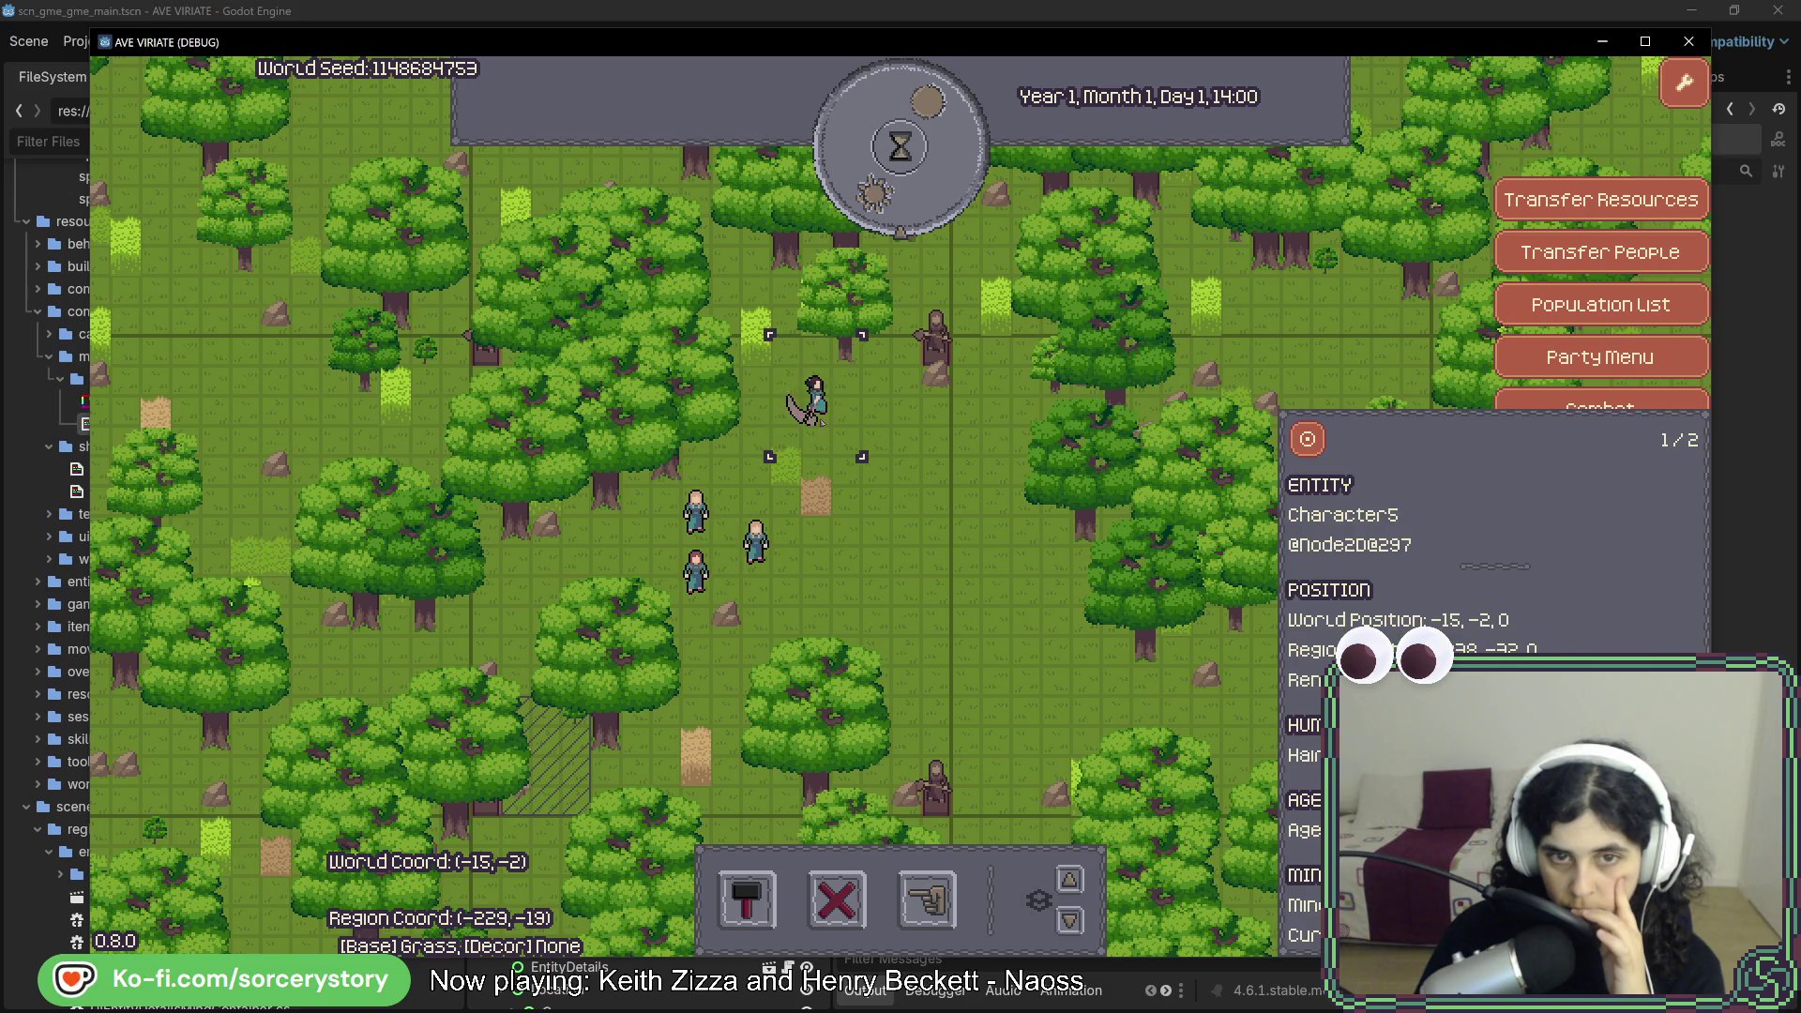
pyautogui.click(821, 413)
pyautogui.click(824, 412)
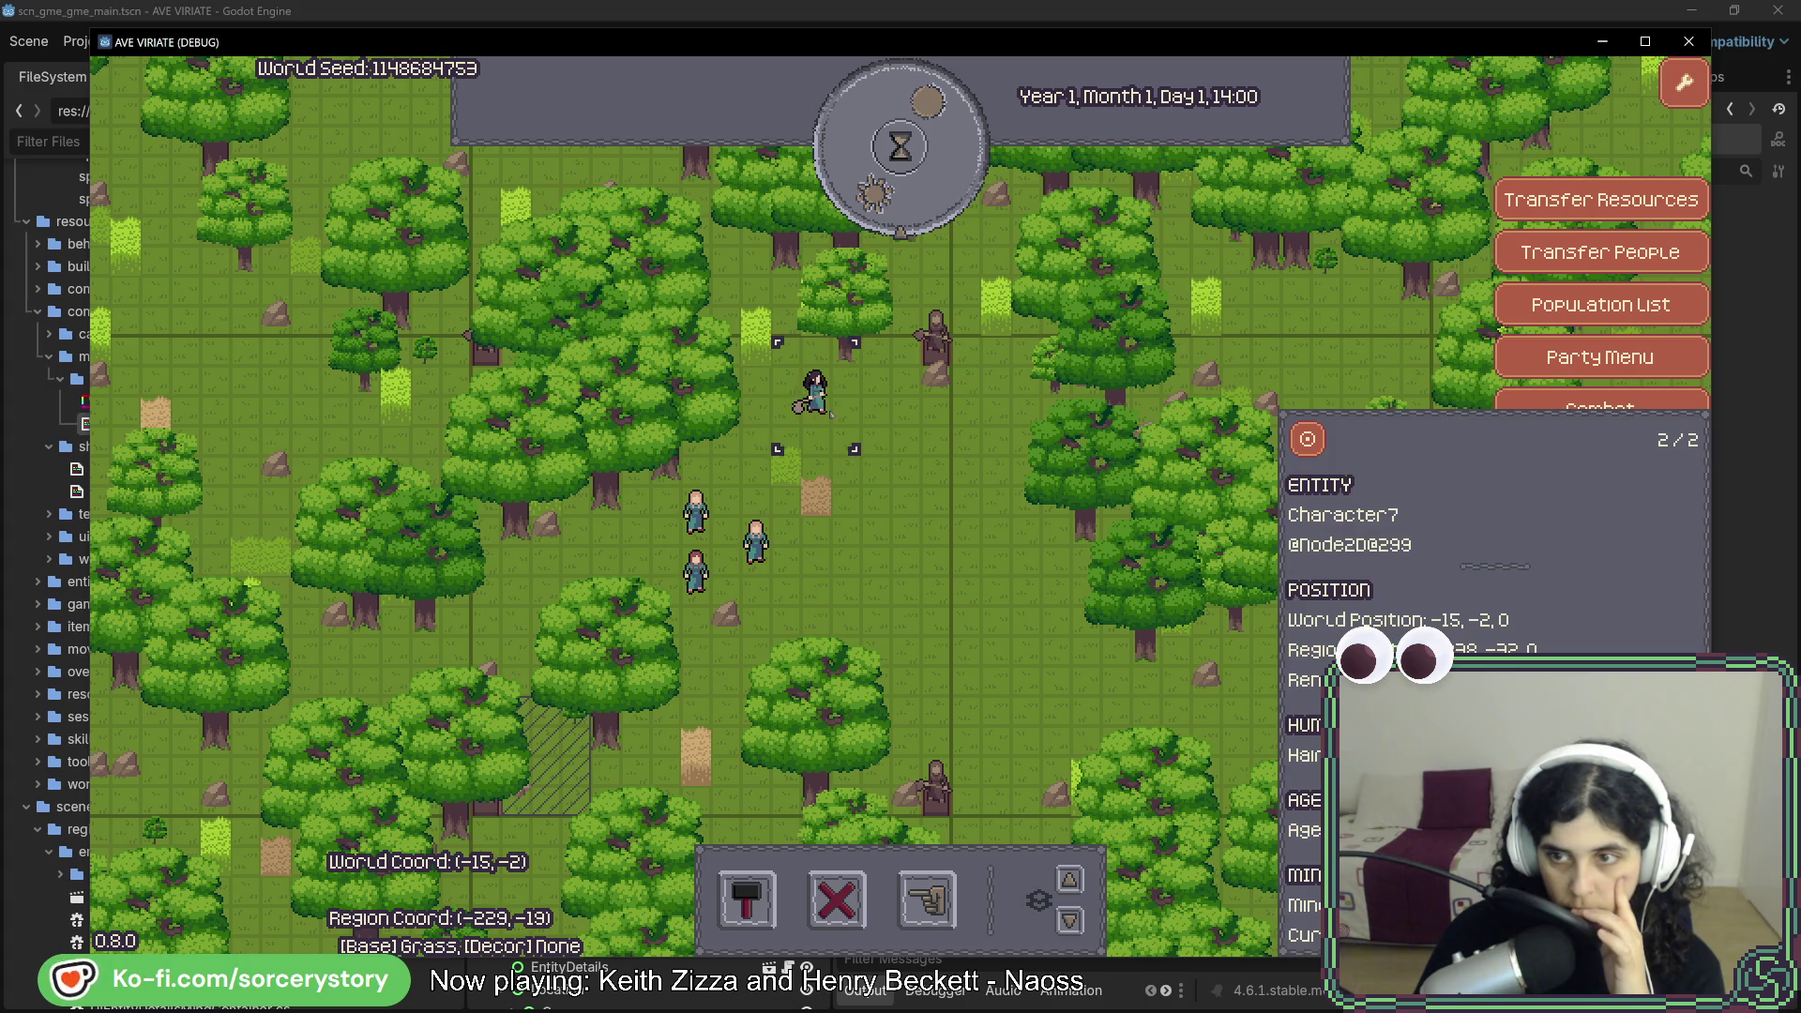
pyautogui.click(830, 413)
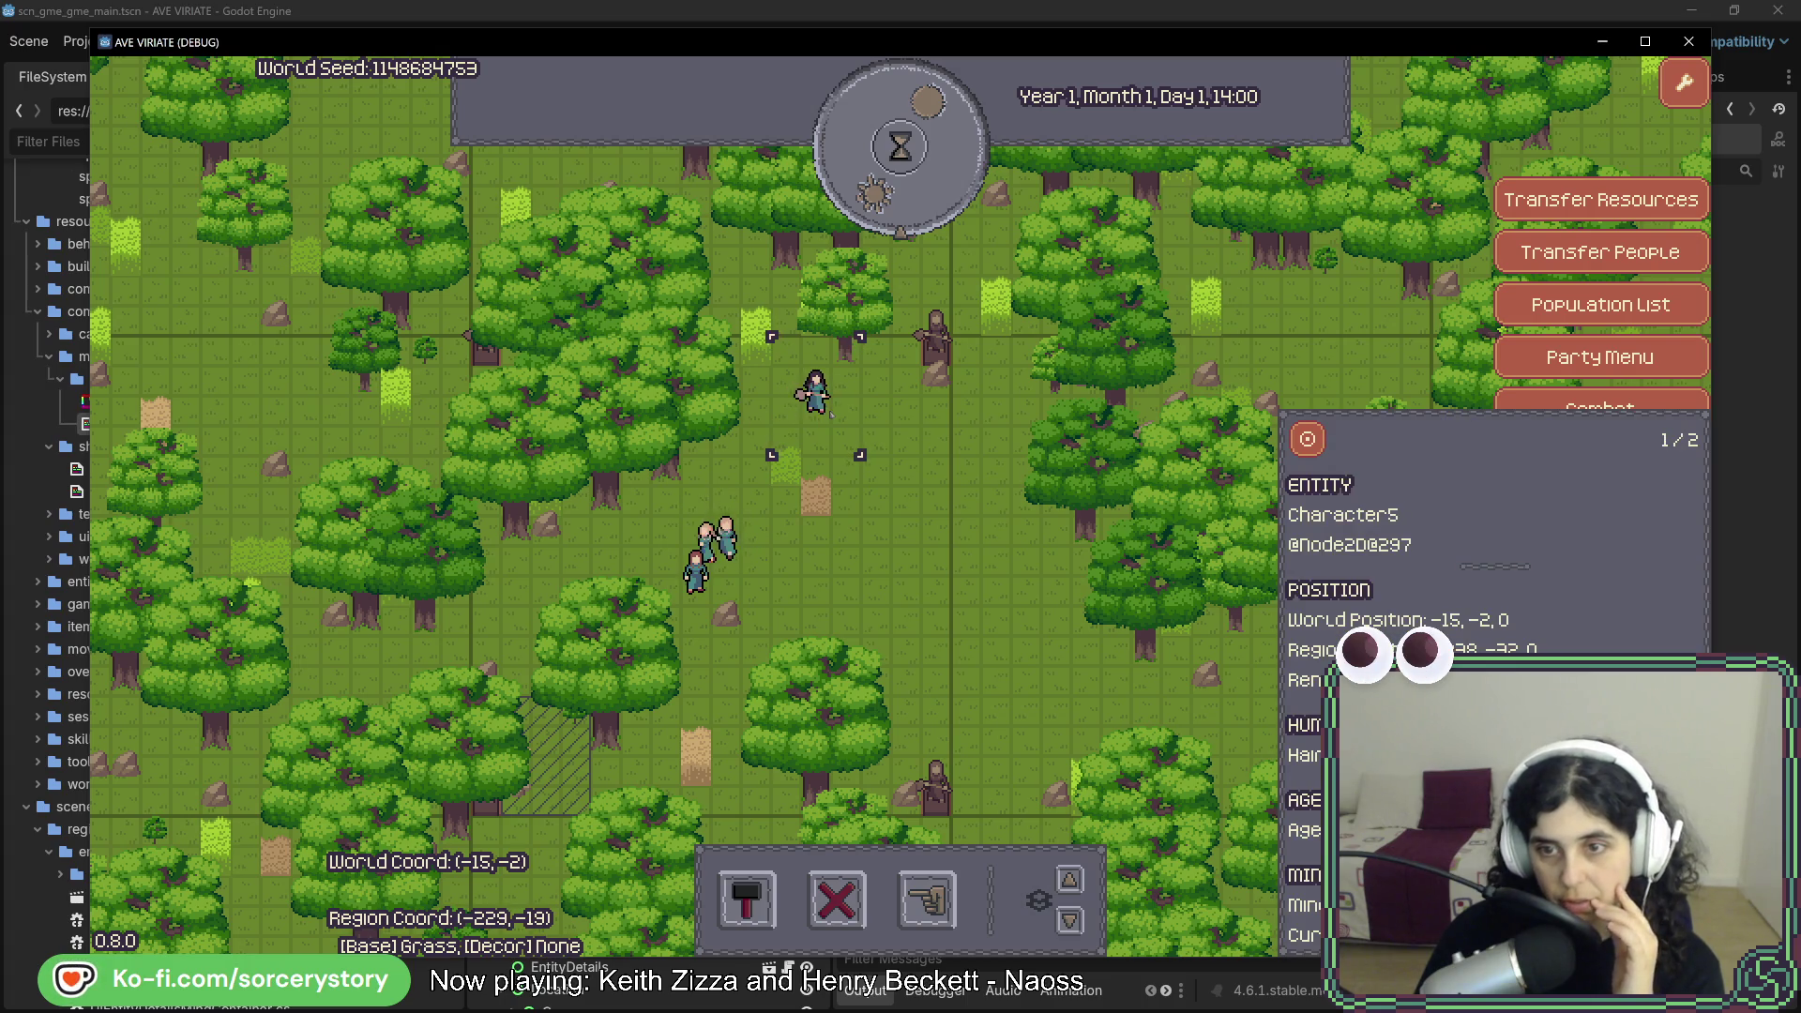
pyautogui.press('Escape')
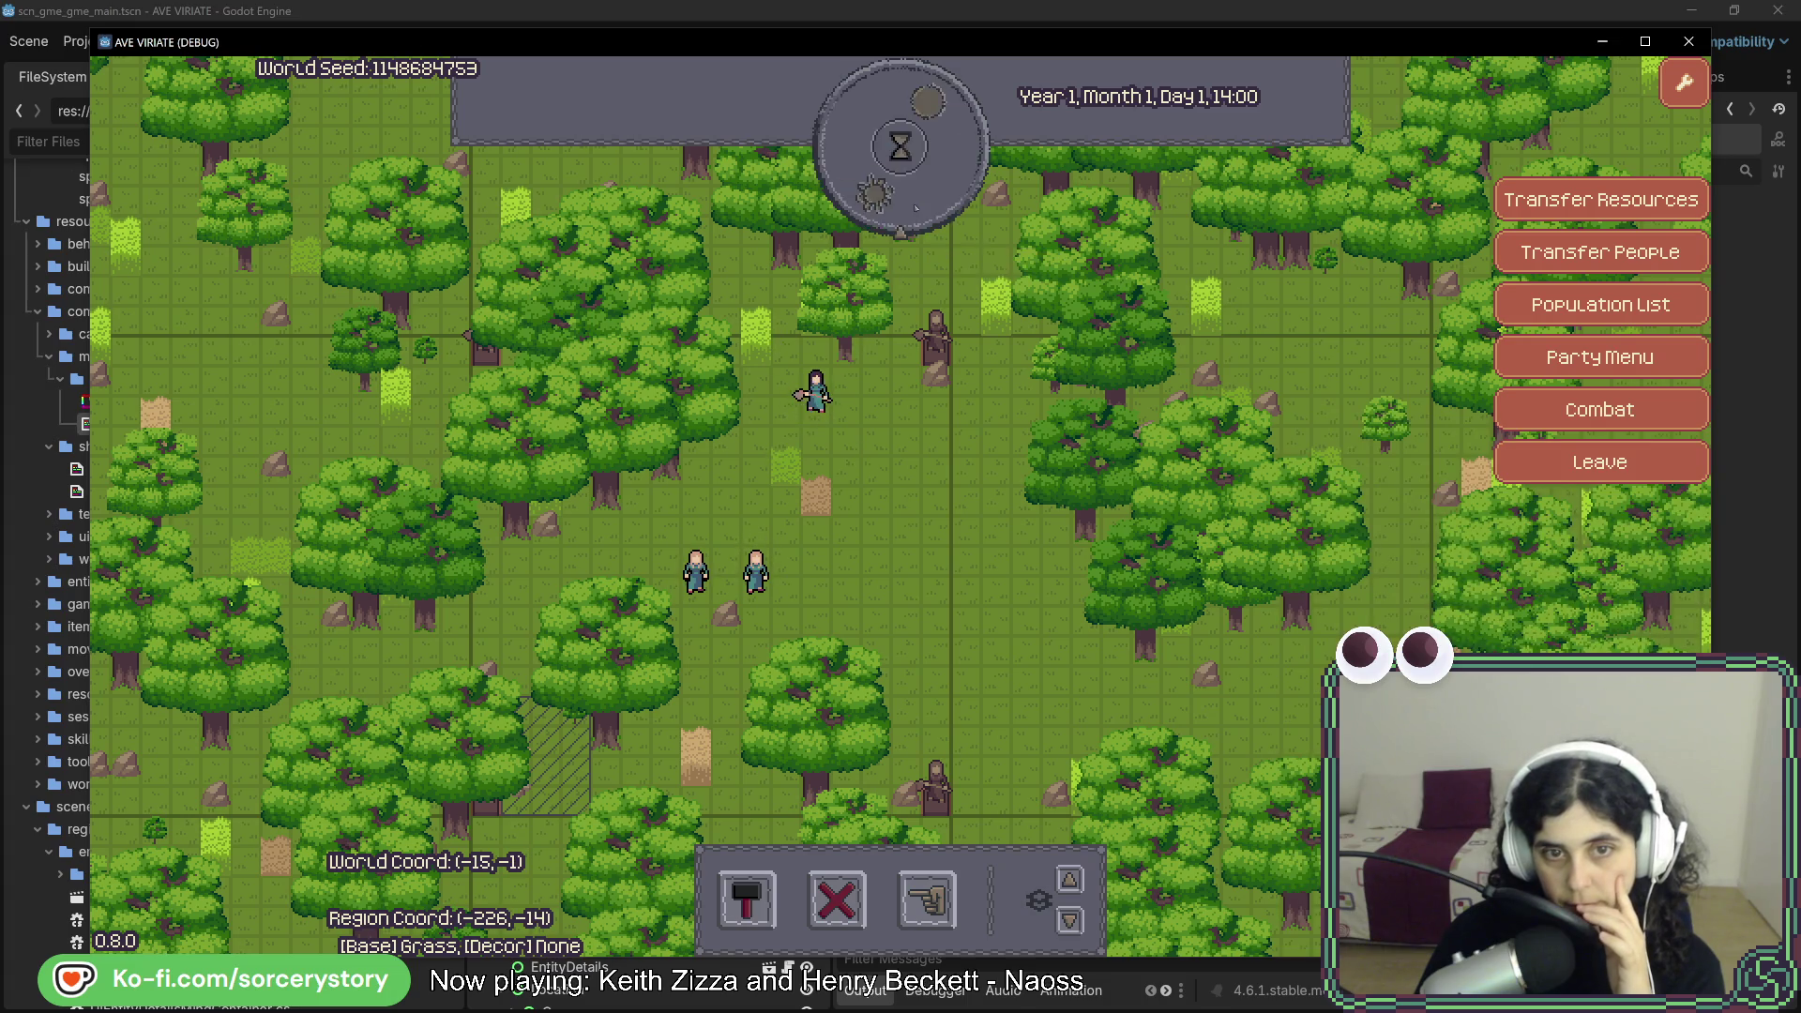
pyautogui.click(896, 148)
# - Pick the plaza from the building list, cancel placement, and inspect the villager group
pyautogui.click(747, 899)
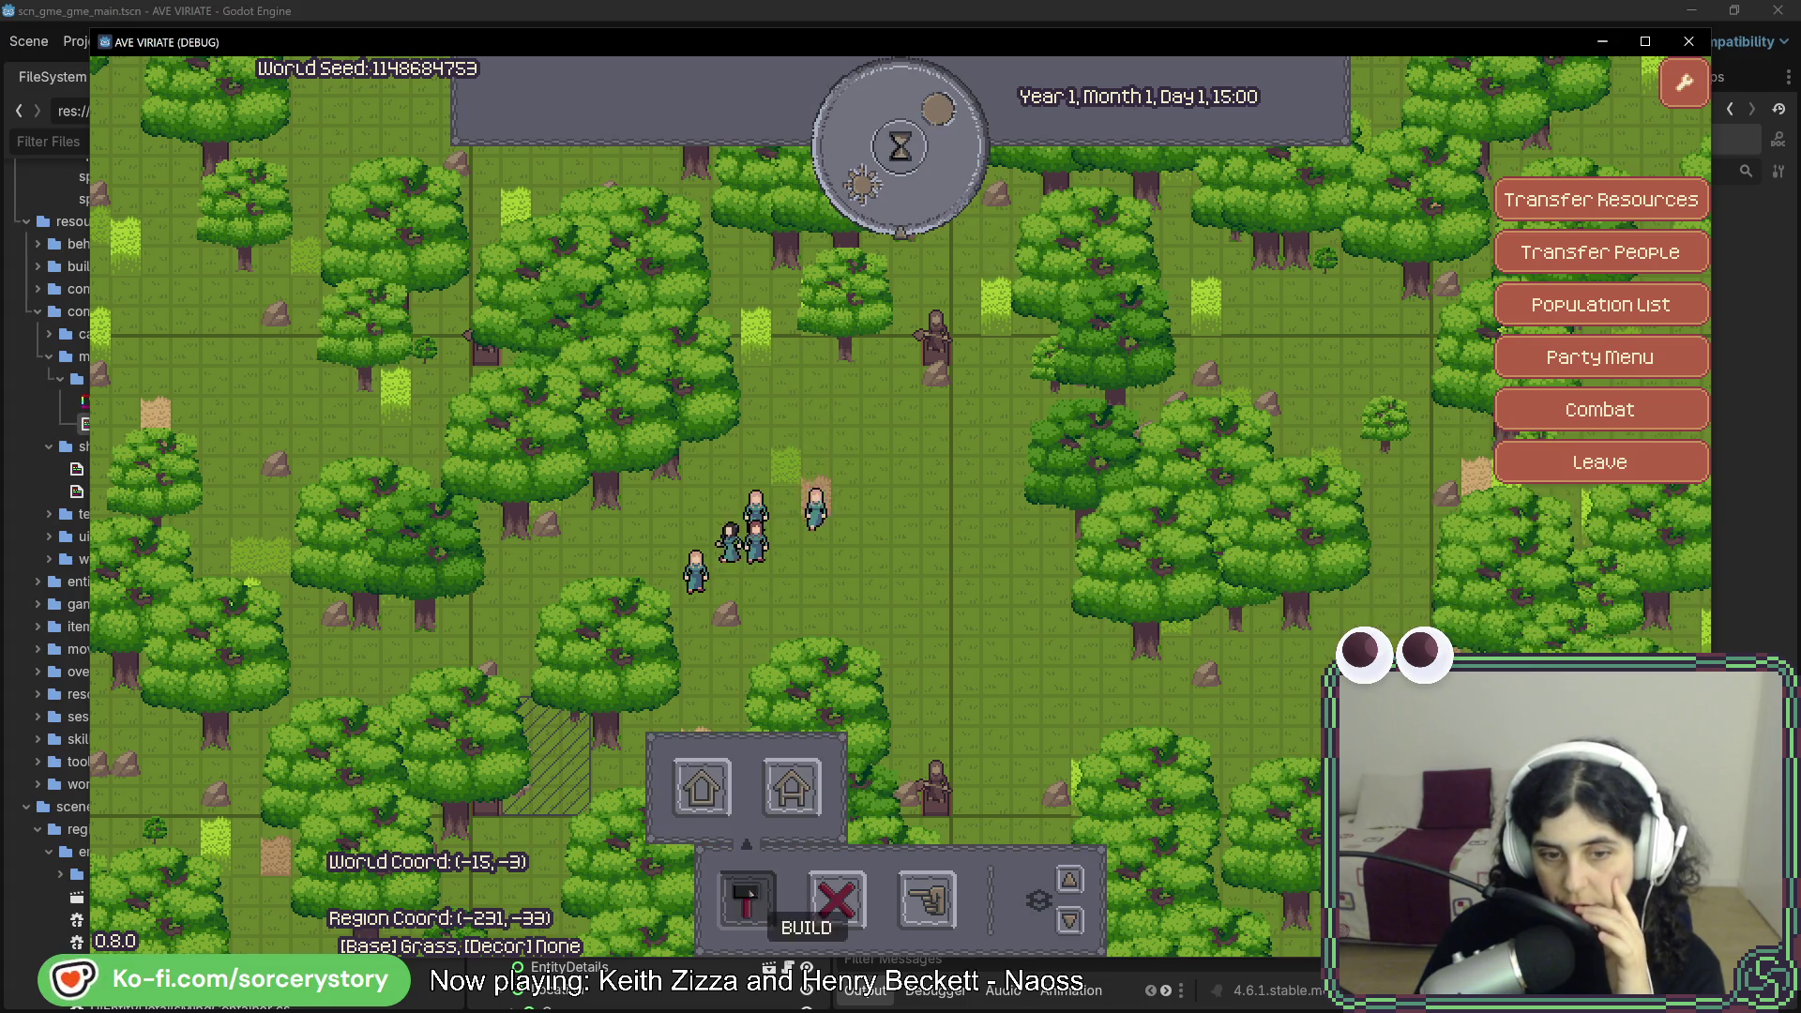
pyautogui.click(791, 786)
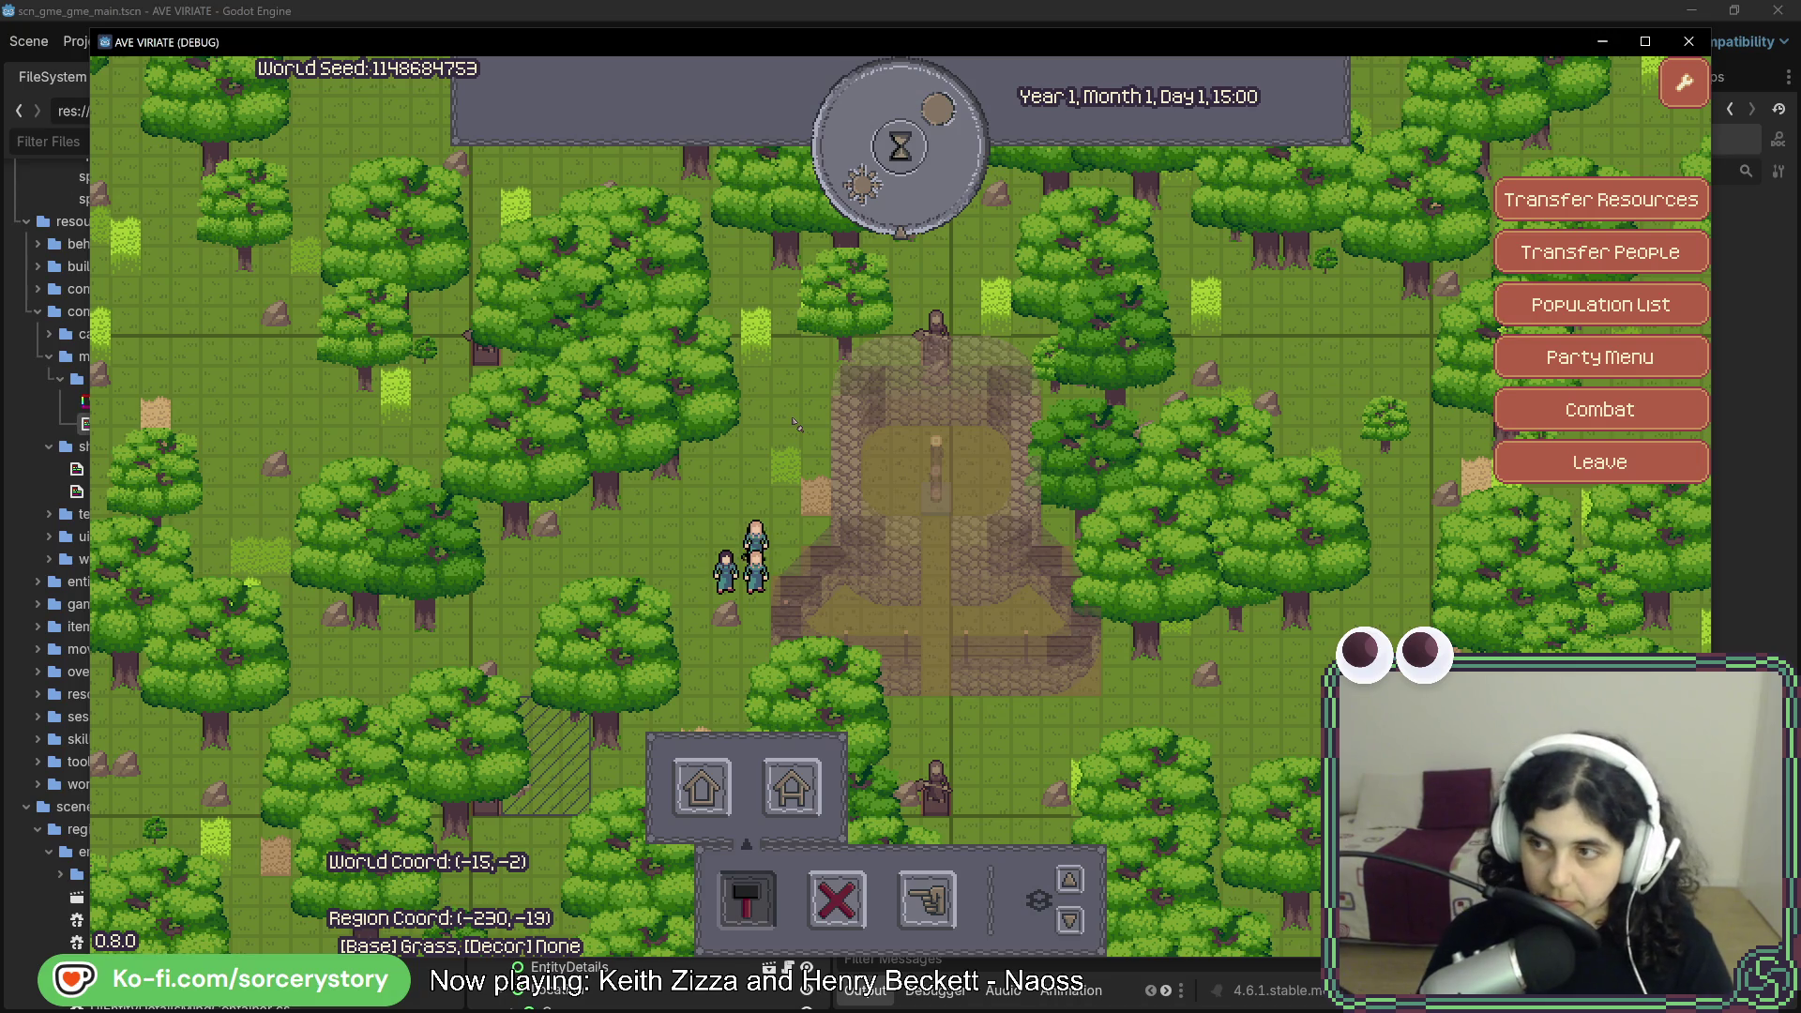
pyautogui.rightClick(786, 433)
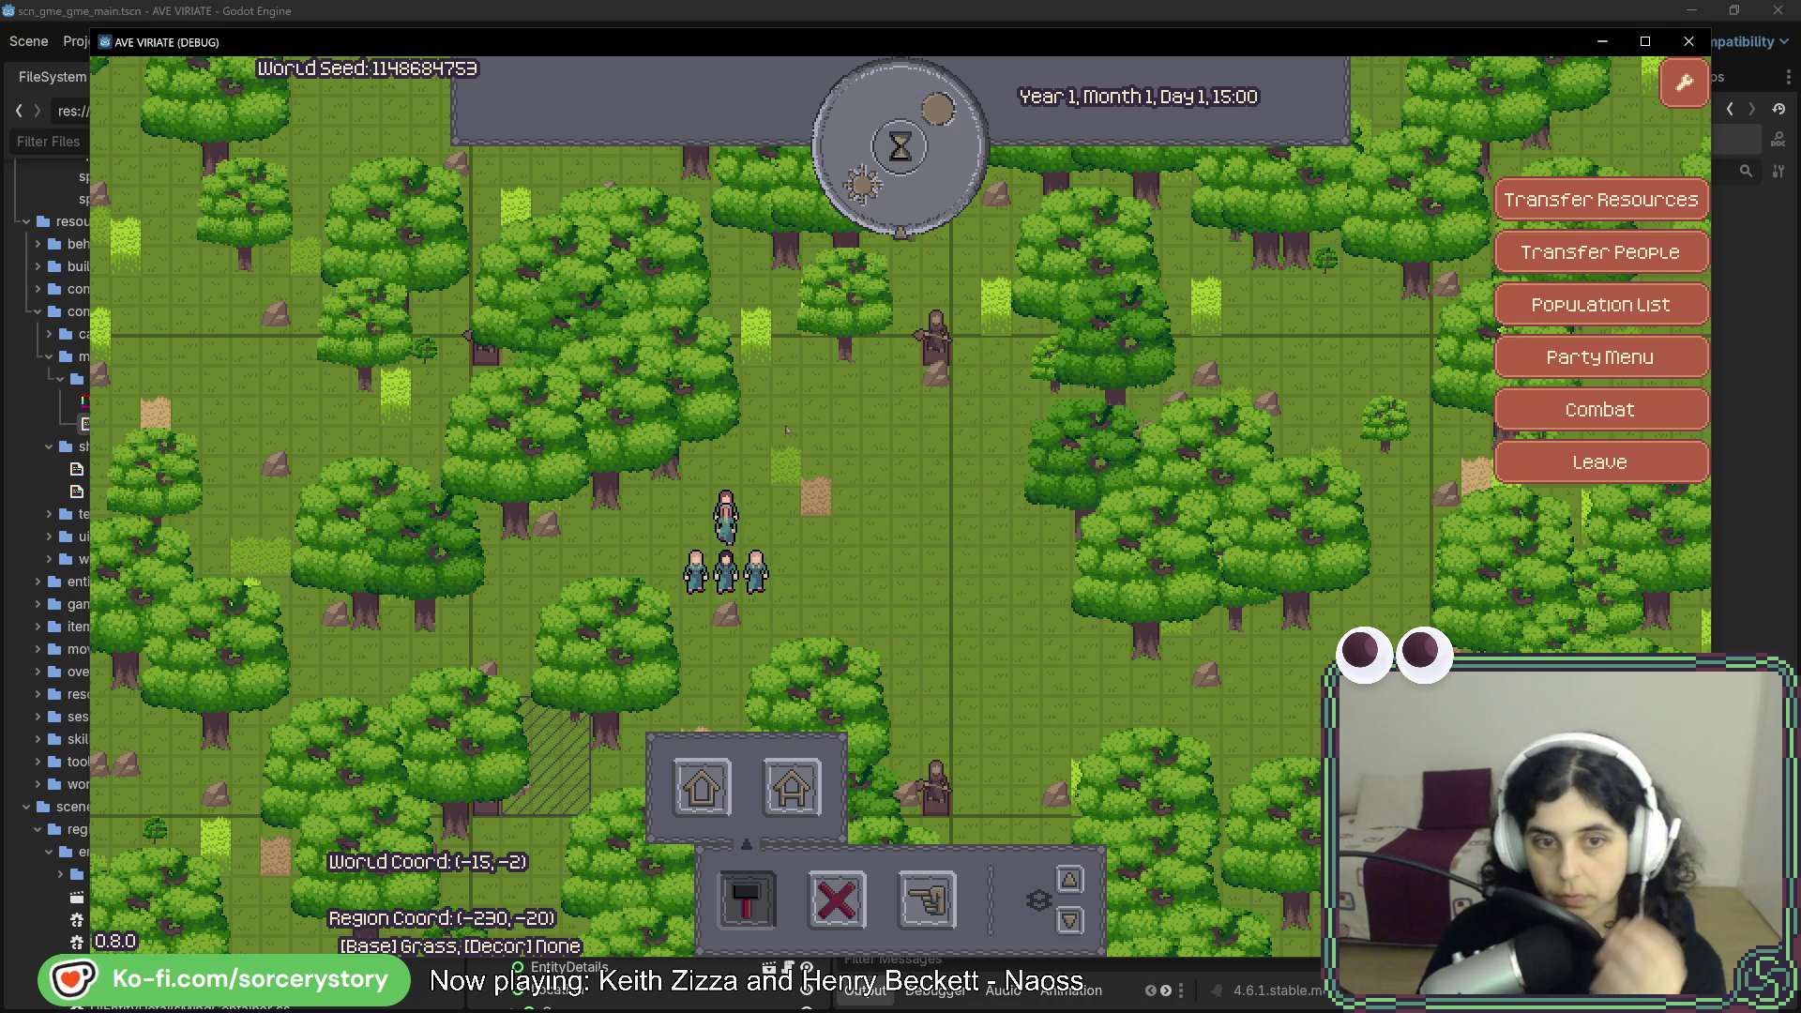
pyautogui.click(746, 574)
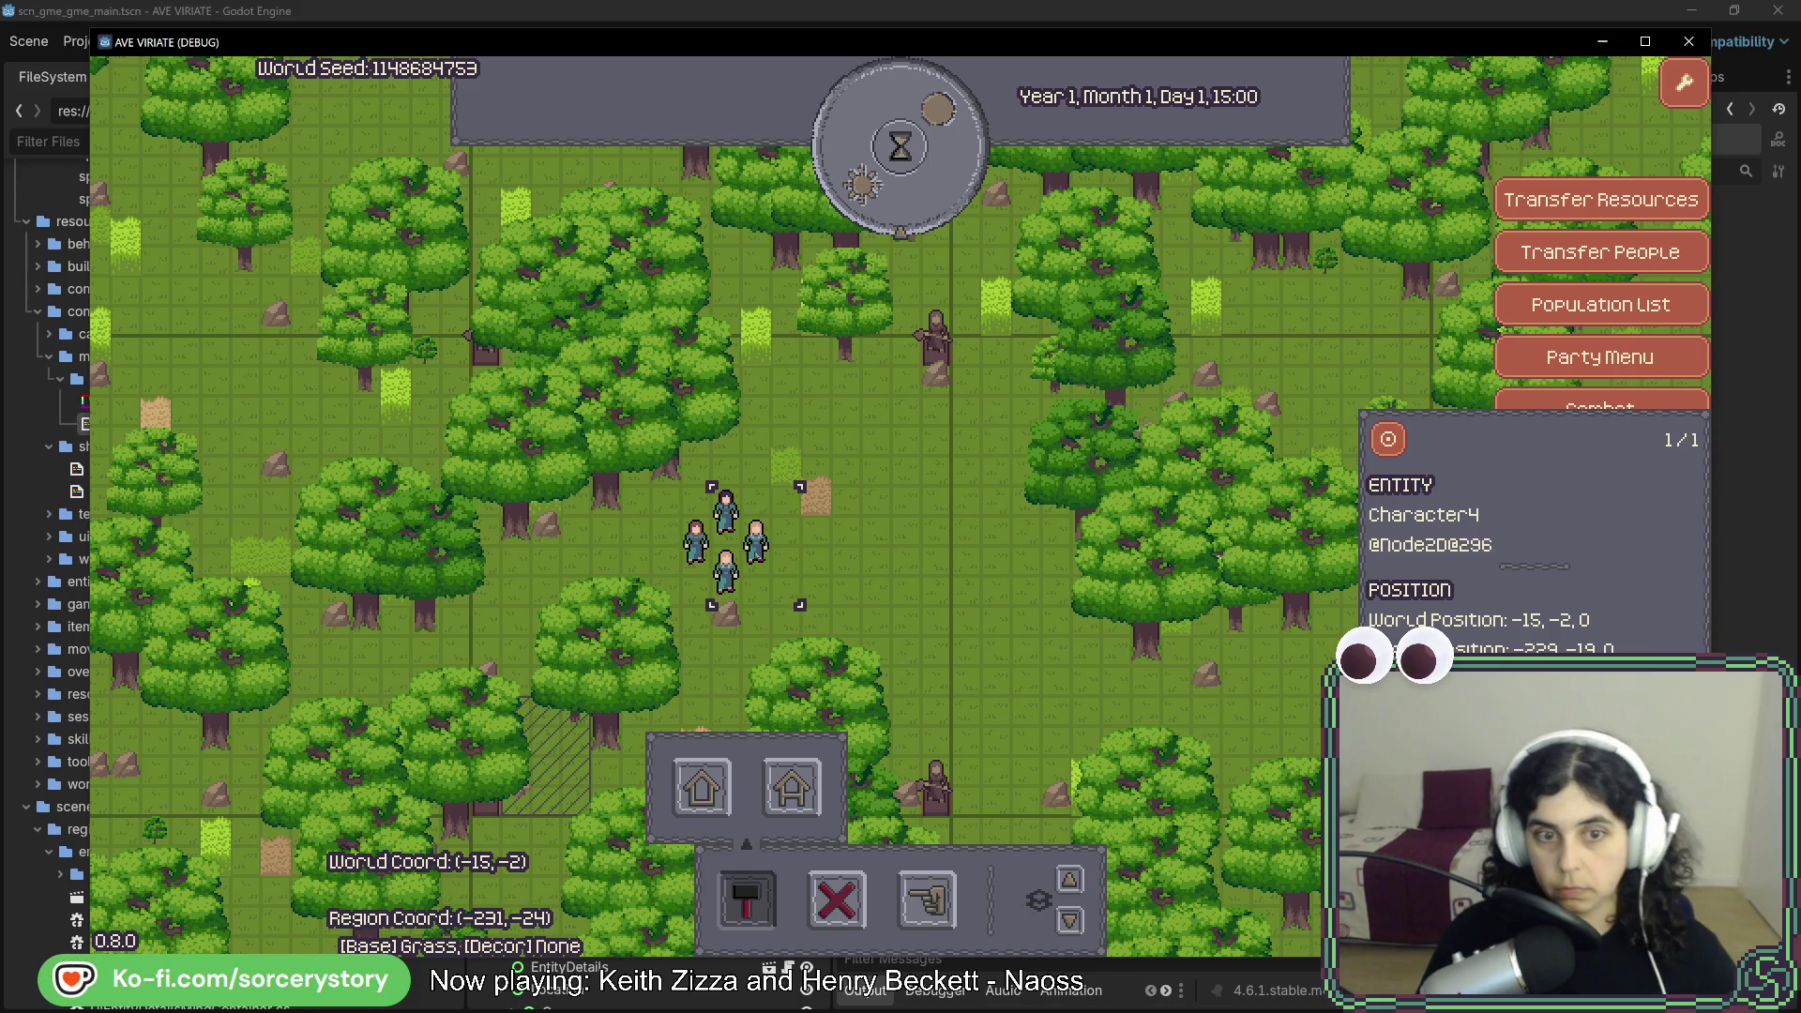
pyautogui.click(912, 555)
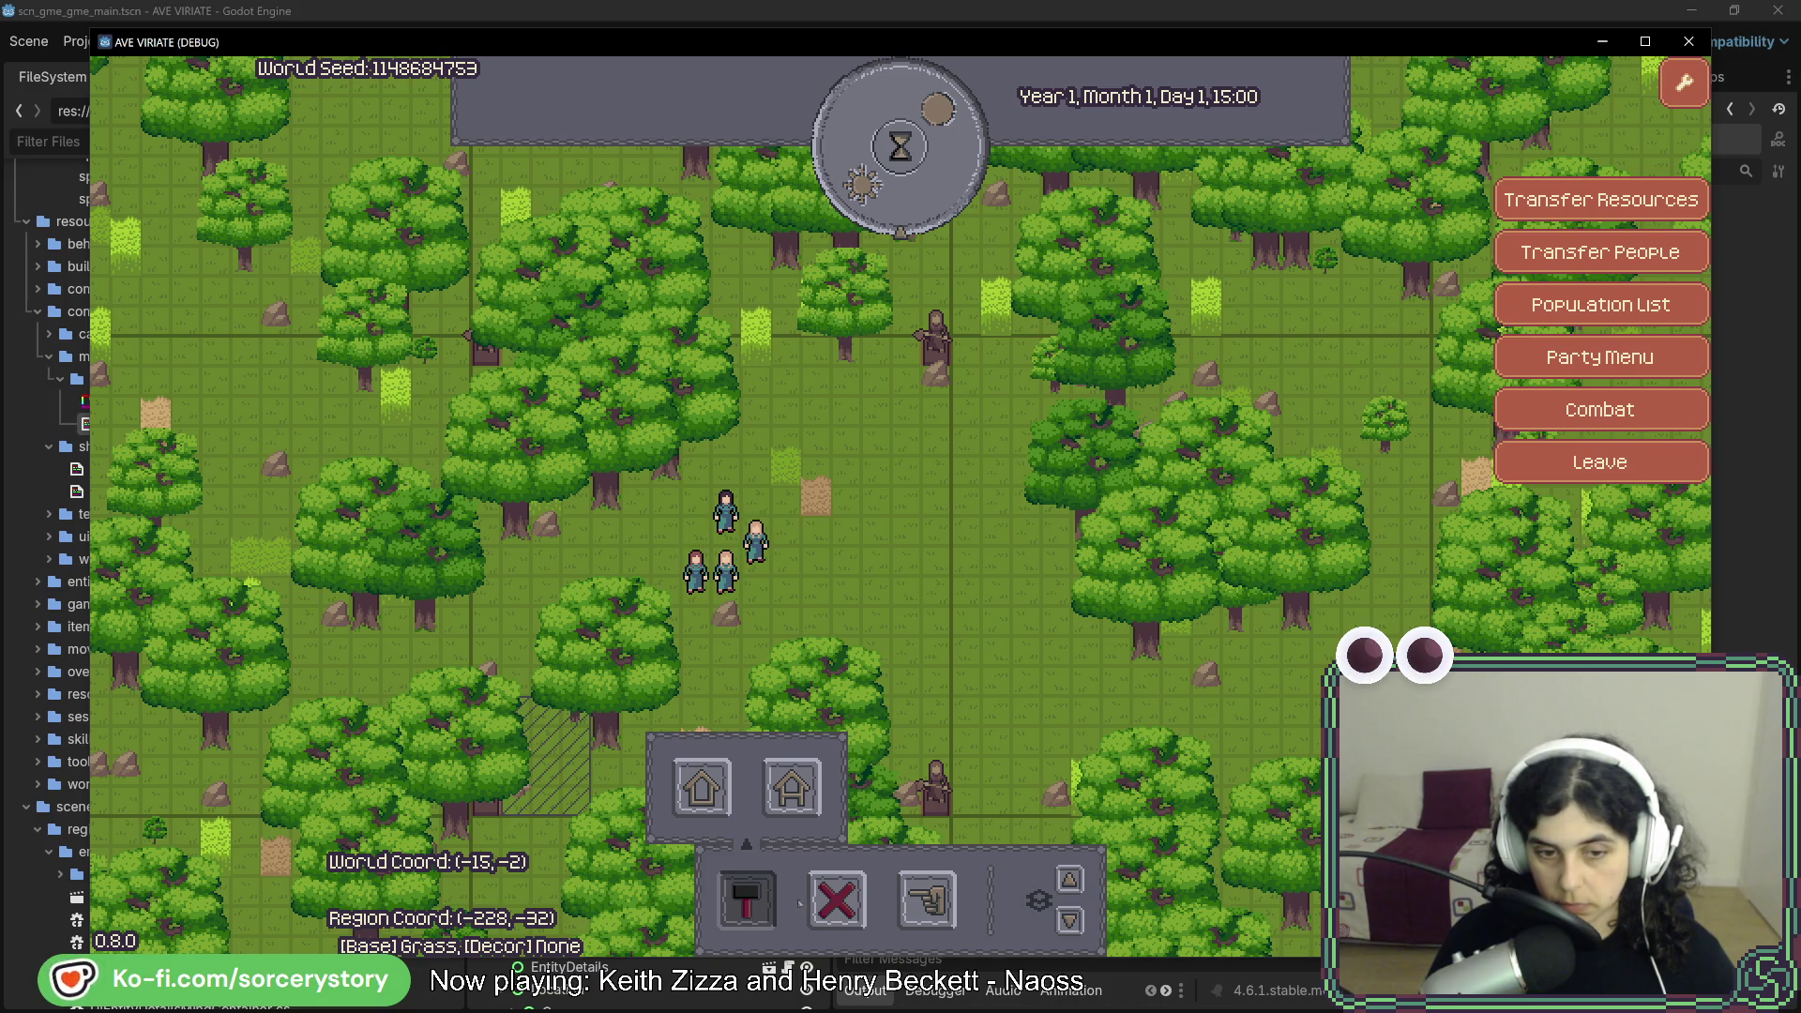
# - Place the plaza, let it finish over two hours, demolish it, and pass time to Day 2 morning
pyautogui.click(703, 788)
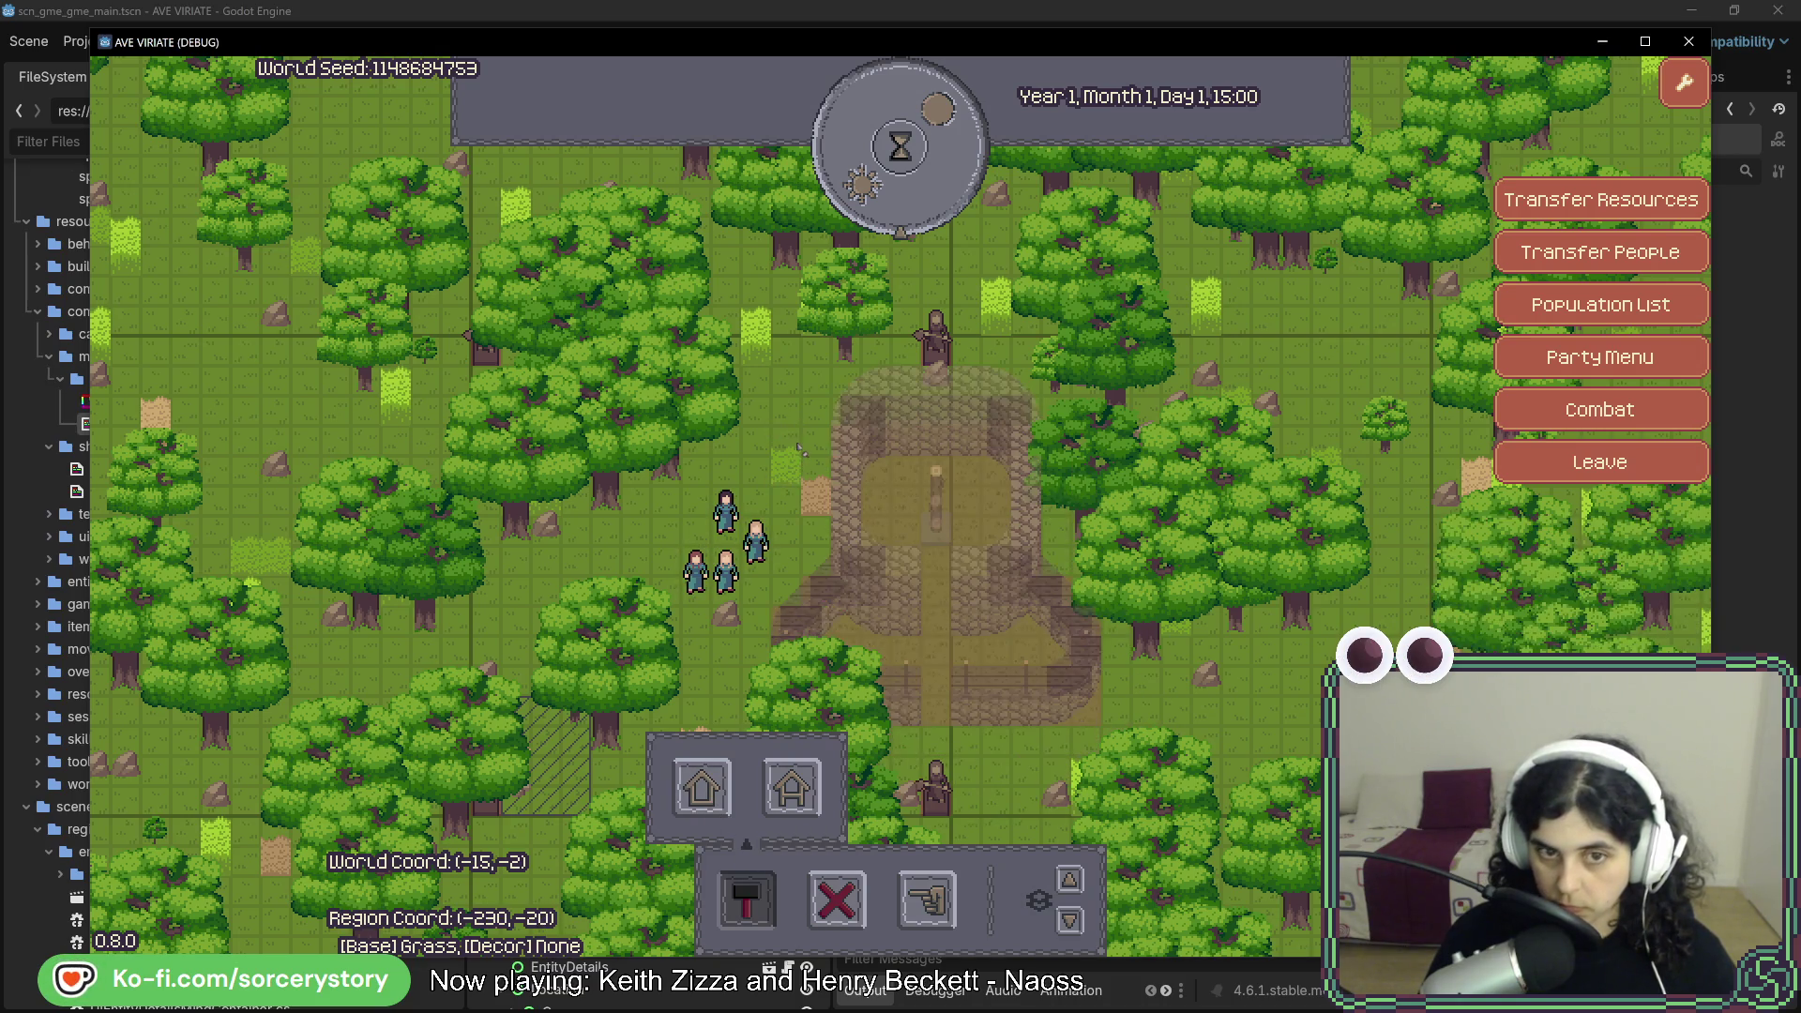
pyautogui.click(926, 181)
pyautogui.click(927, 181)
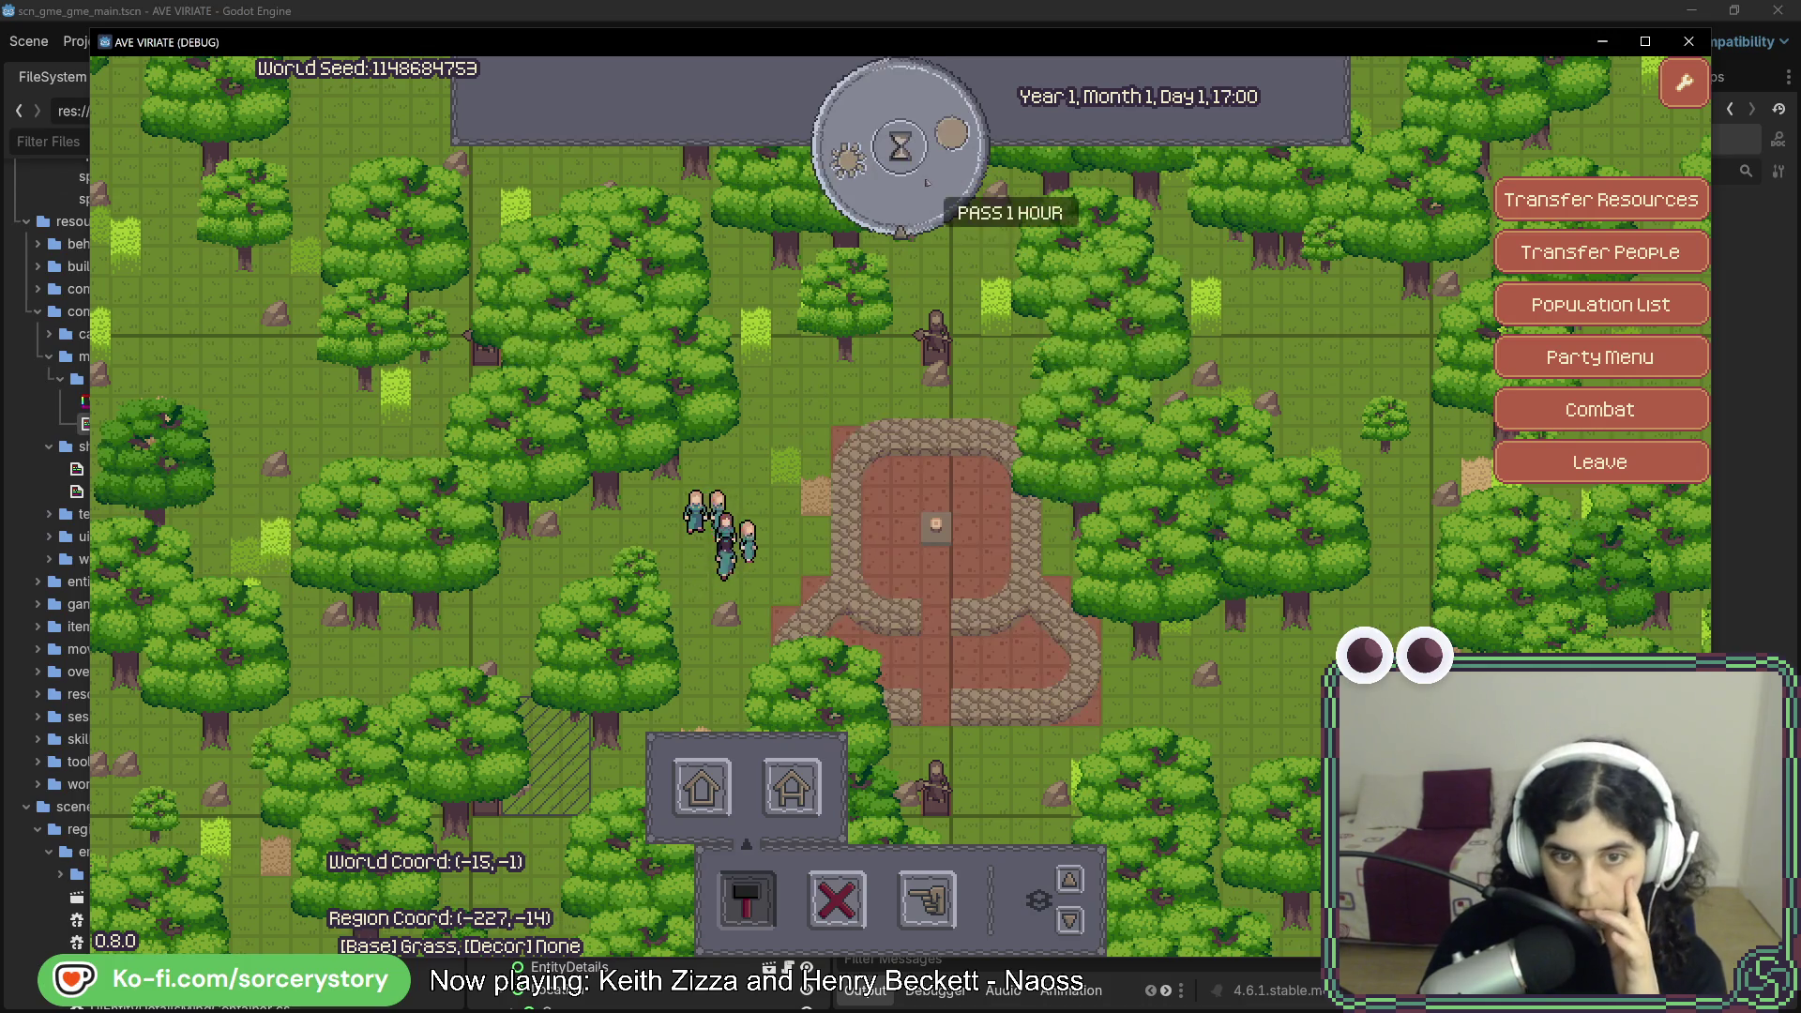
pyautogui.click(903, 549)
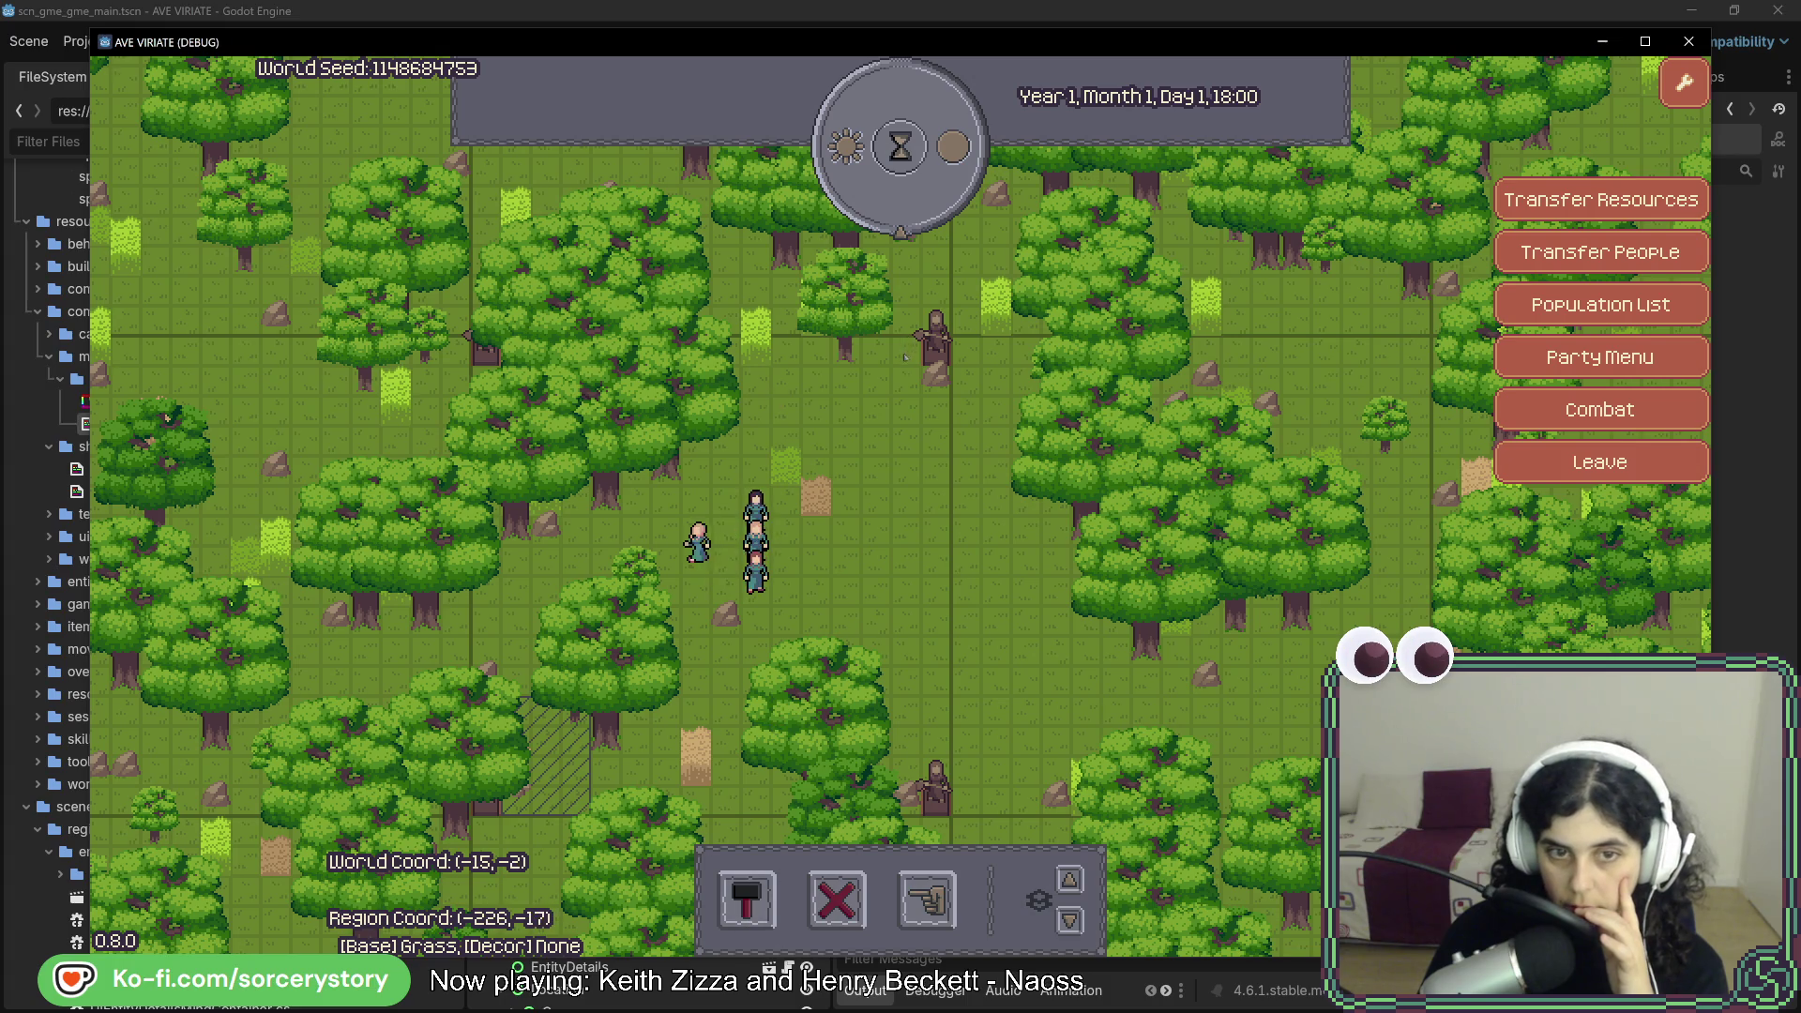
pyautogui.click(899, 147)
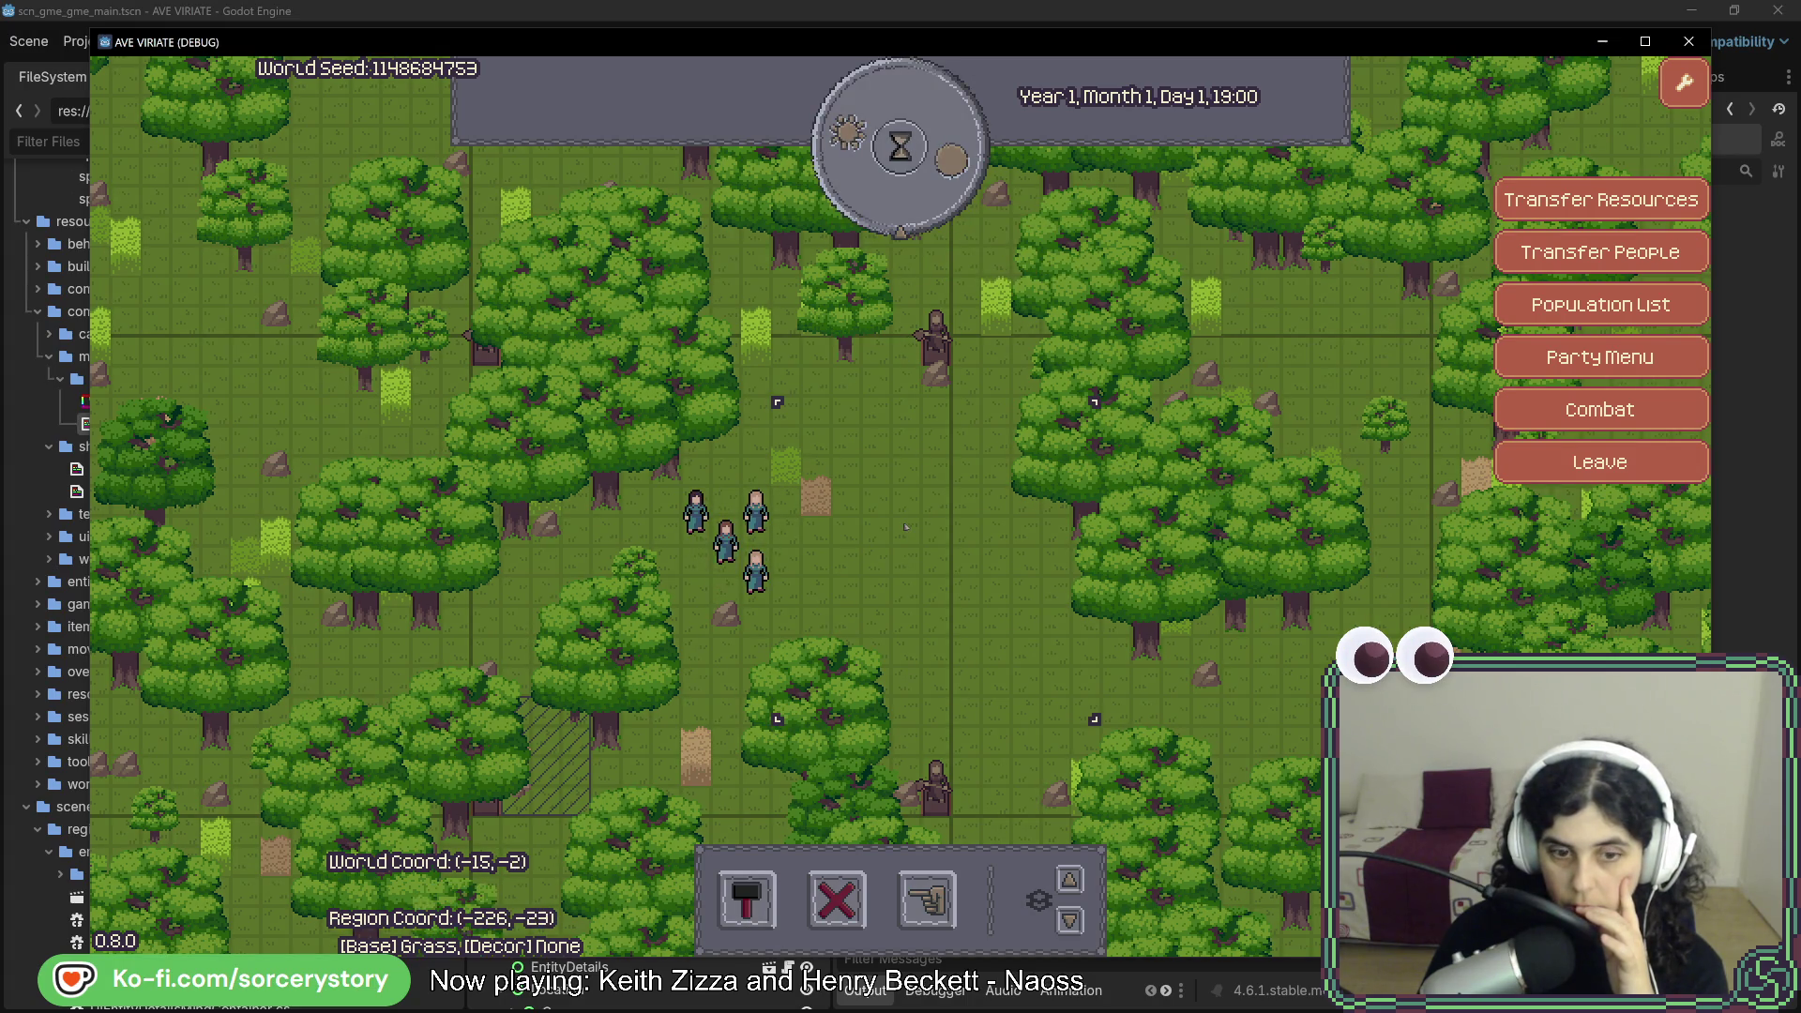
pyautogui.click(945, 150)
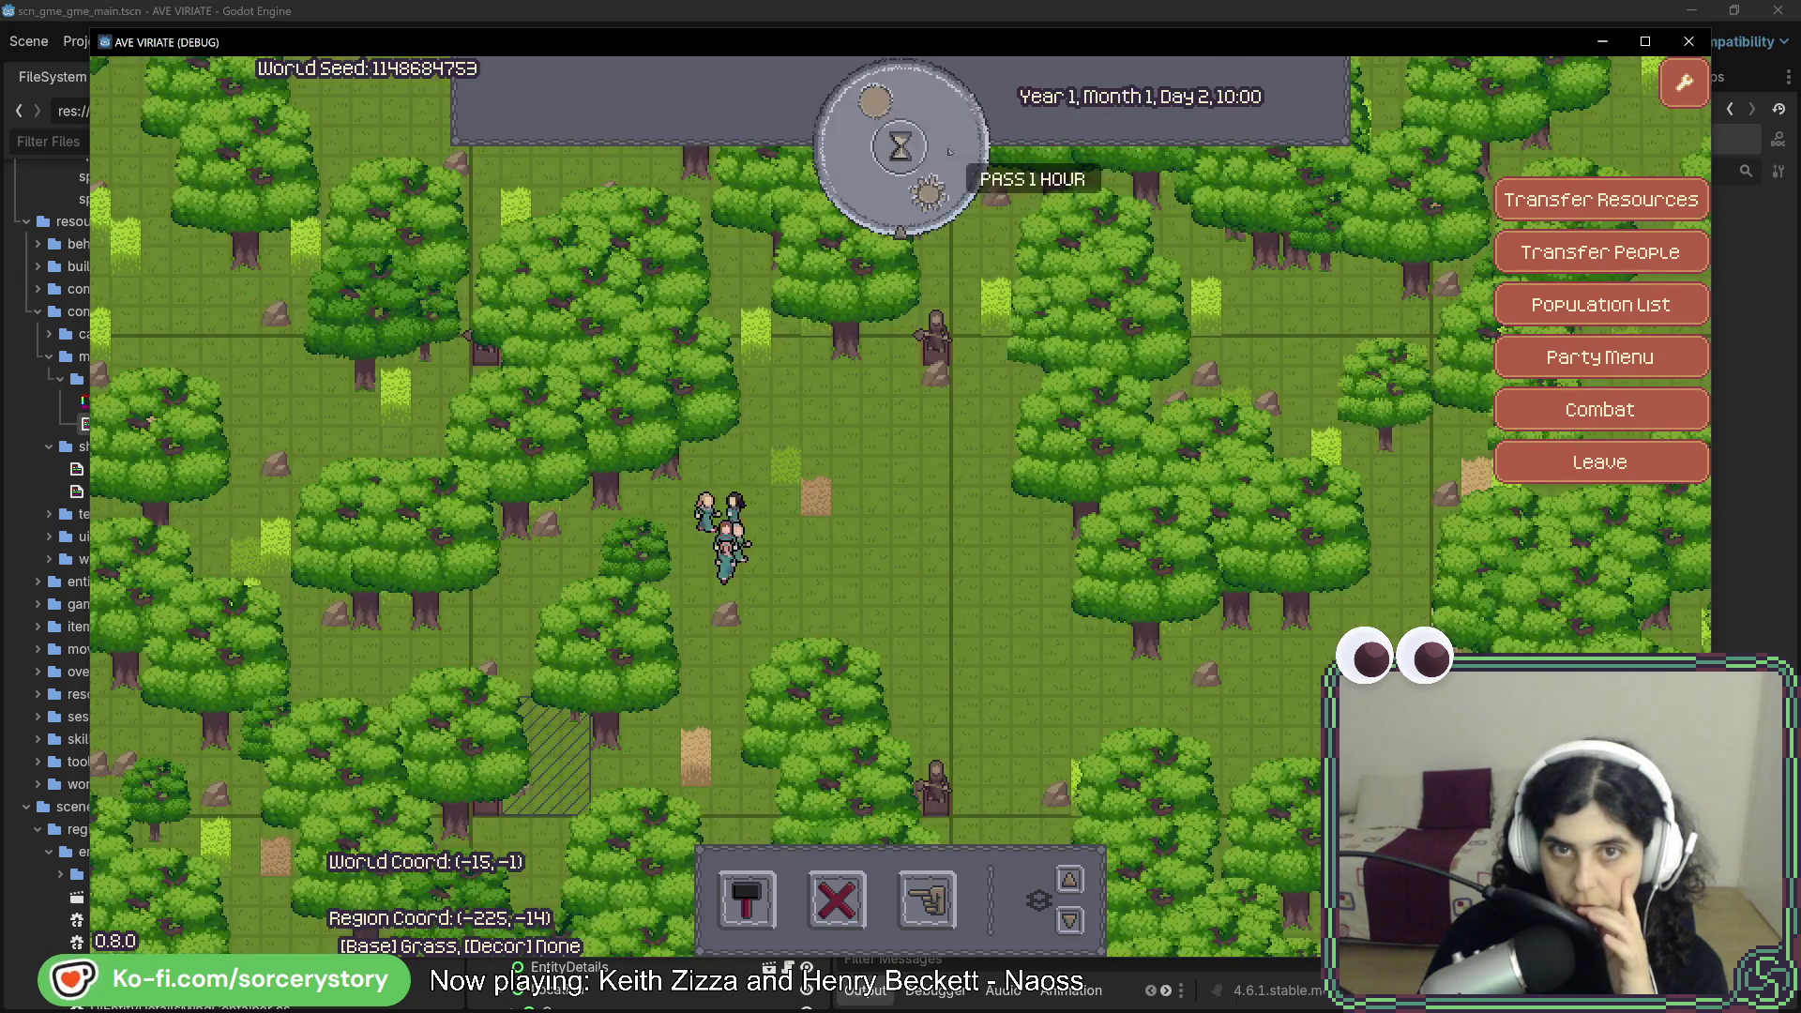
# - Place the stone plaza in the forest clearing and pass two hours until it stands finished
pyautogui.click(746, 899)
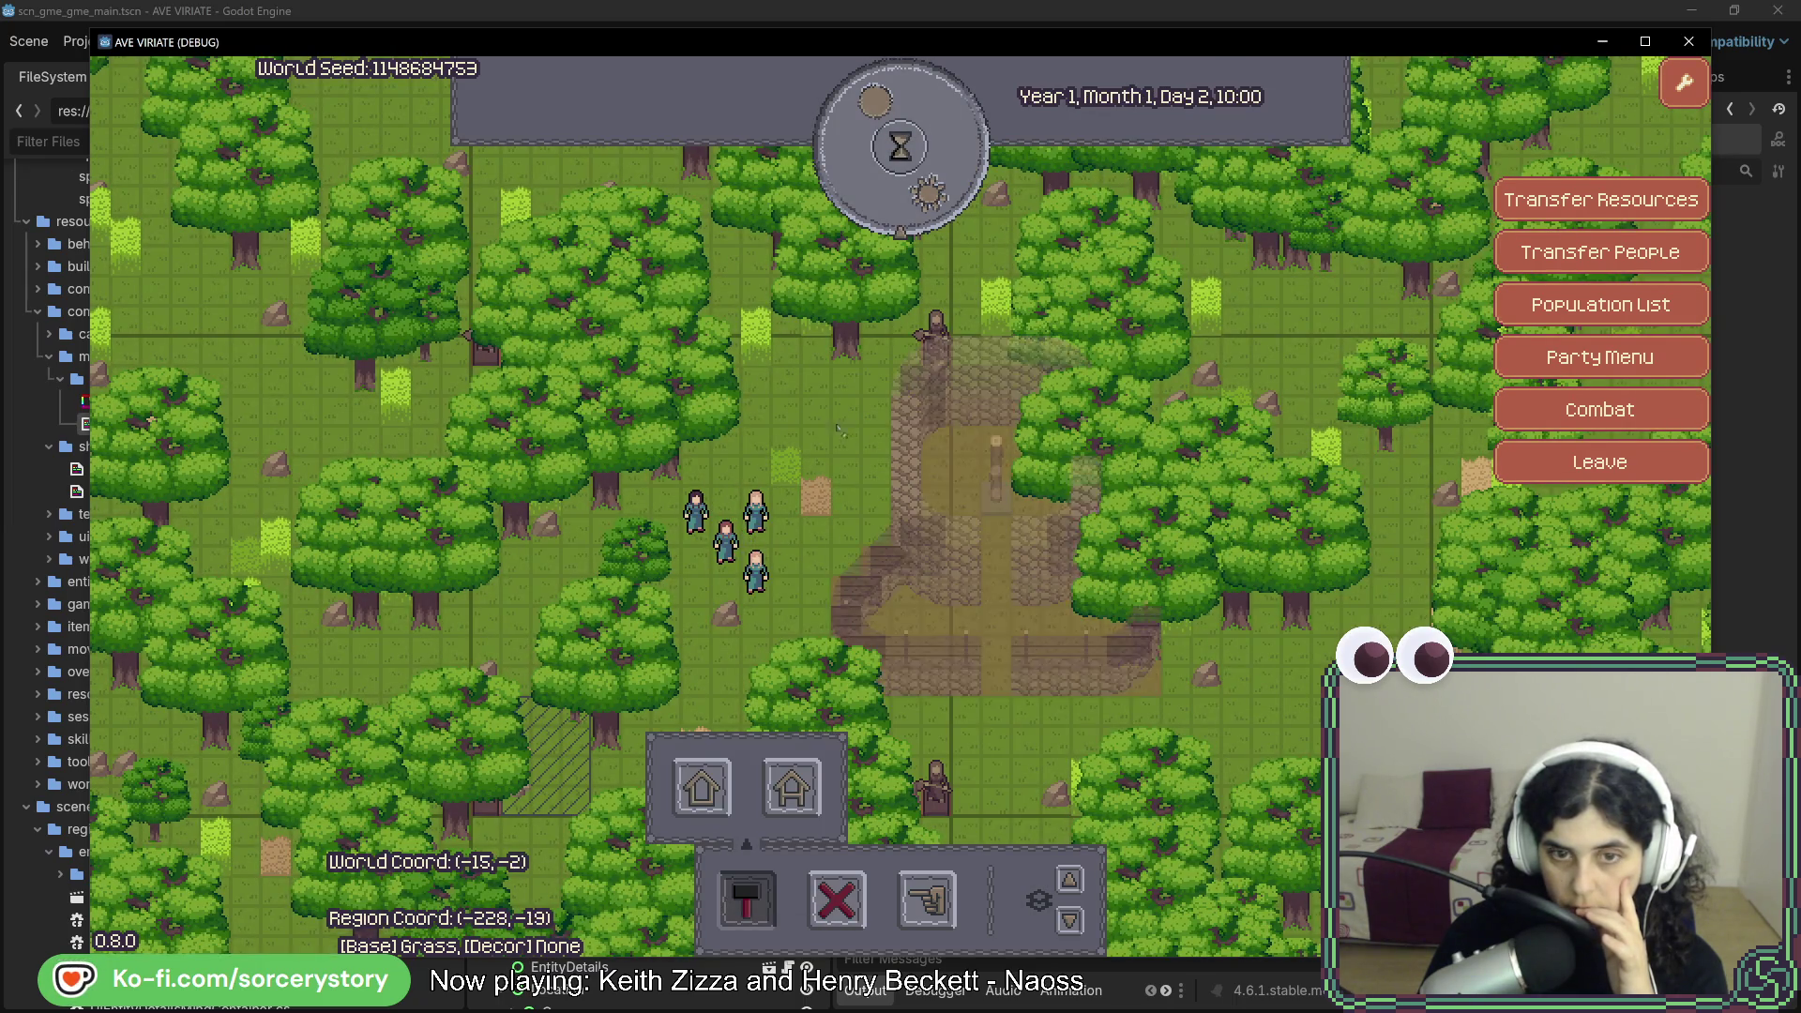
pyautogui.click(900, 148)
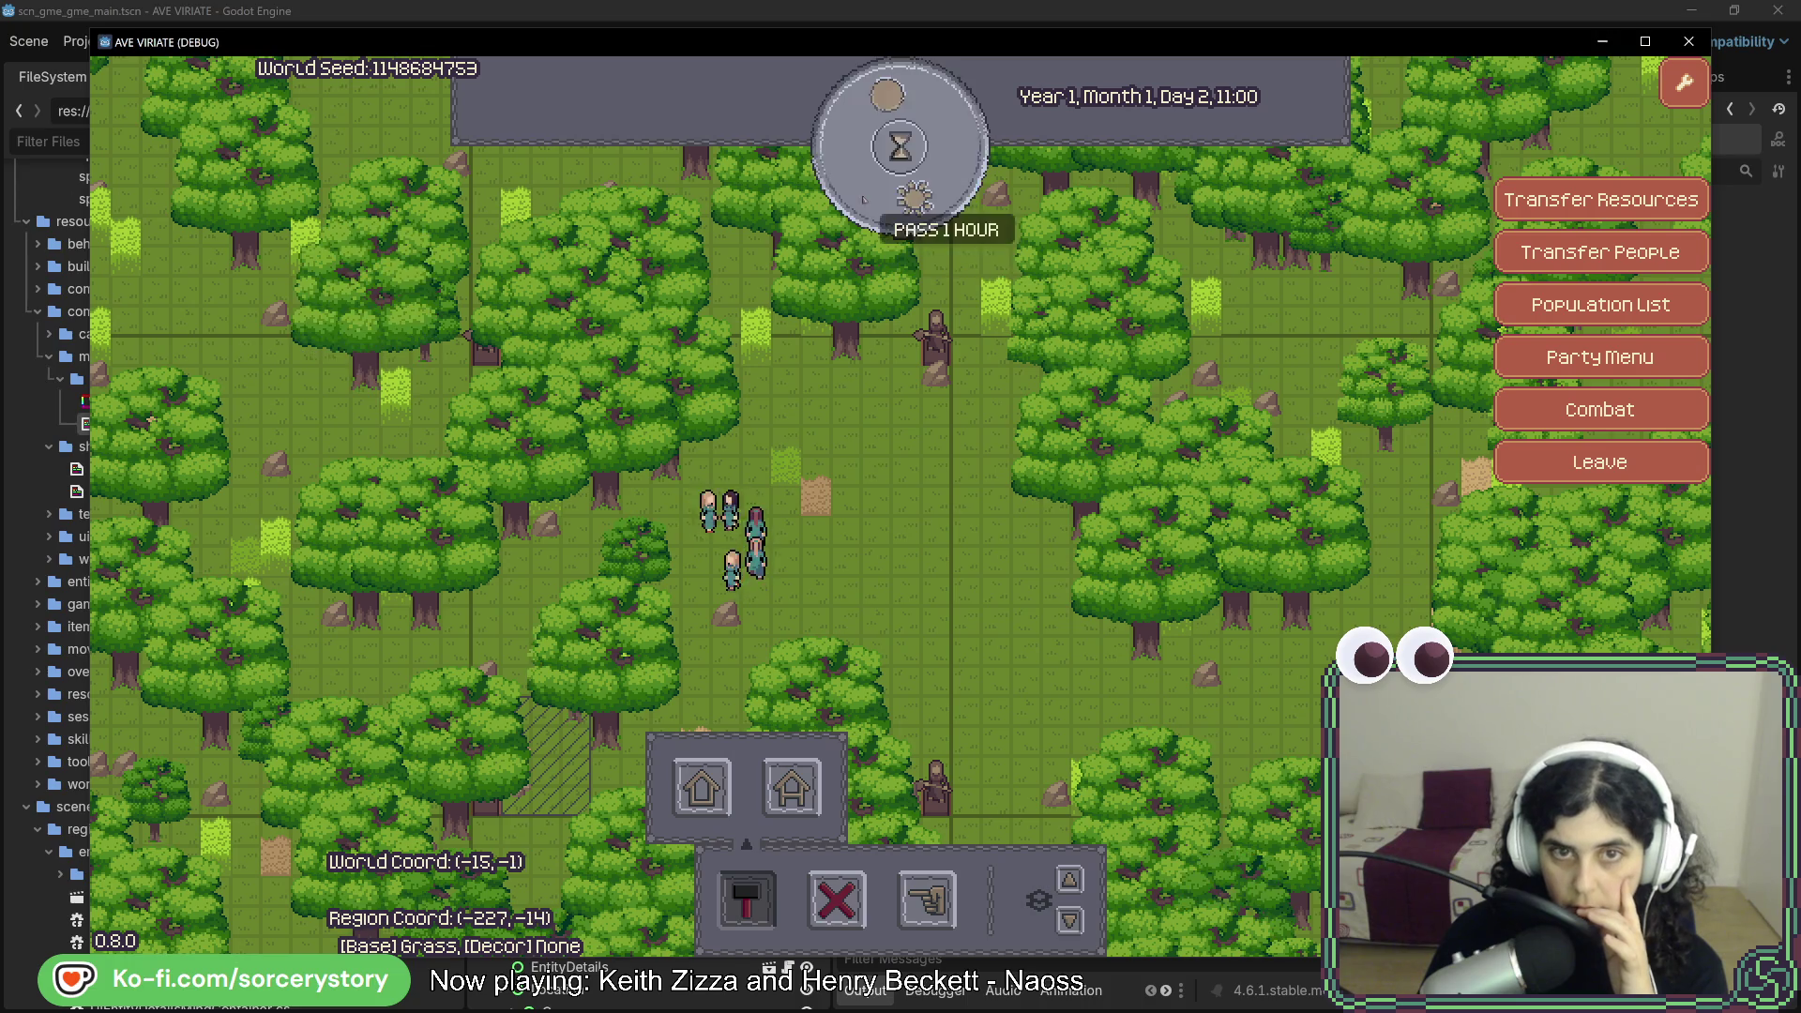
pyautogui.click(901, 148)
pyautogui.click(900, 147)
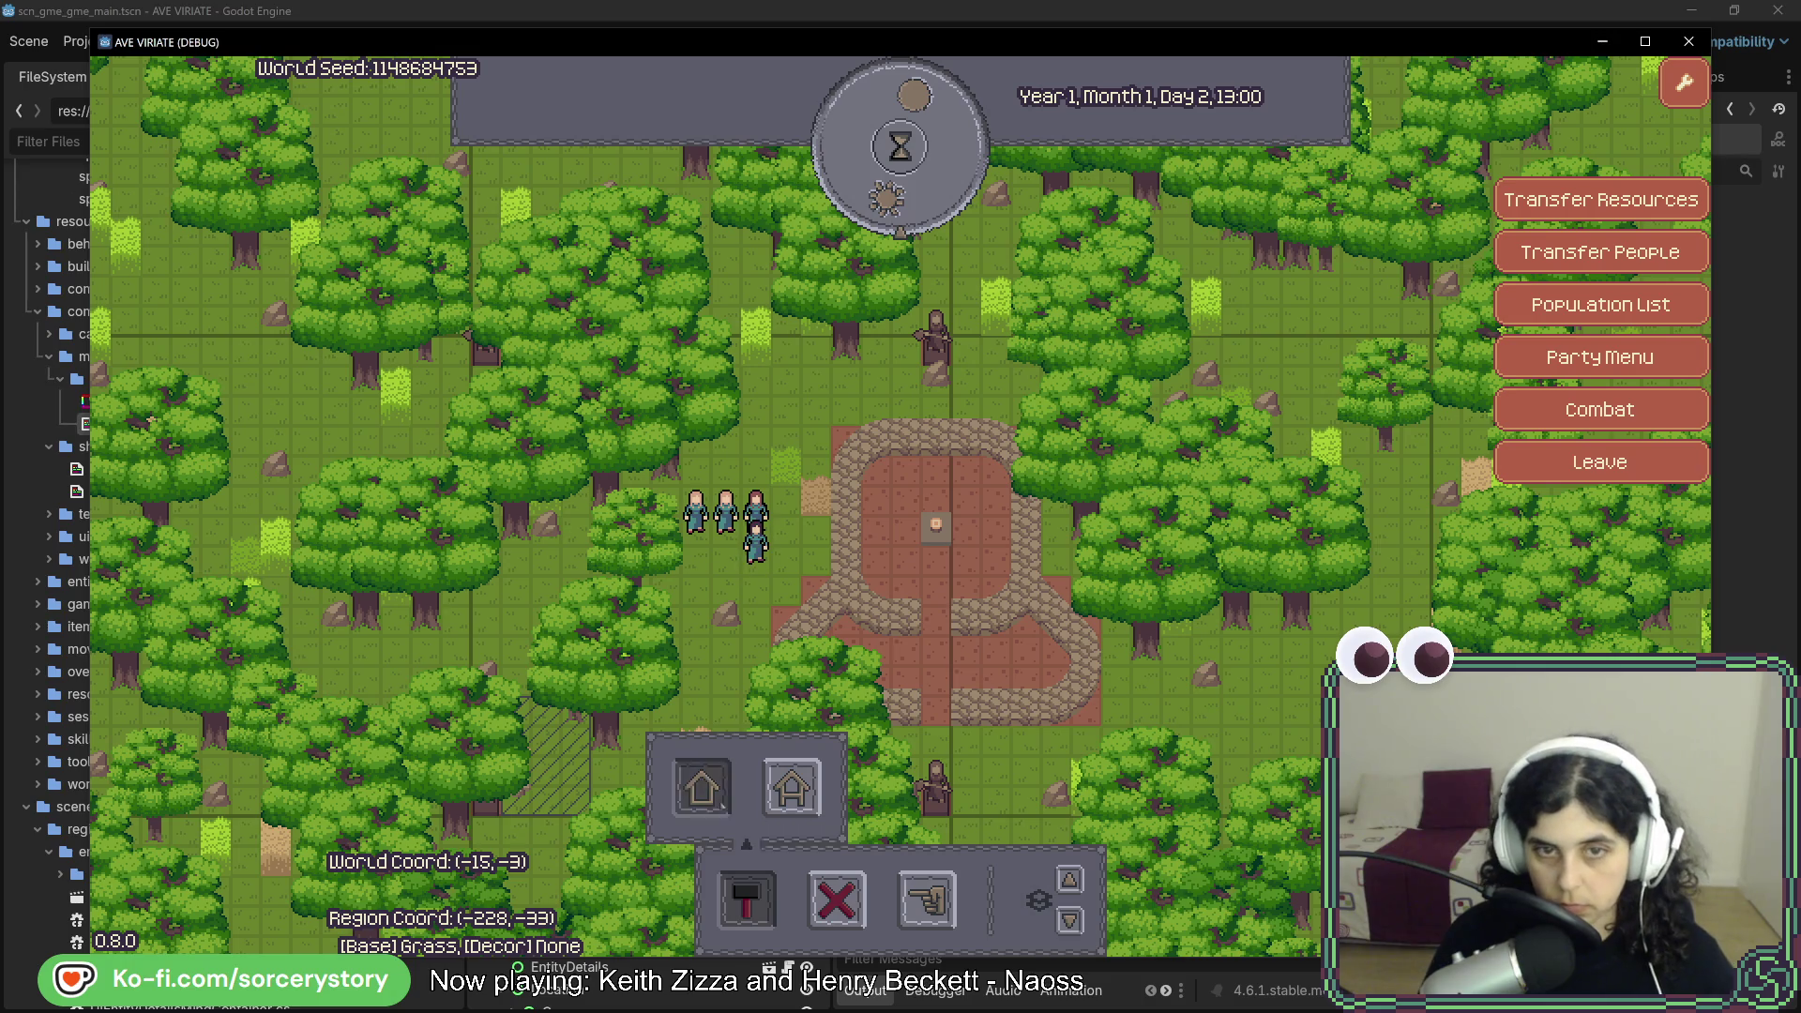
# - Pan the map north-east and advance the clock five hours to Day 2, 18:00
pyautogui.press('w')
pyautogui.press('d')
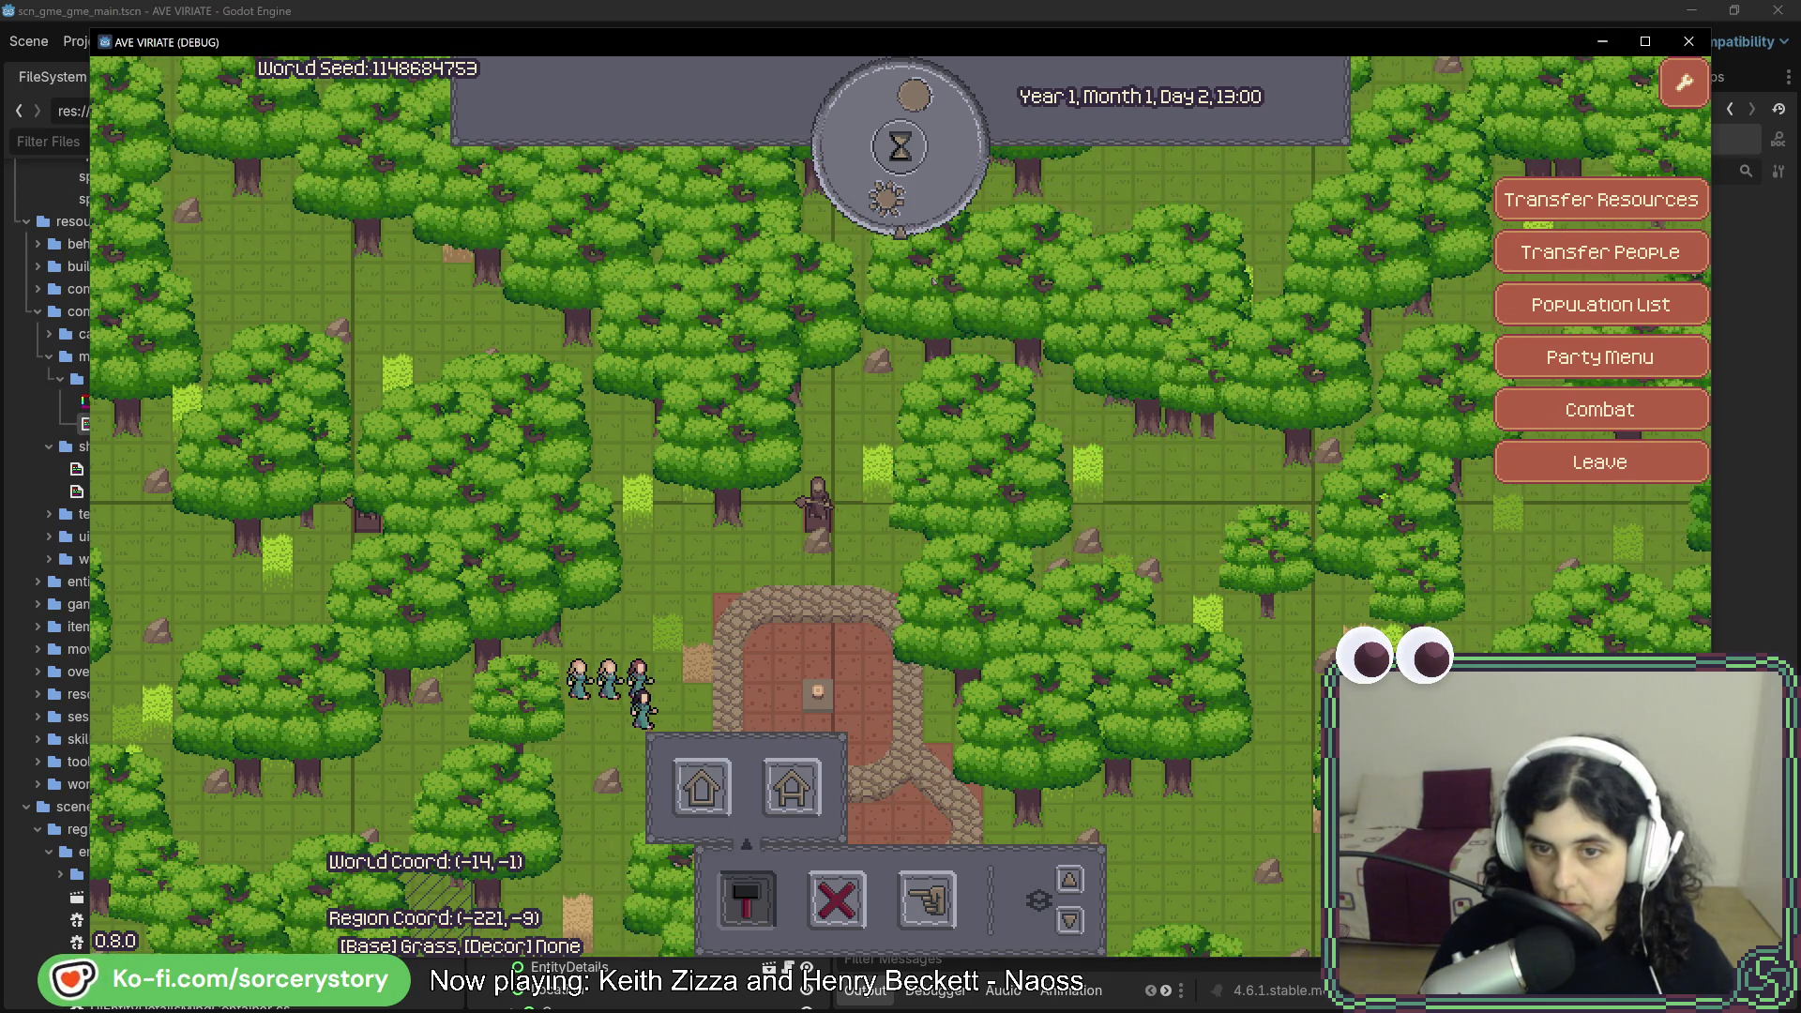
pyautogui.click(944, 189)
pyautogui.click(944, 188)
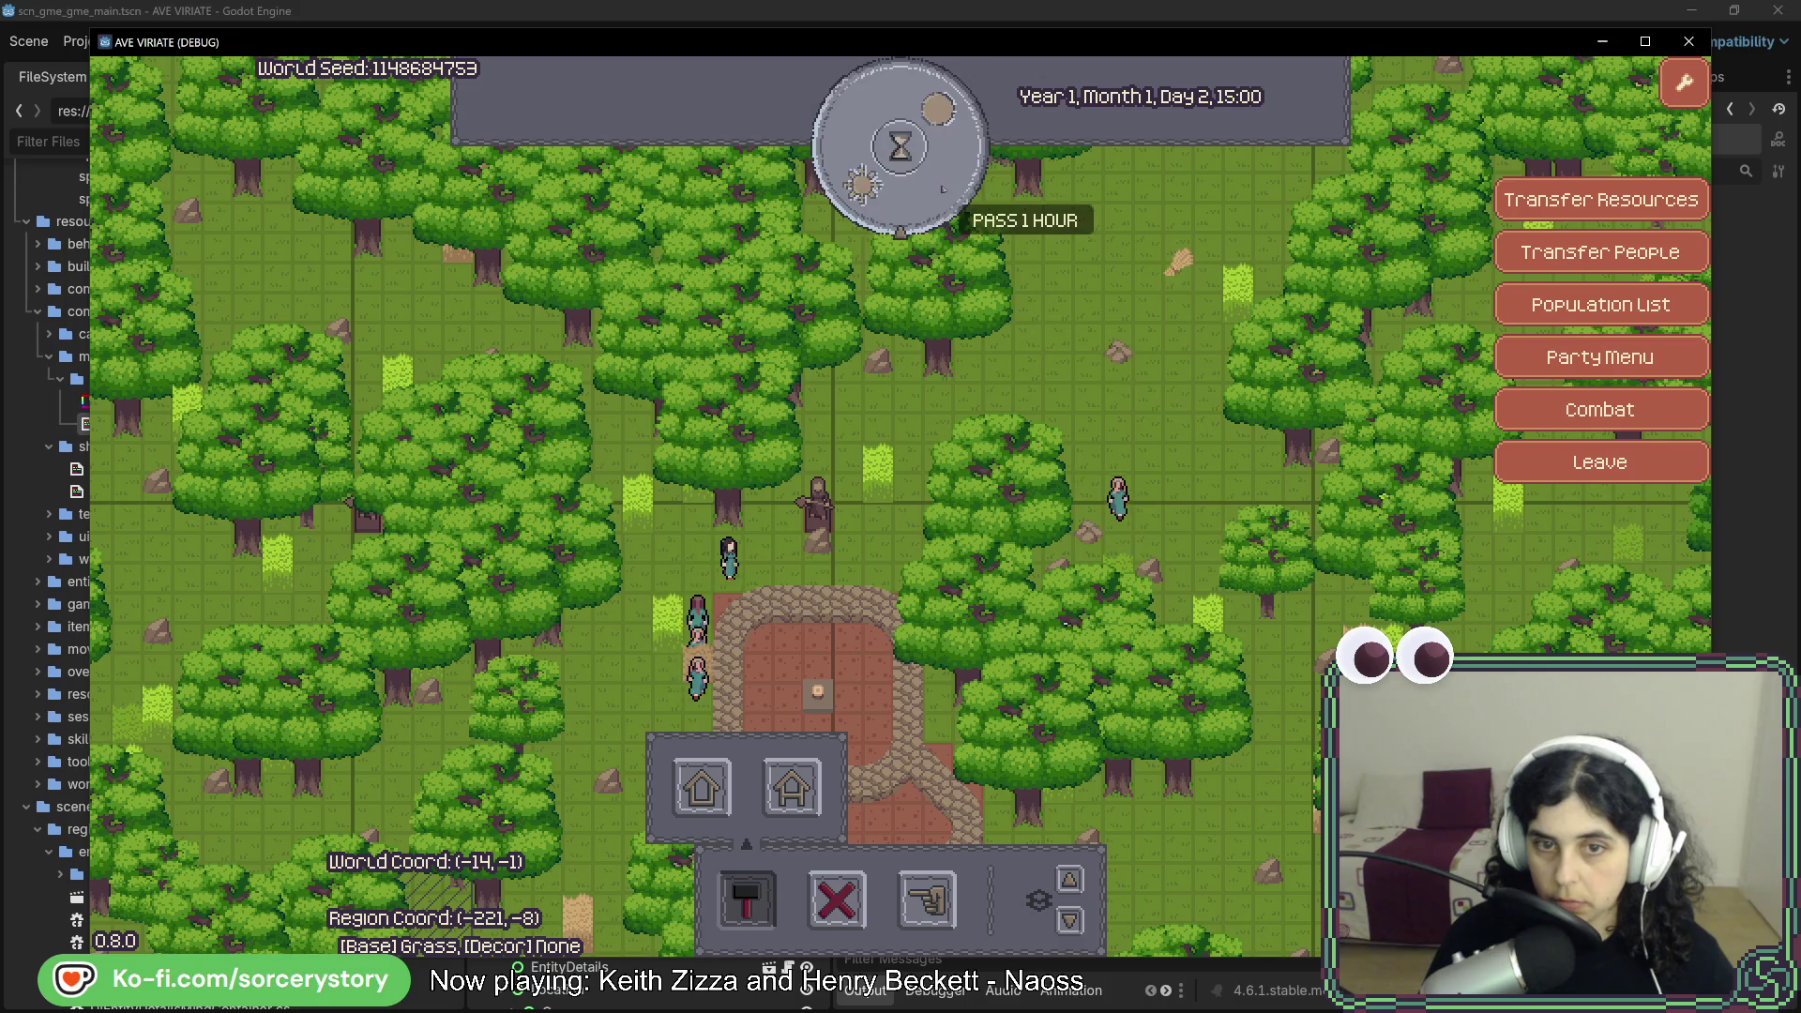
pyautogui.click(944, 189)
pyautogui.click(944, 188)
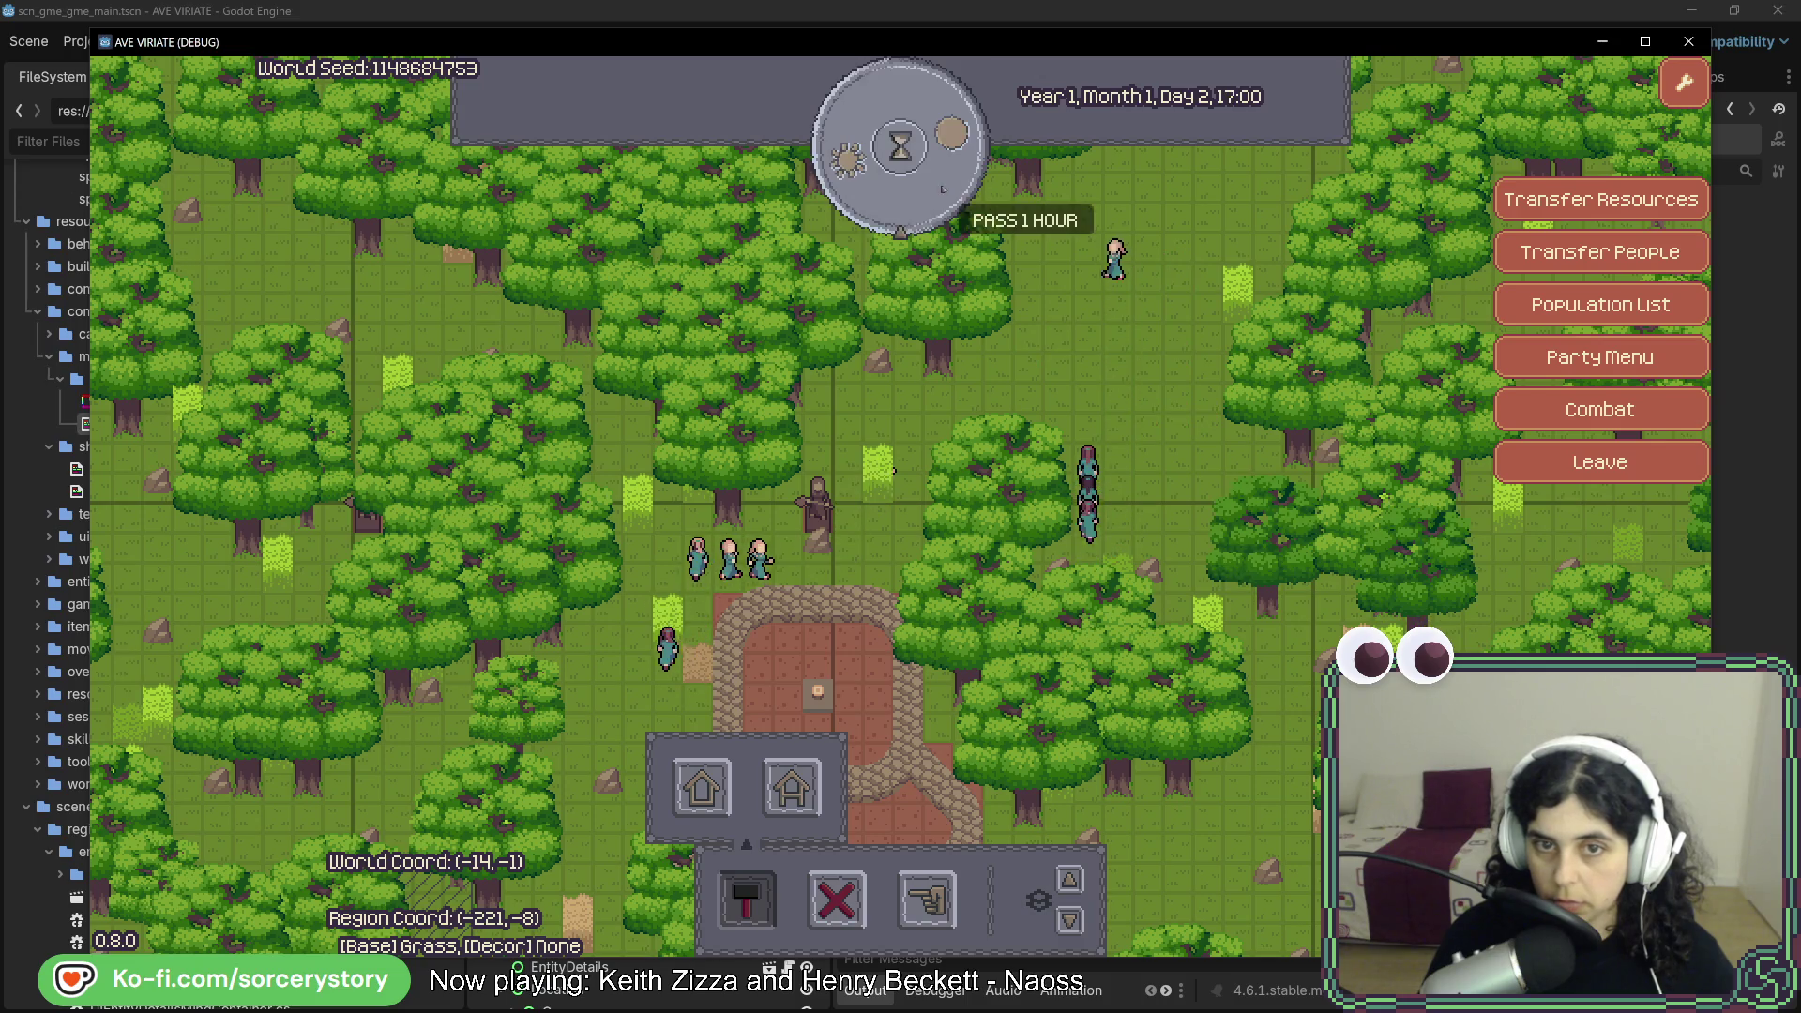
pyautogui.press('w')
pyautogui.press('d')
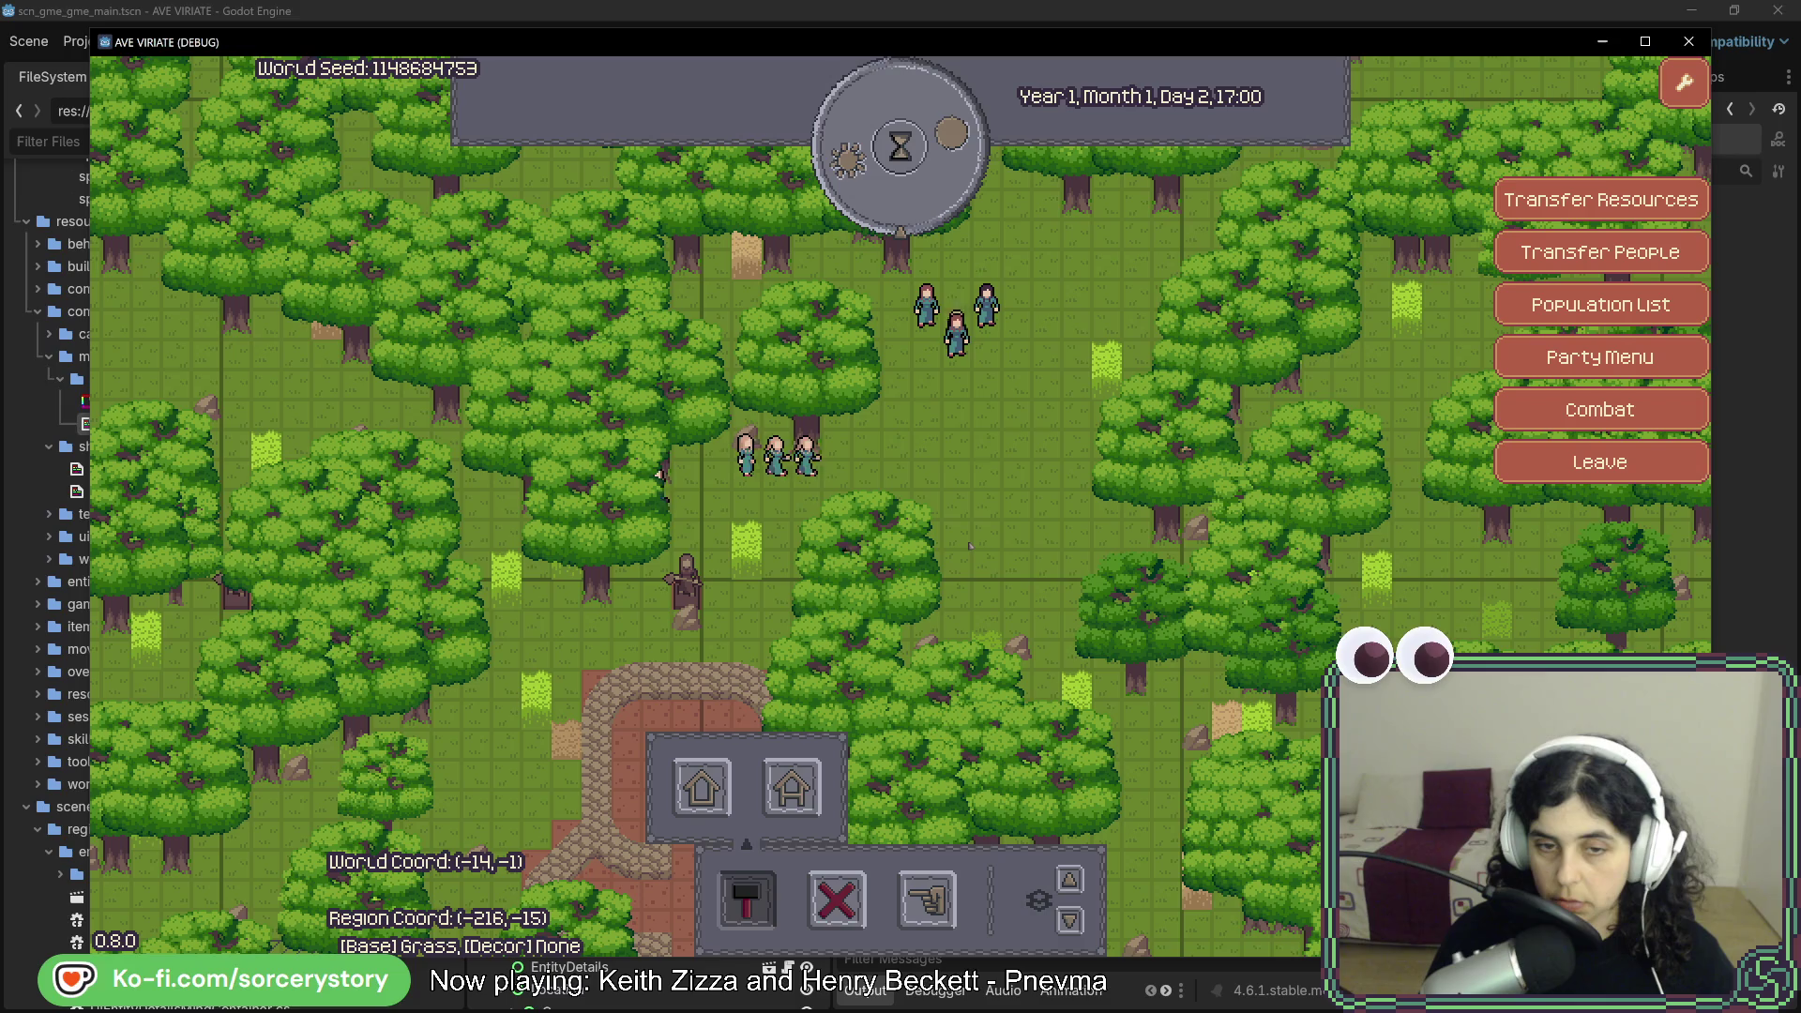
pyautogui.press('s')
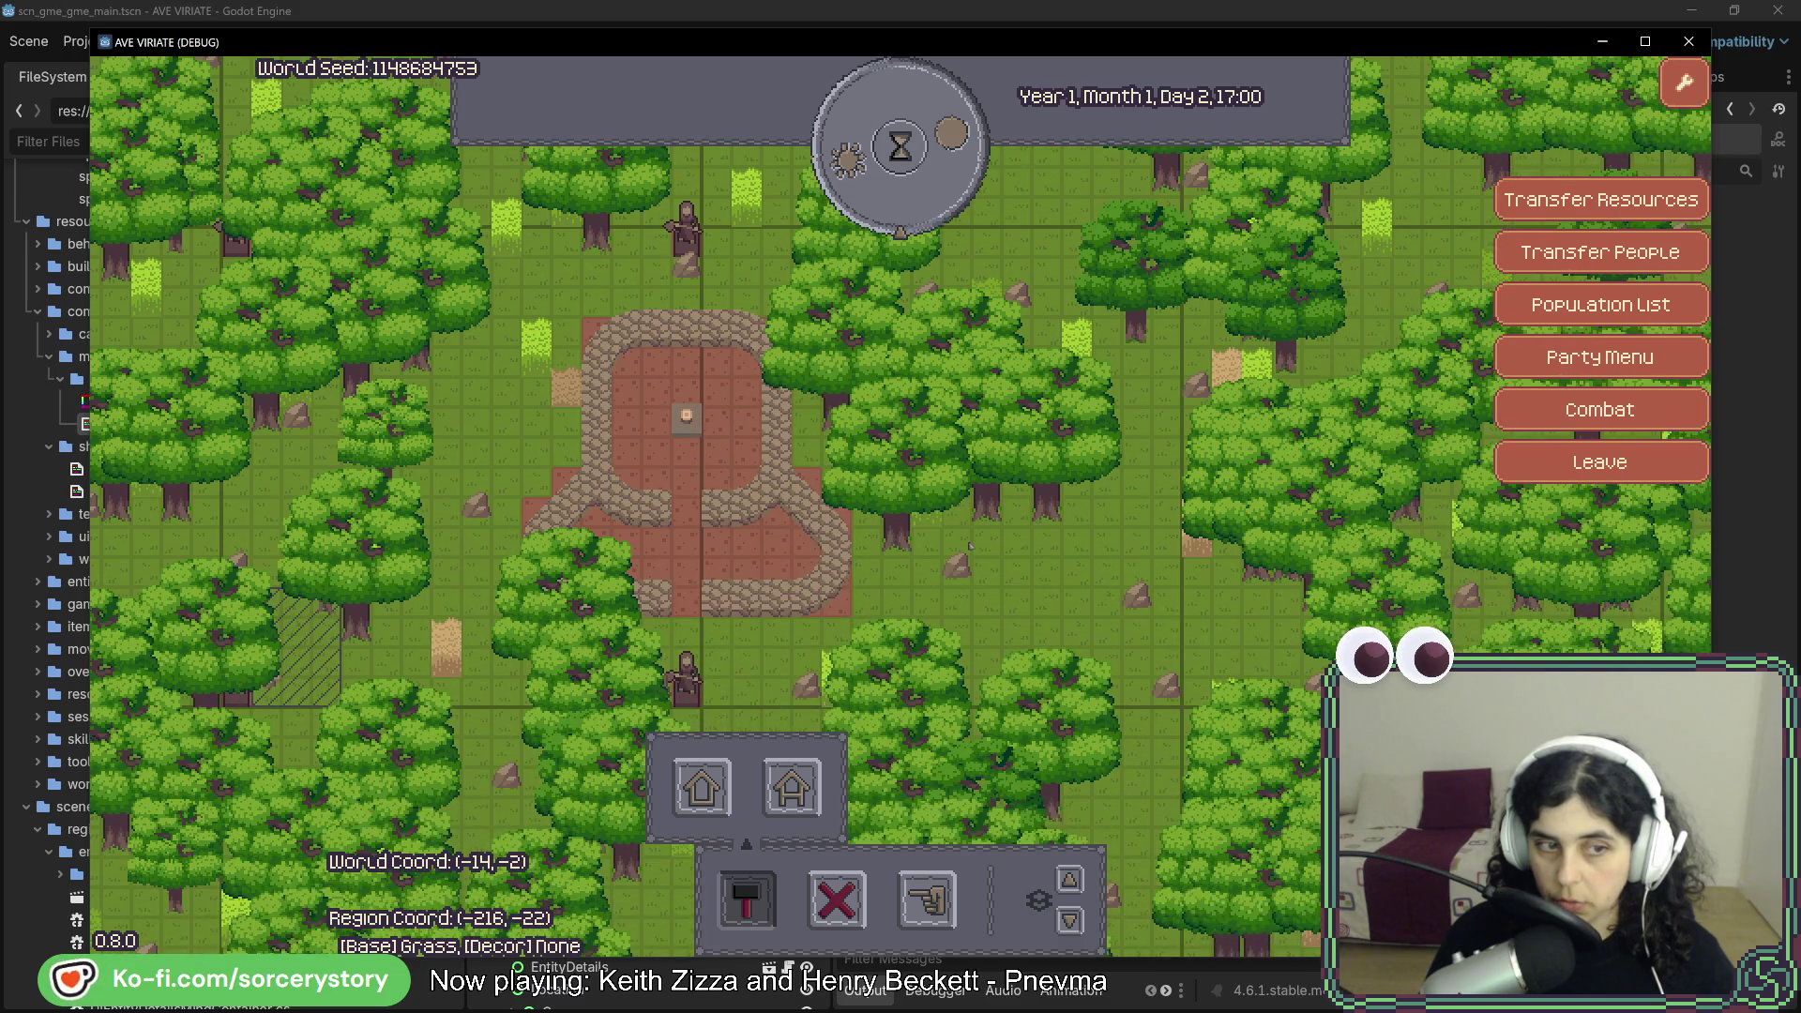
pyautogui.press('w')
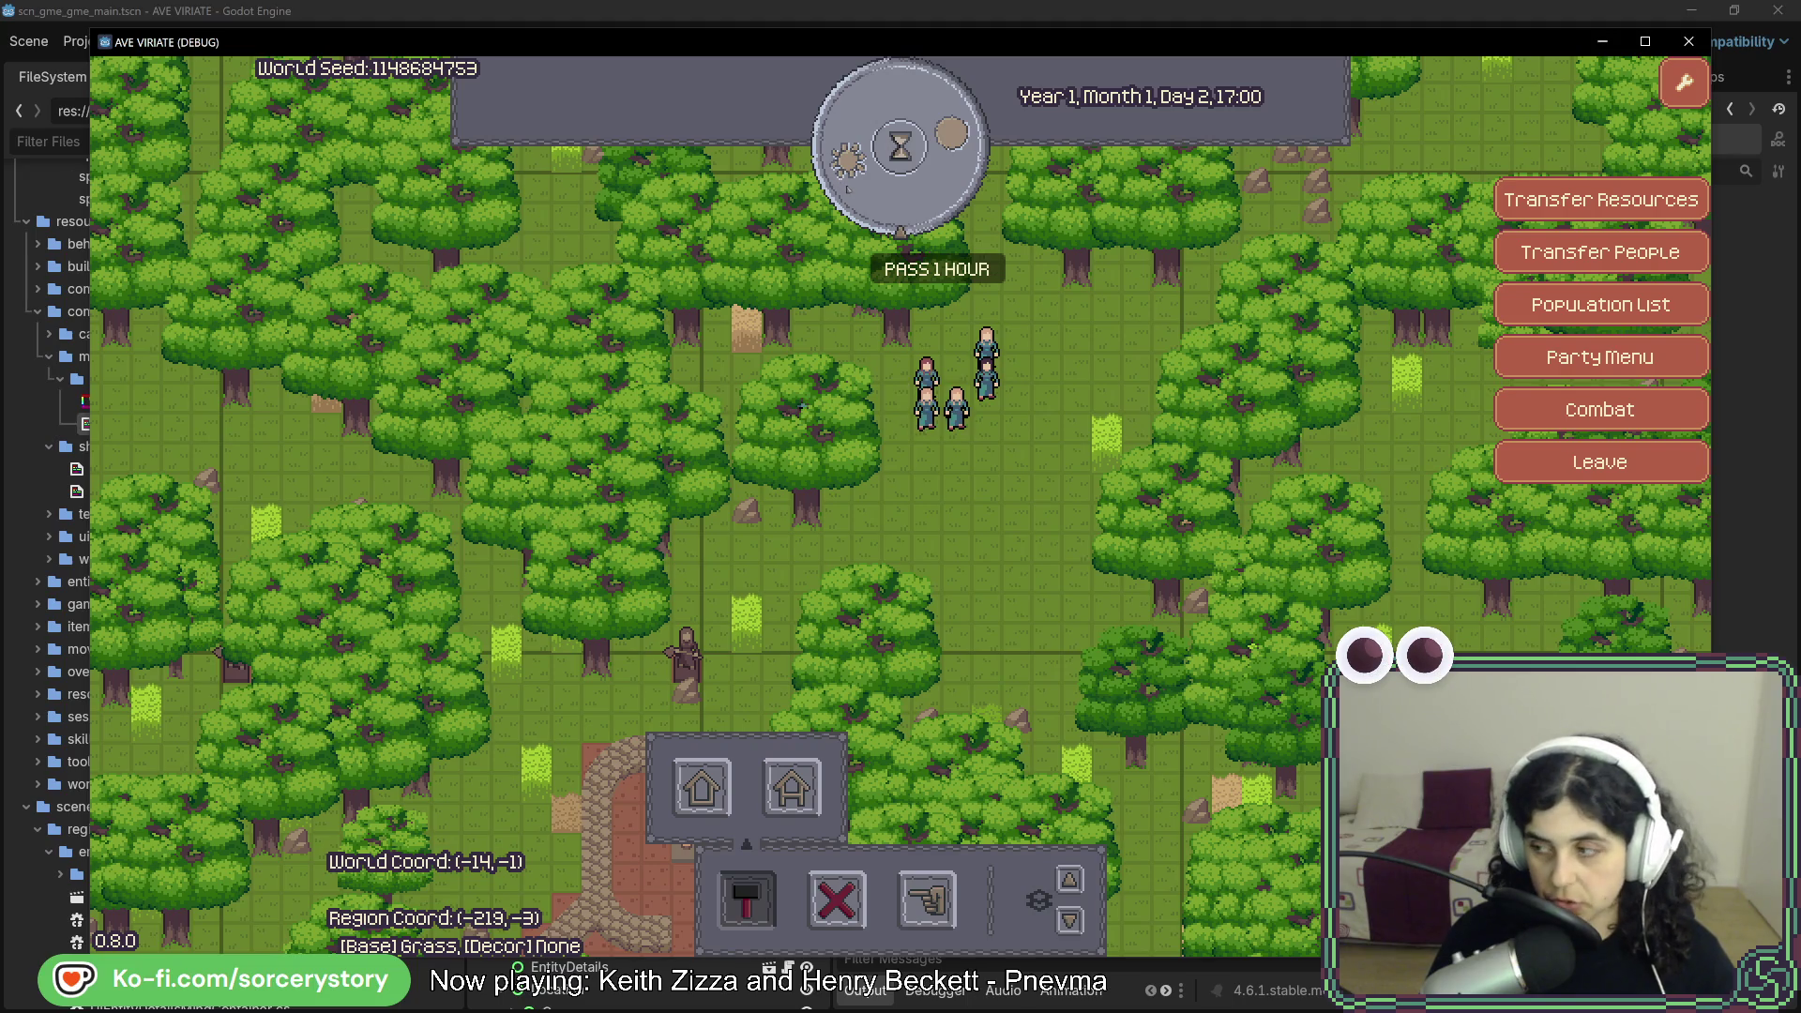
pyautogui.click(899, 145)
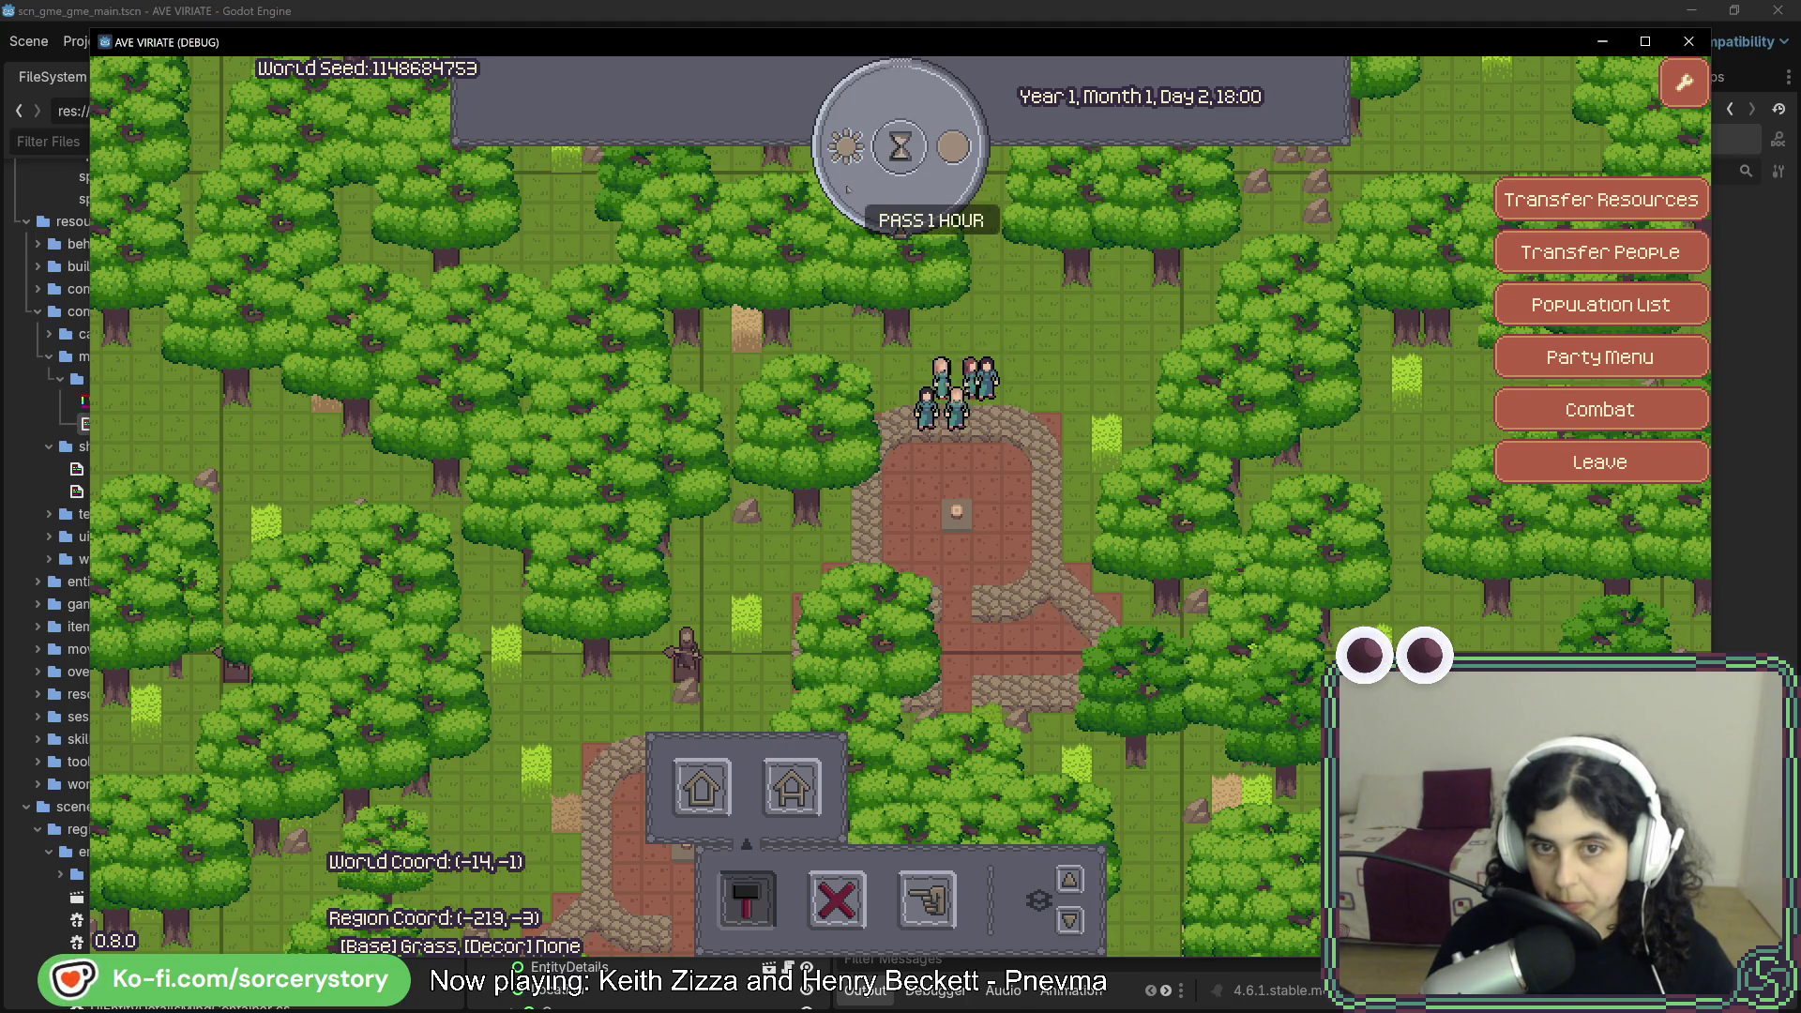
# - Inspect an oak tree, then review and close the wheat plant's entity details
pyautogui.click(814, 514)
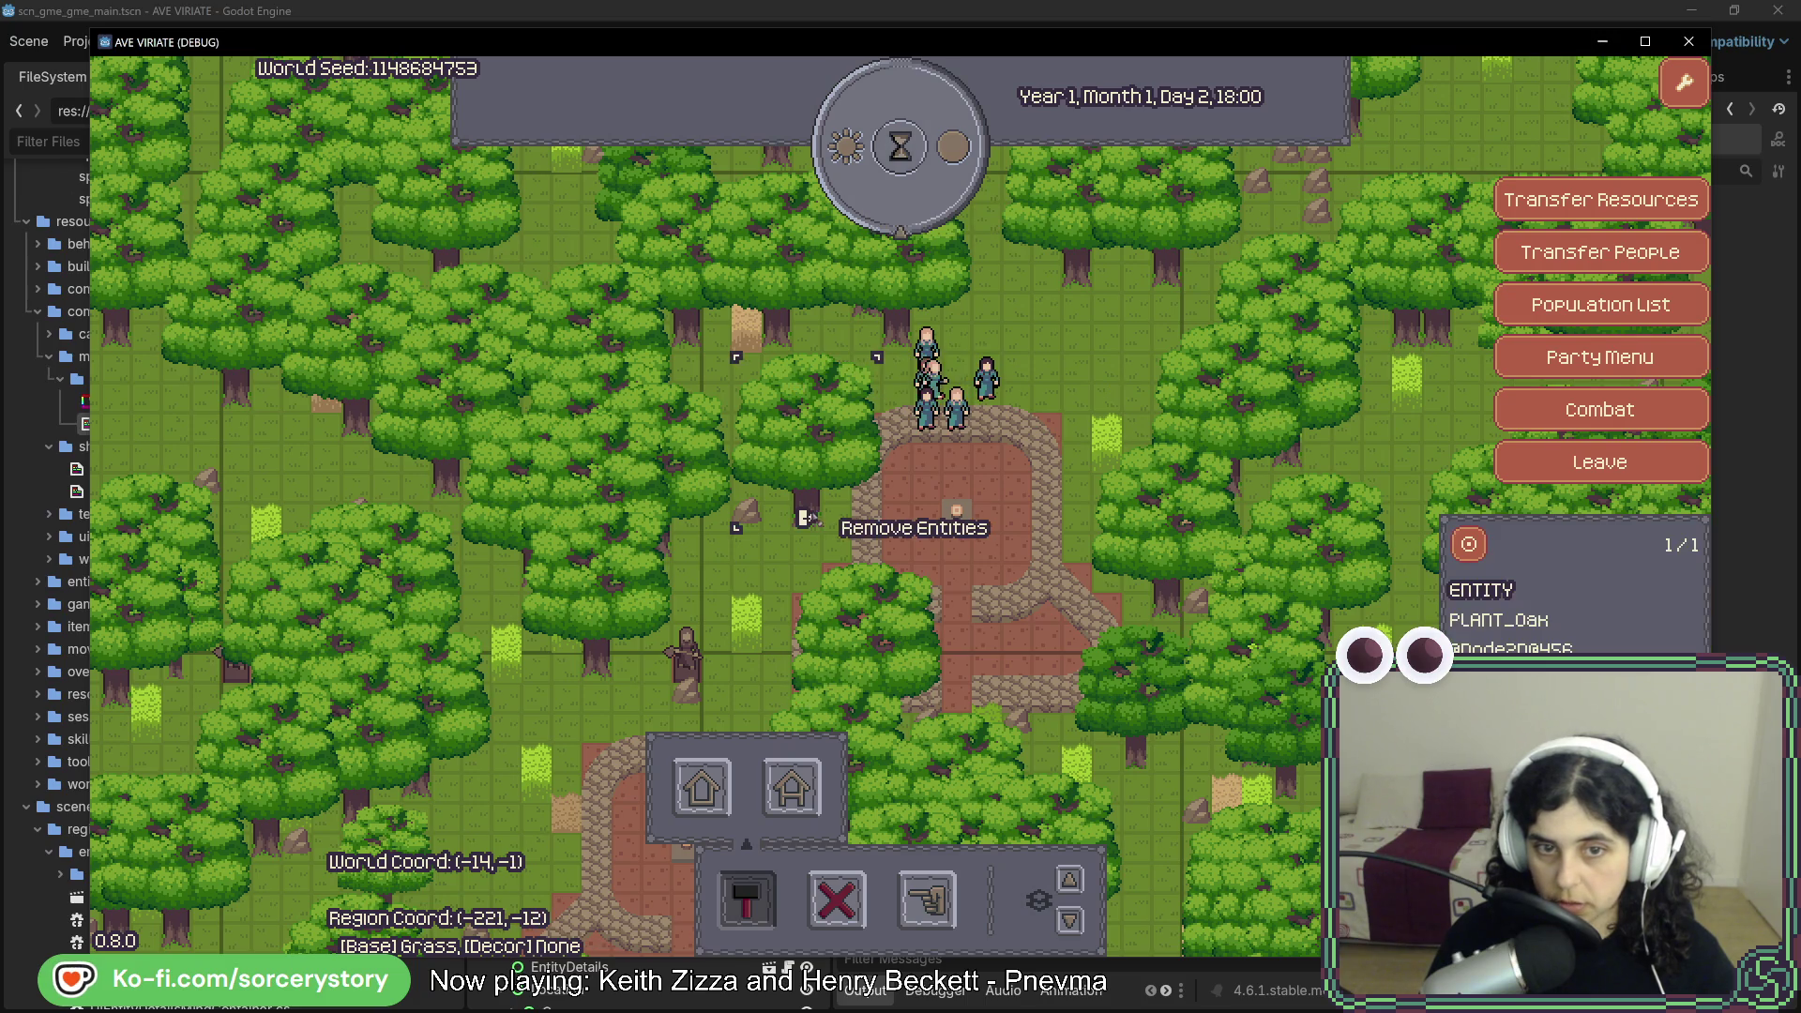
pyautogui.rightClick(814, 515)
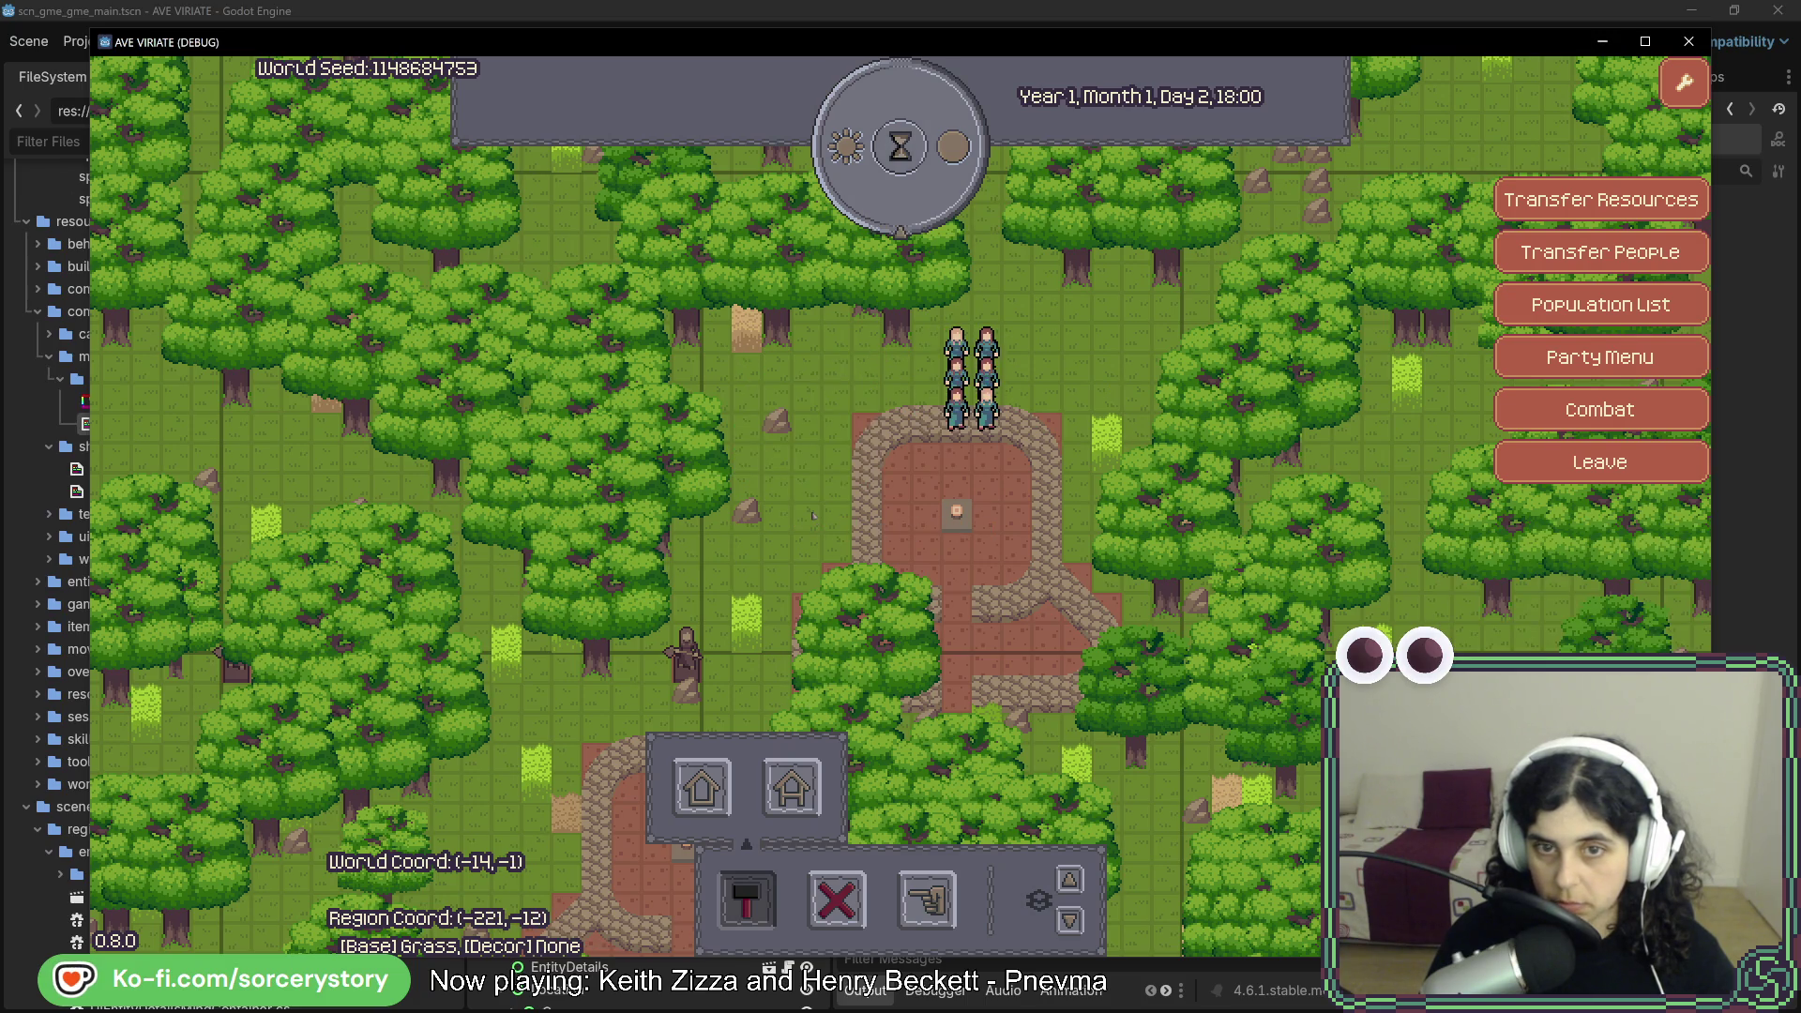
pyautogui.click(1577, 594)
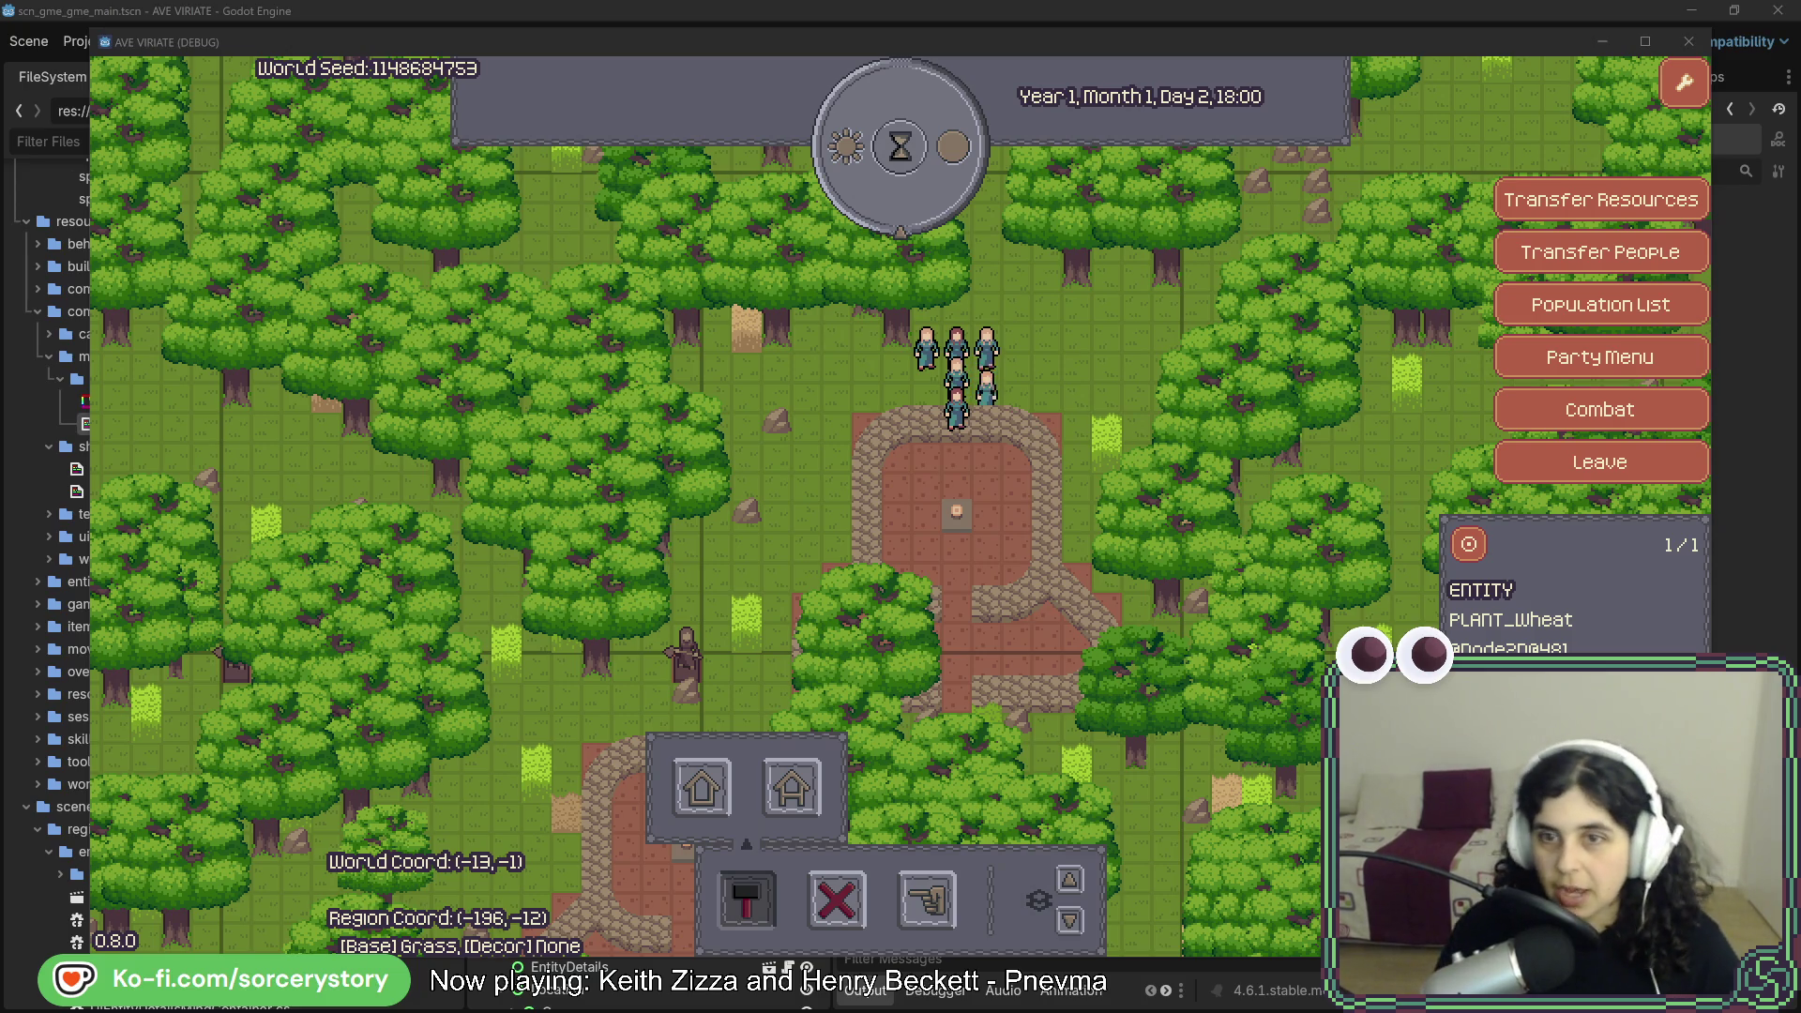
pyautogui.click(1599, 409)
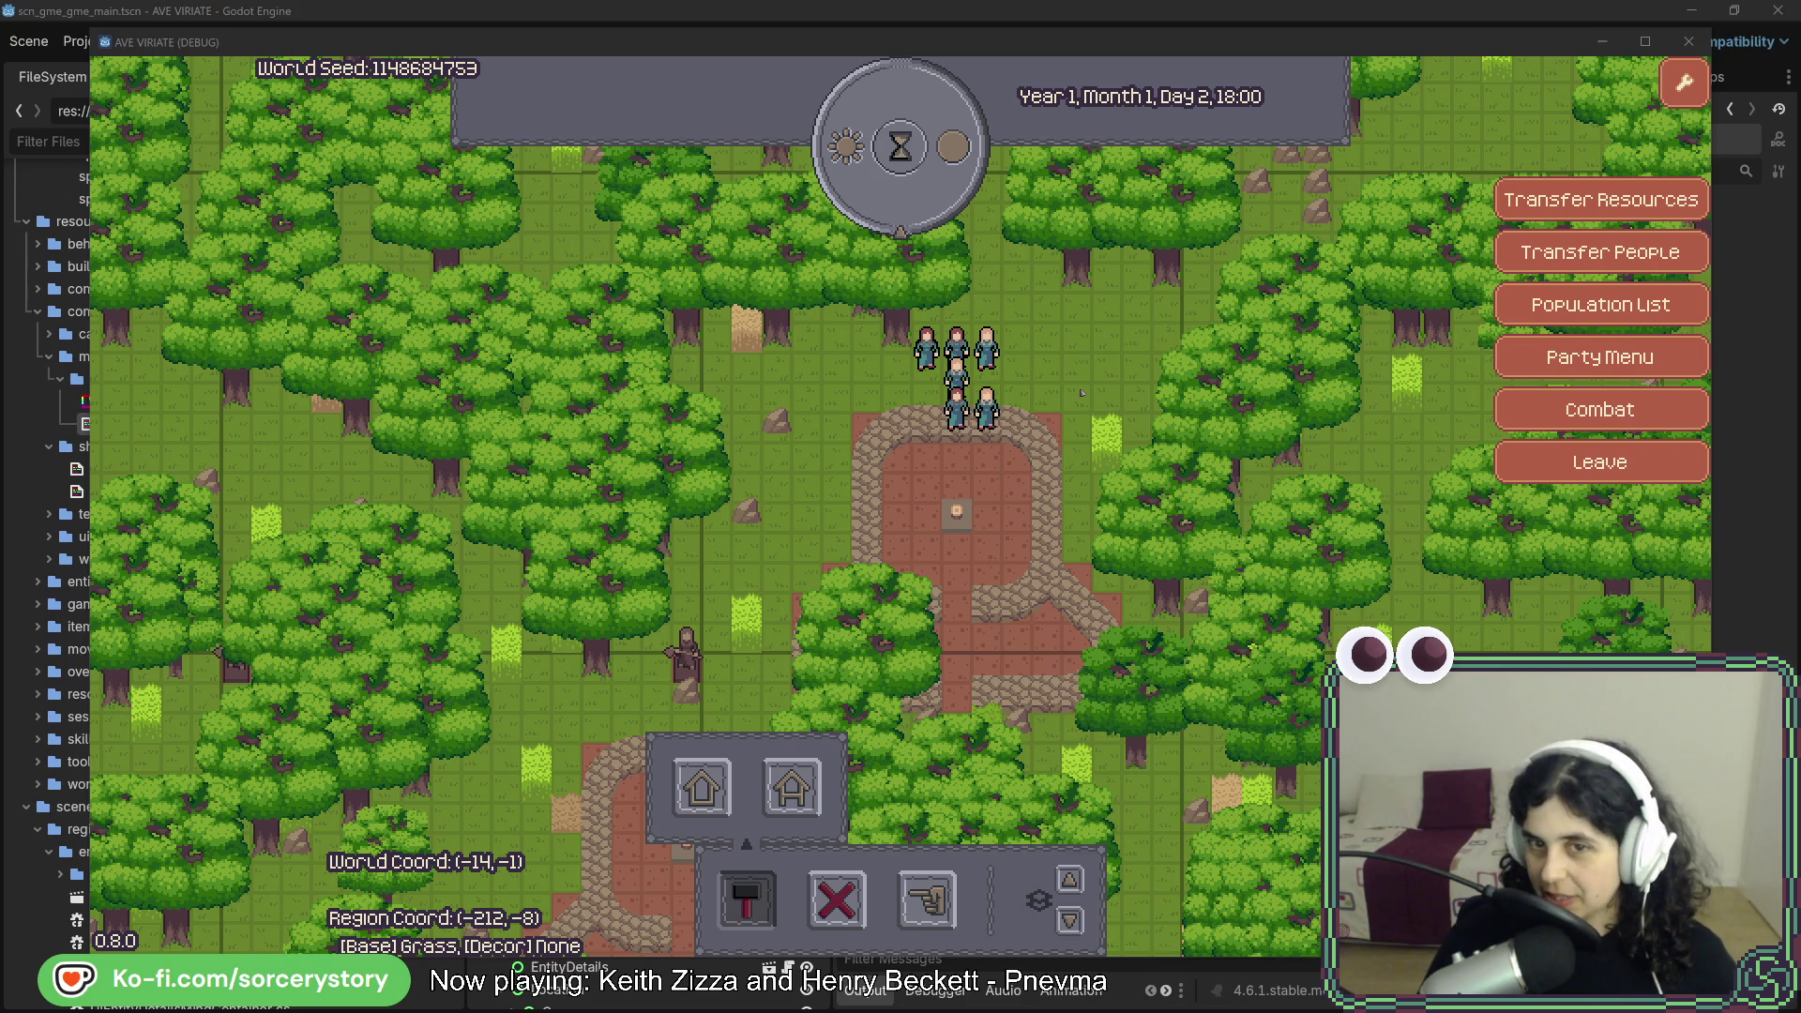
pyautogui.moveTo(1081, 392); pyautogui.dragTo(1195, 421)
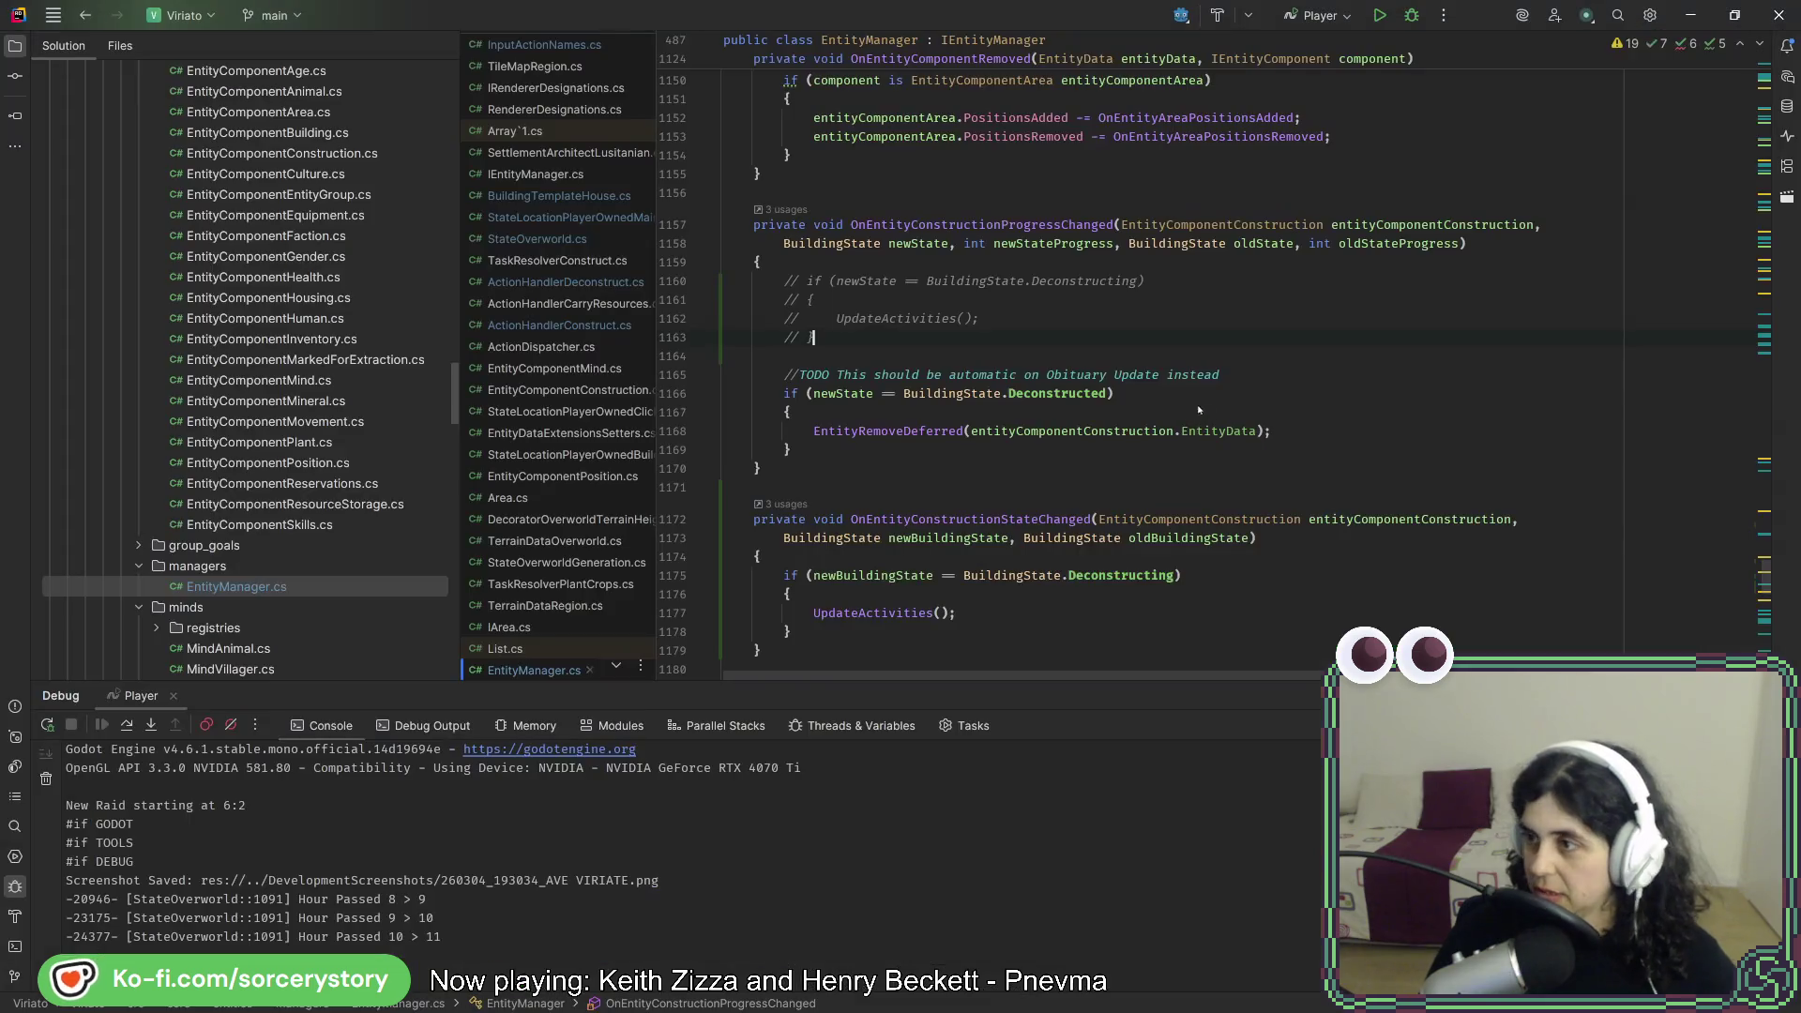
pyautogui.hotkey('alt', 'Tab')
pyautogui.moveTo(884, 376); pyautogui.dragTo(856, 281)
pyautogui.click(854, 269)
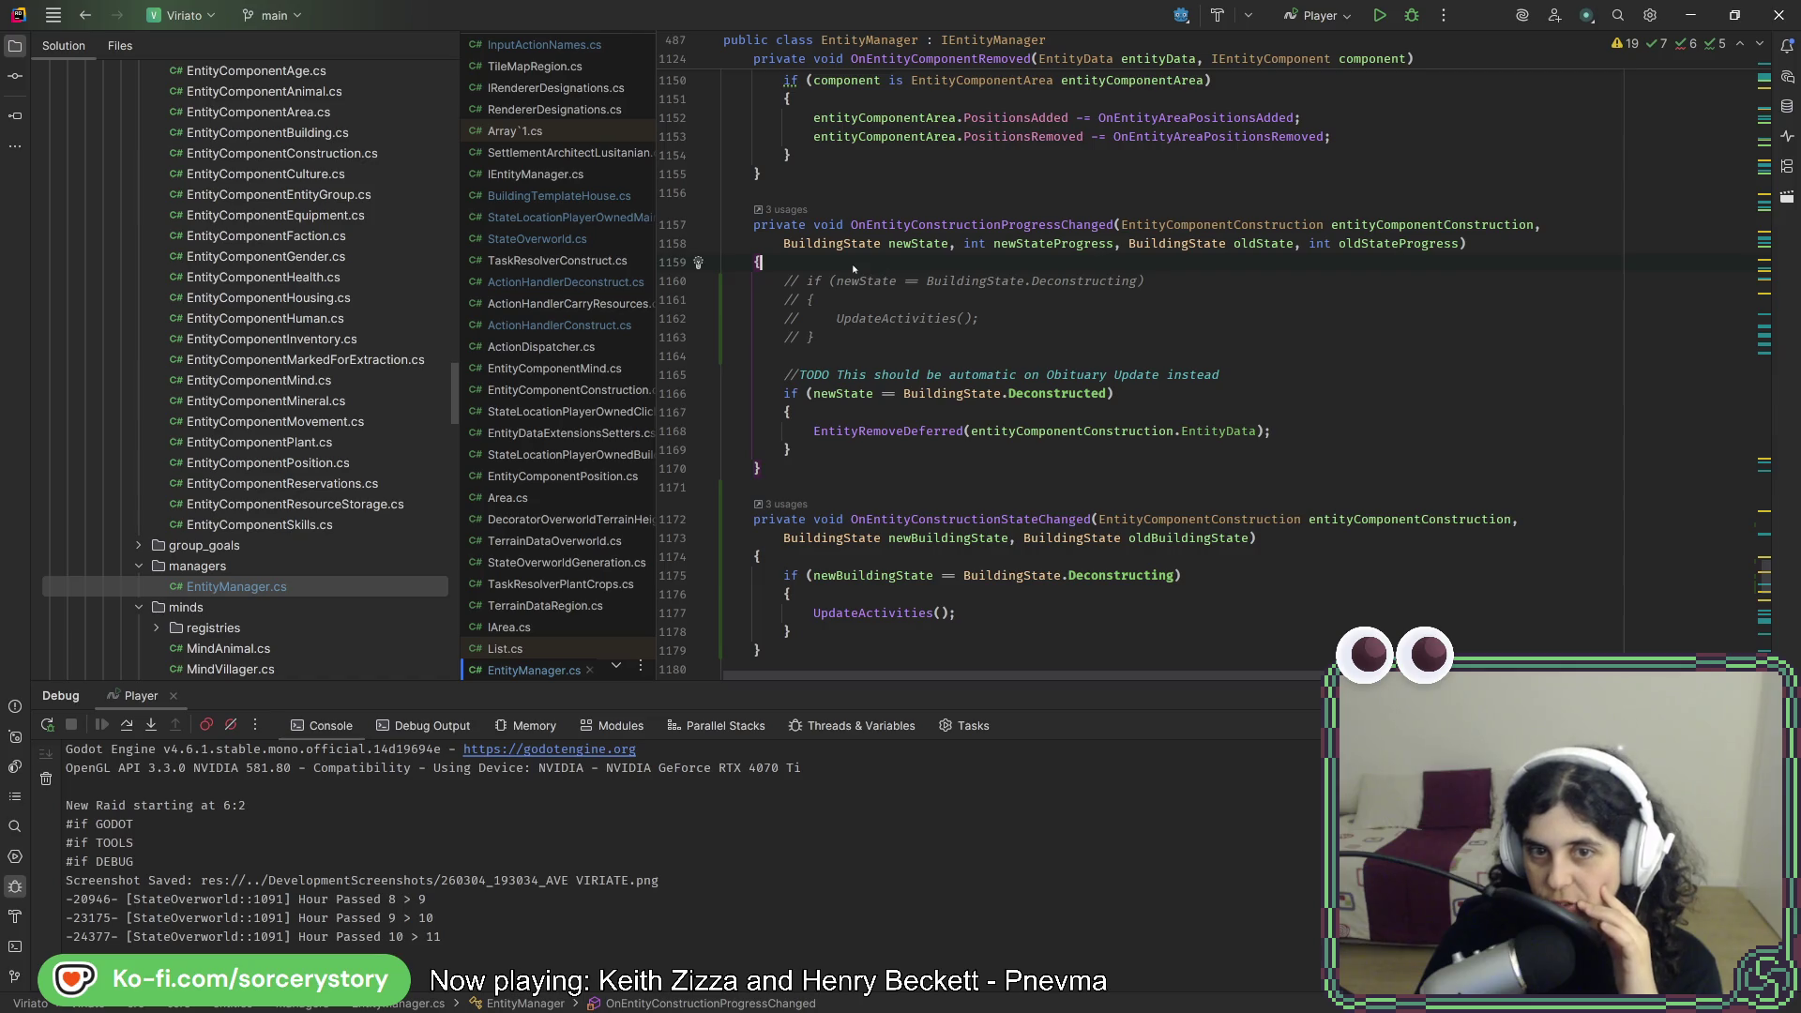
pyautogui.hotkey('shift', 'Down')
pyautogui.hotkey('shift', 'Down')
pyautogui.hotkey('shift', 'Down')
pyautogui.hotkey('shift', 'Up')
pyautogui.hotkey('shift', 'Up')
pyautogui.hotkey('shift', 'Up')
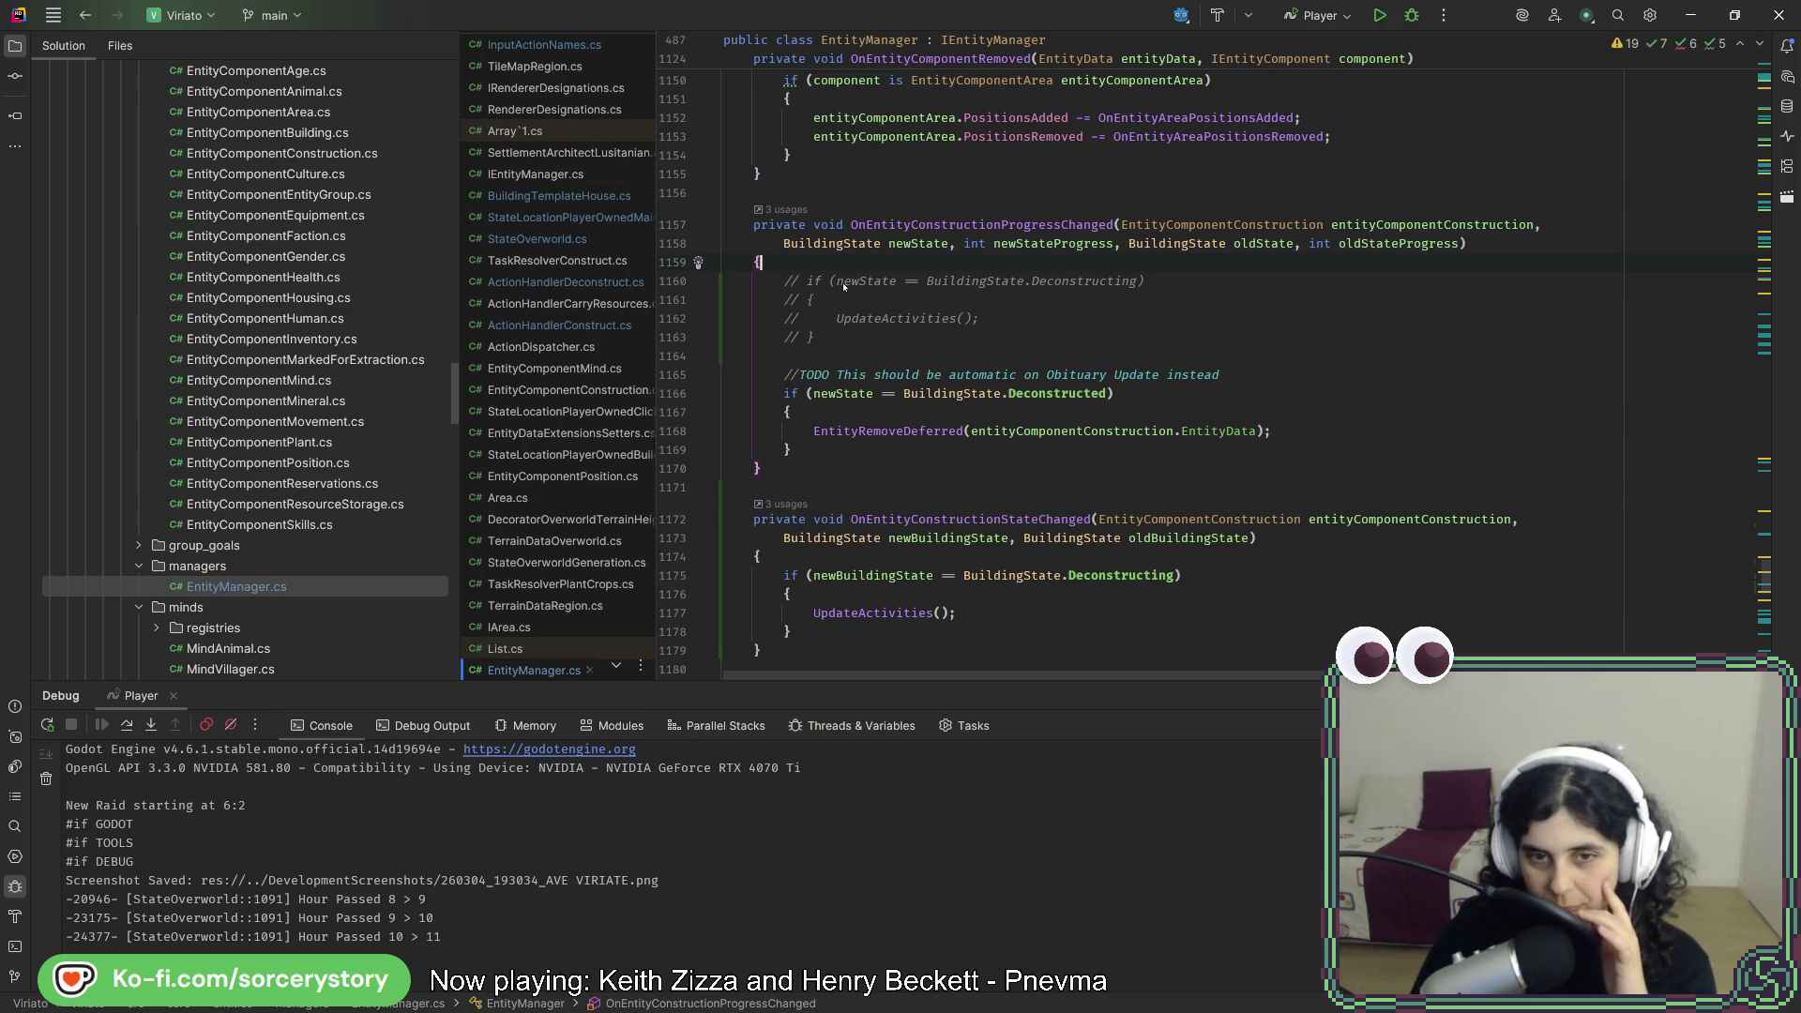
pyautogui.hotkey('shift', 'Down')
pyautogui.hotkey('shift', 'Down')
pyautogui.hotkey('shift', 'Down')
pyautogui.hotkey('shift', 'Up')
pyautogui.hotkey('shift', 'Up')
pyautogui.hotkey('shift', 'Up')
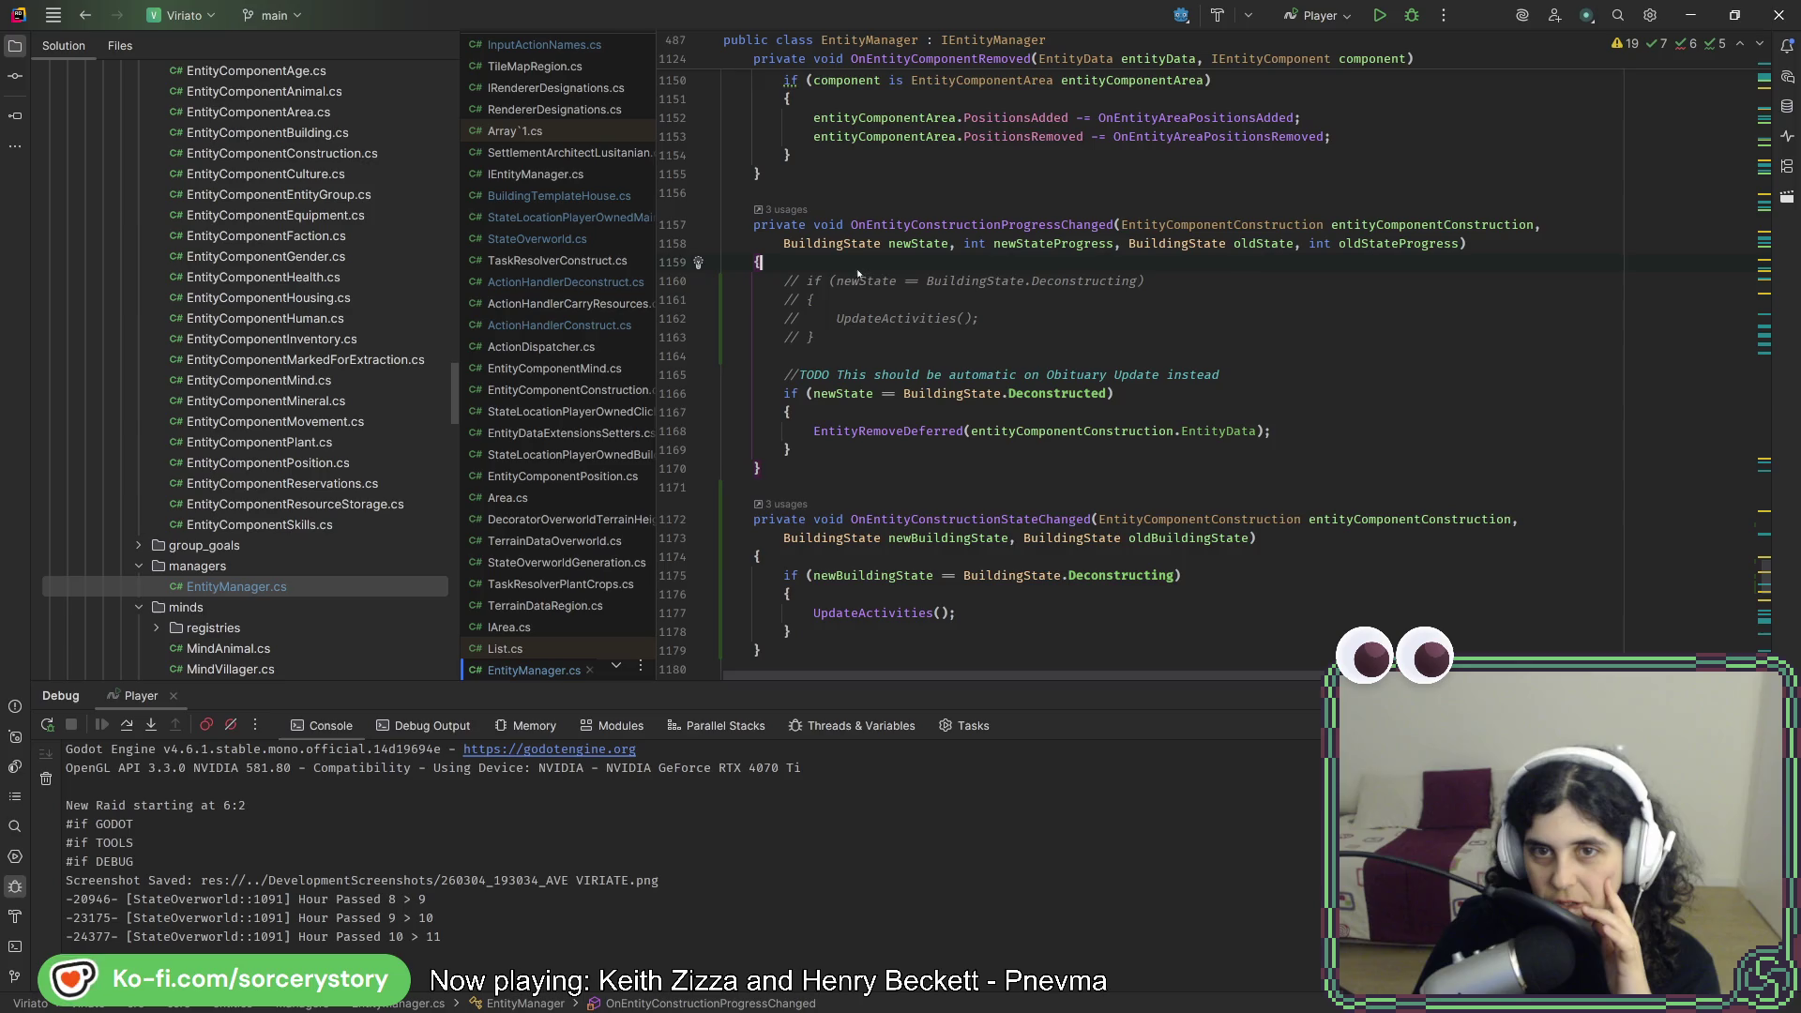
pyautogui.scroll(9, 858, 274)
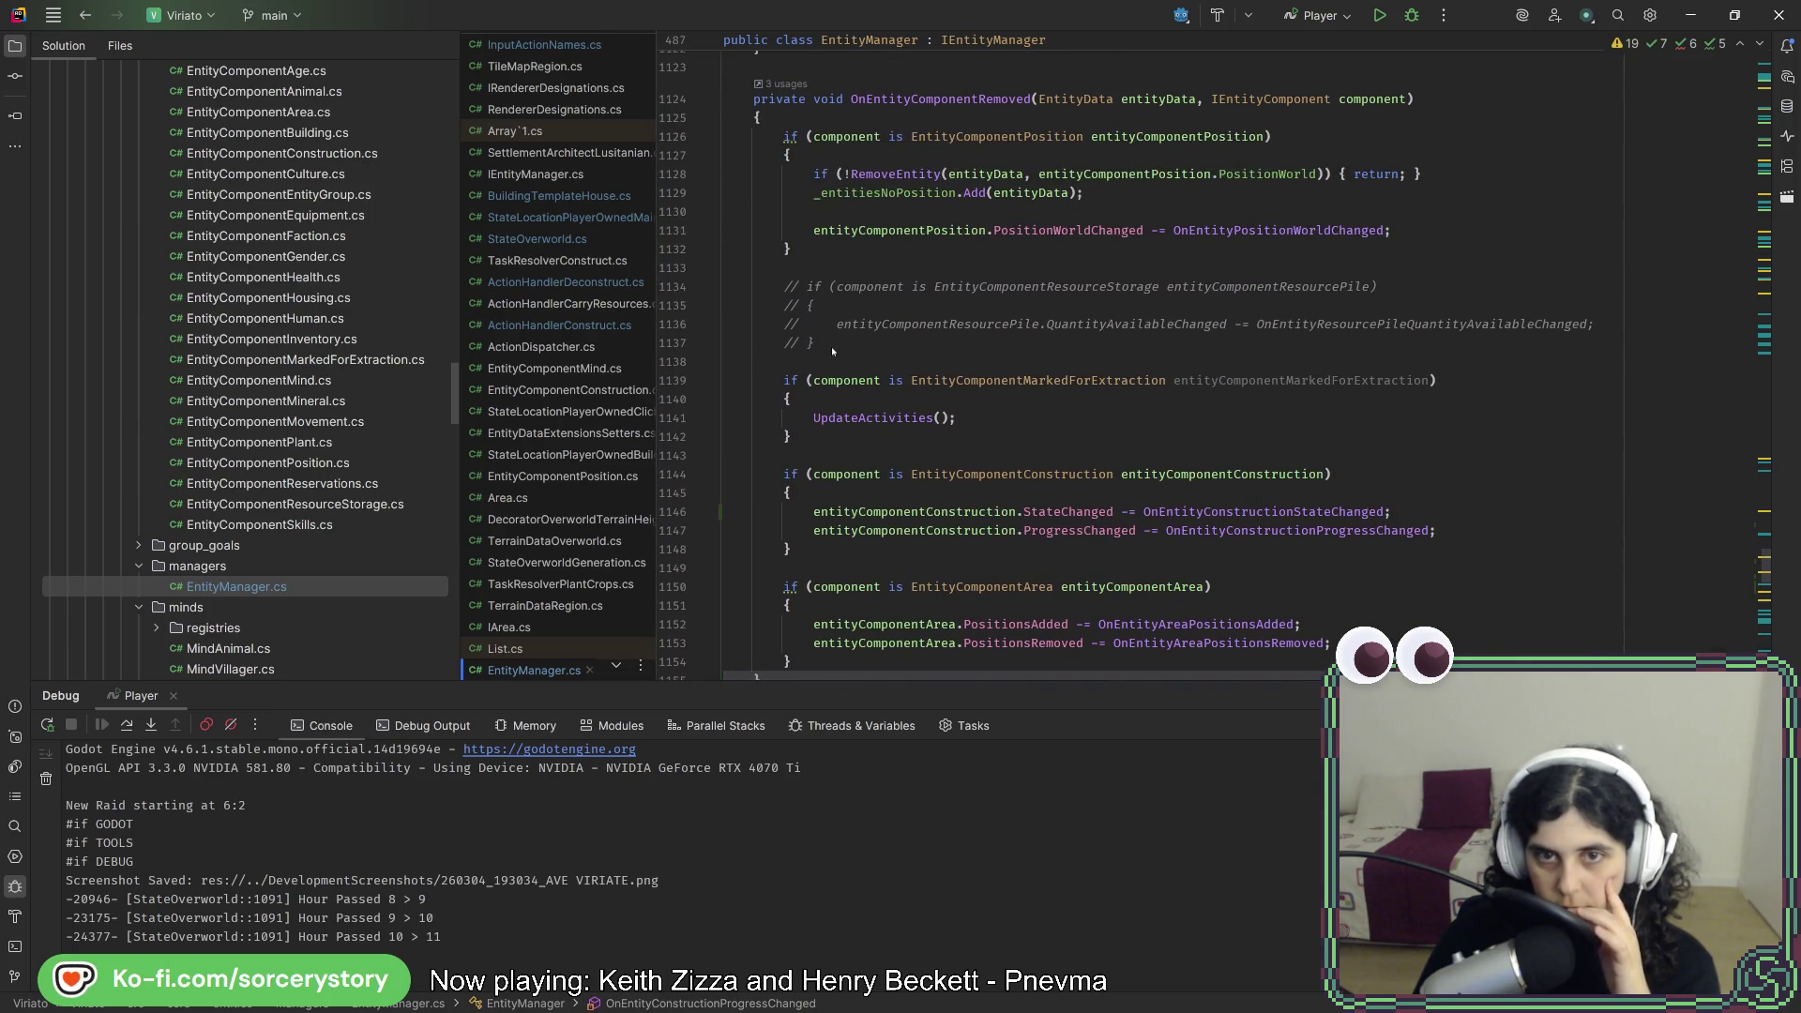
pyautogui.hotkey('alt', 'Tab')
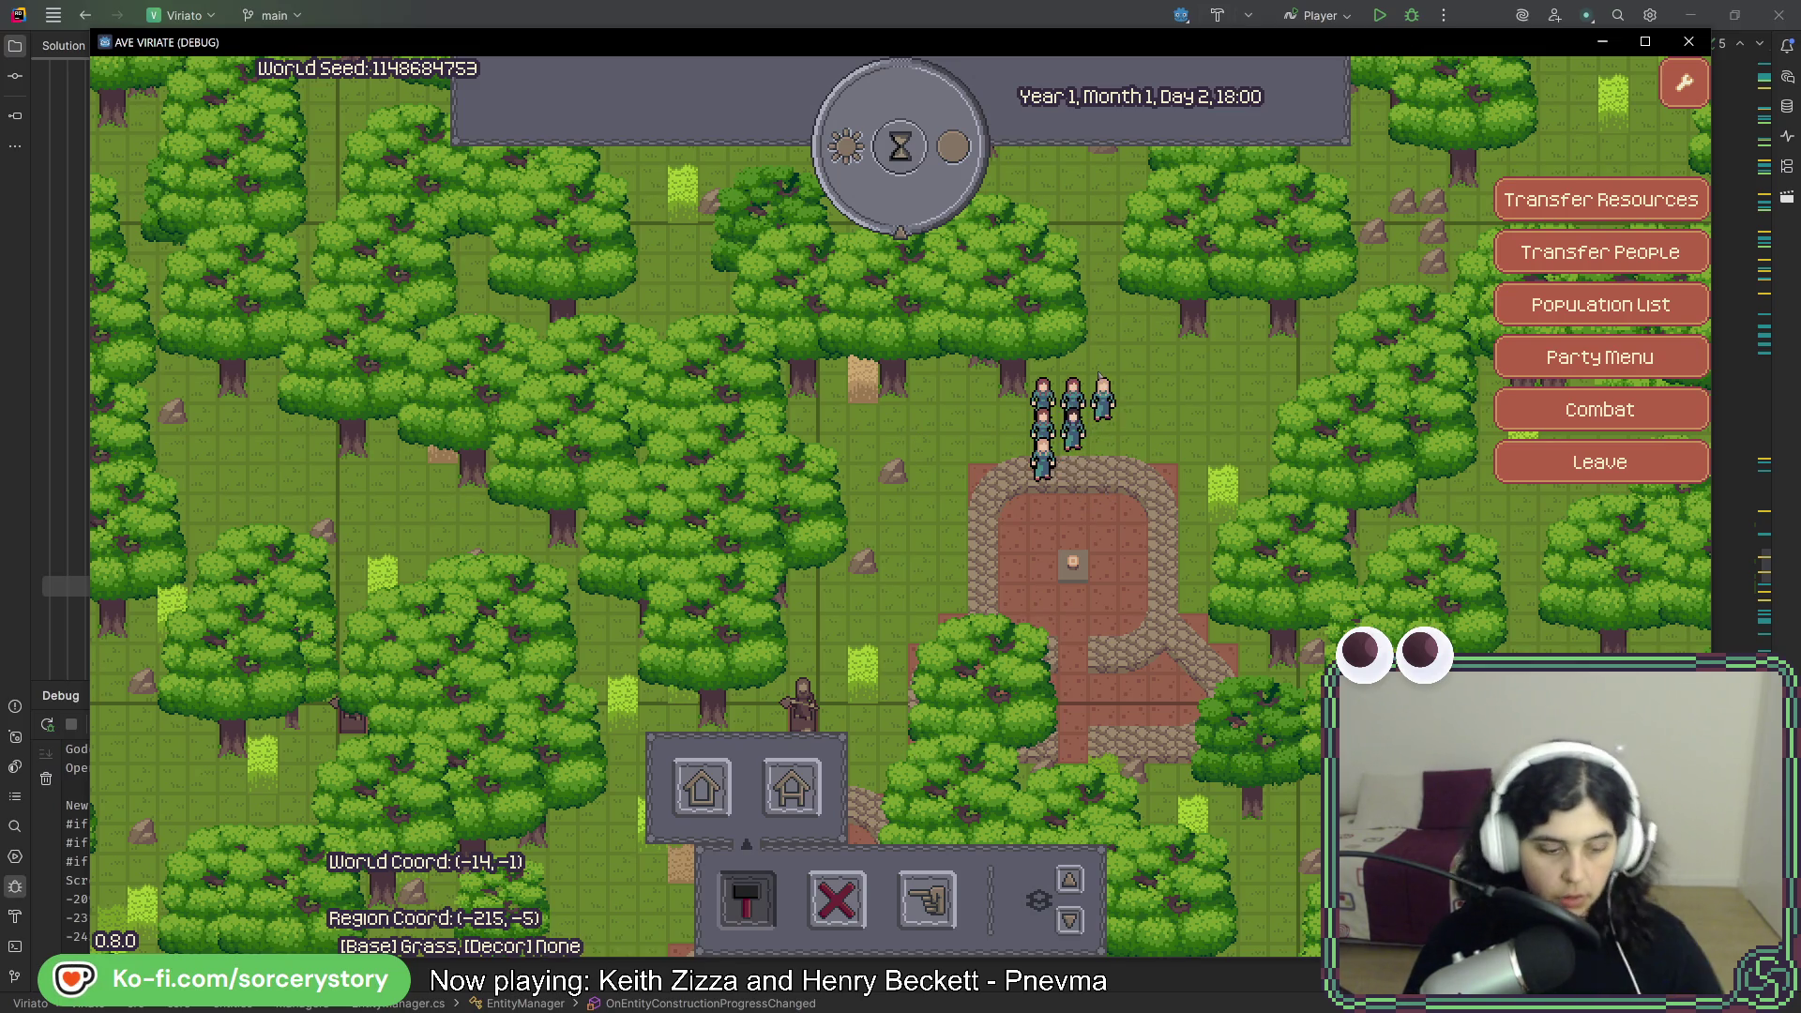
pyautogui.hotkey('alt', 'Tab')
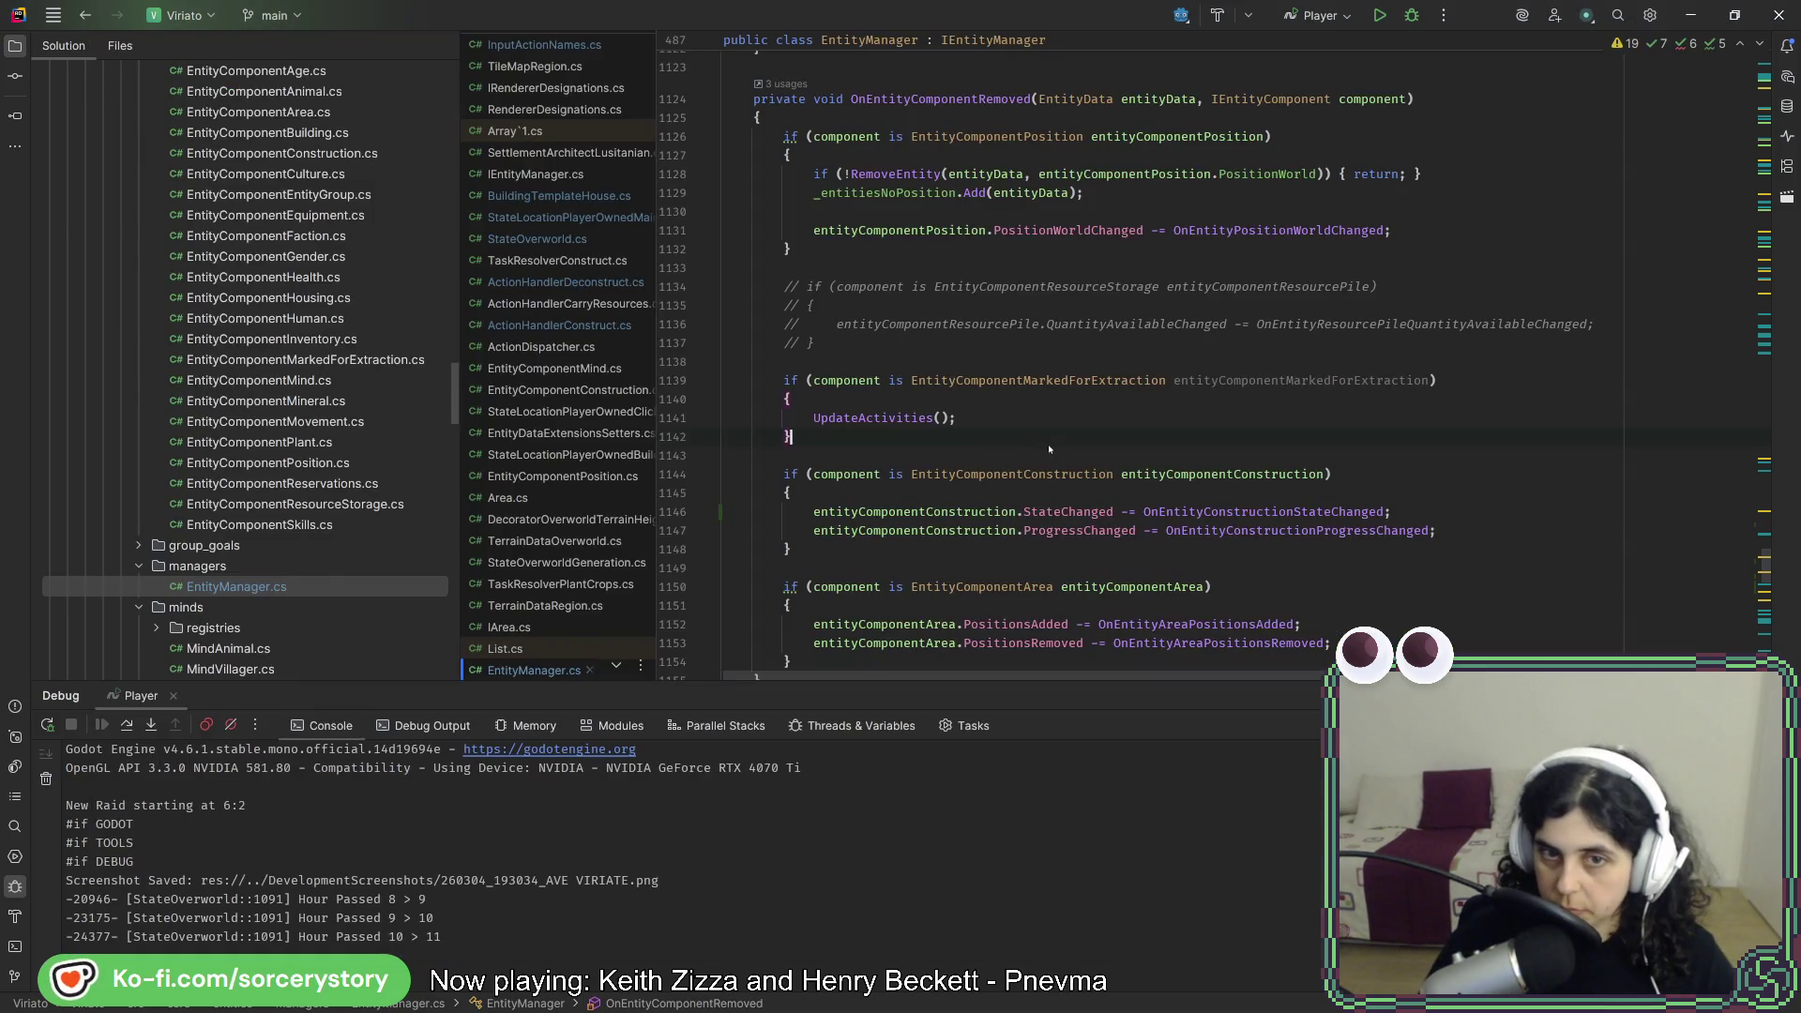
# - Delete the commented-out Deconstructing block on lines 1160–1163 of OnEntityConstructionProgressChanged
pyautogui.scroll(-10, 1049, 443)
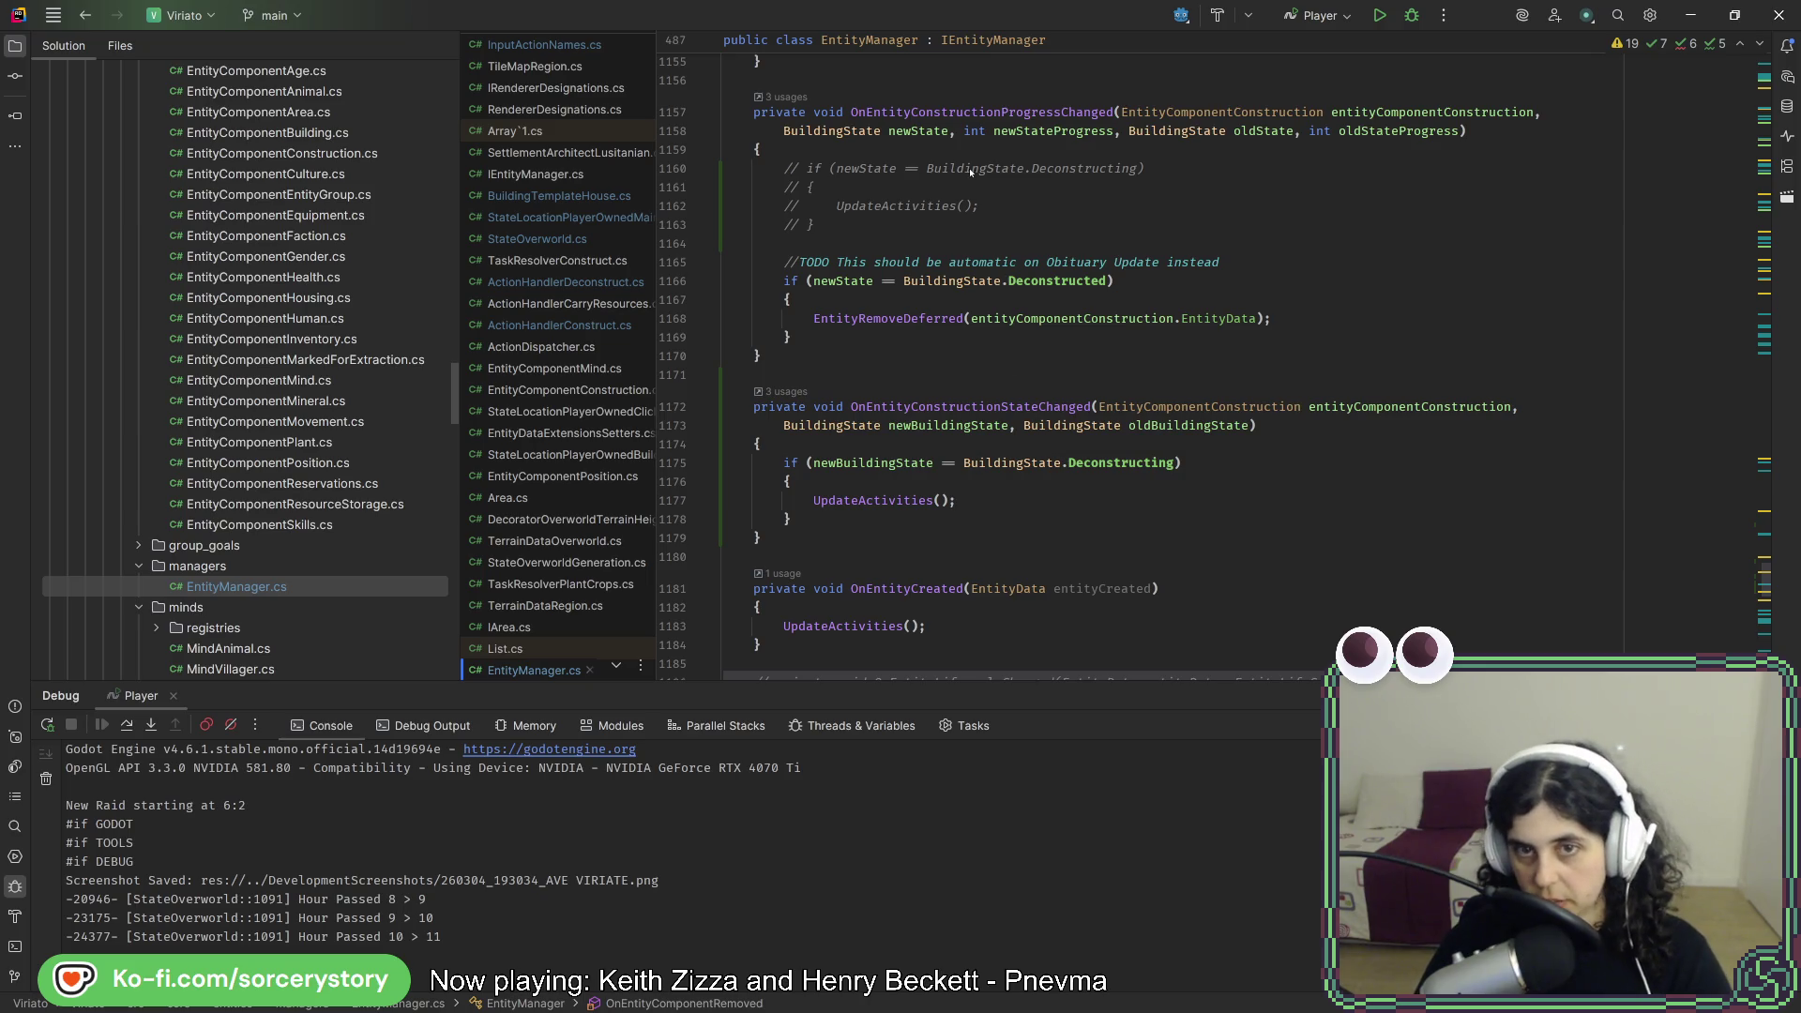
pyautogui.moveTo(1375, 325); pyautogui.dragTo(1295, 225)
pyautogui.click(1290, 199)
pyautogui.scroll(3, 1176, 392)
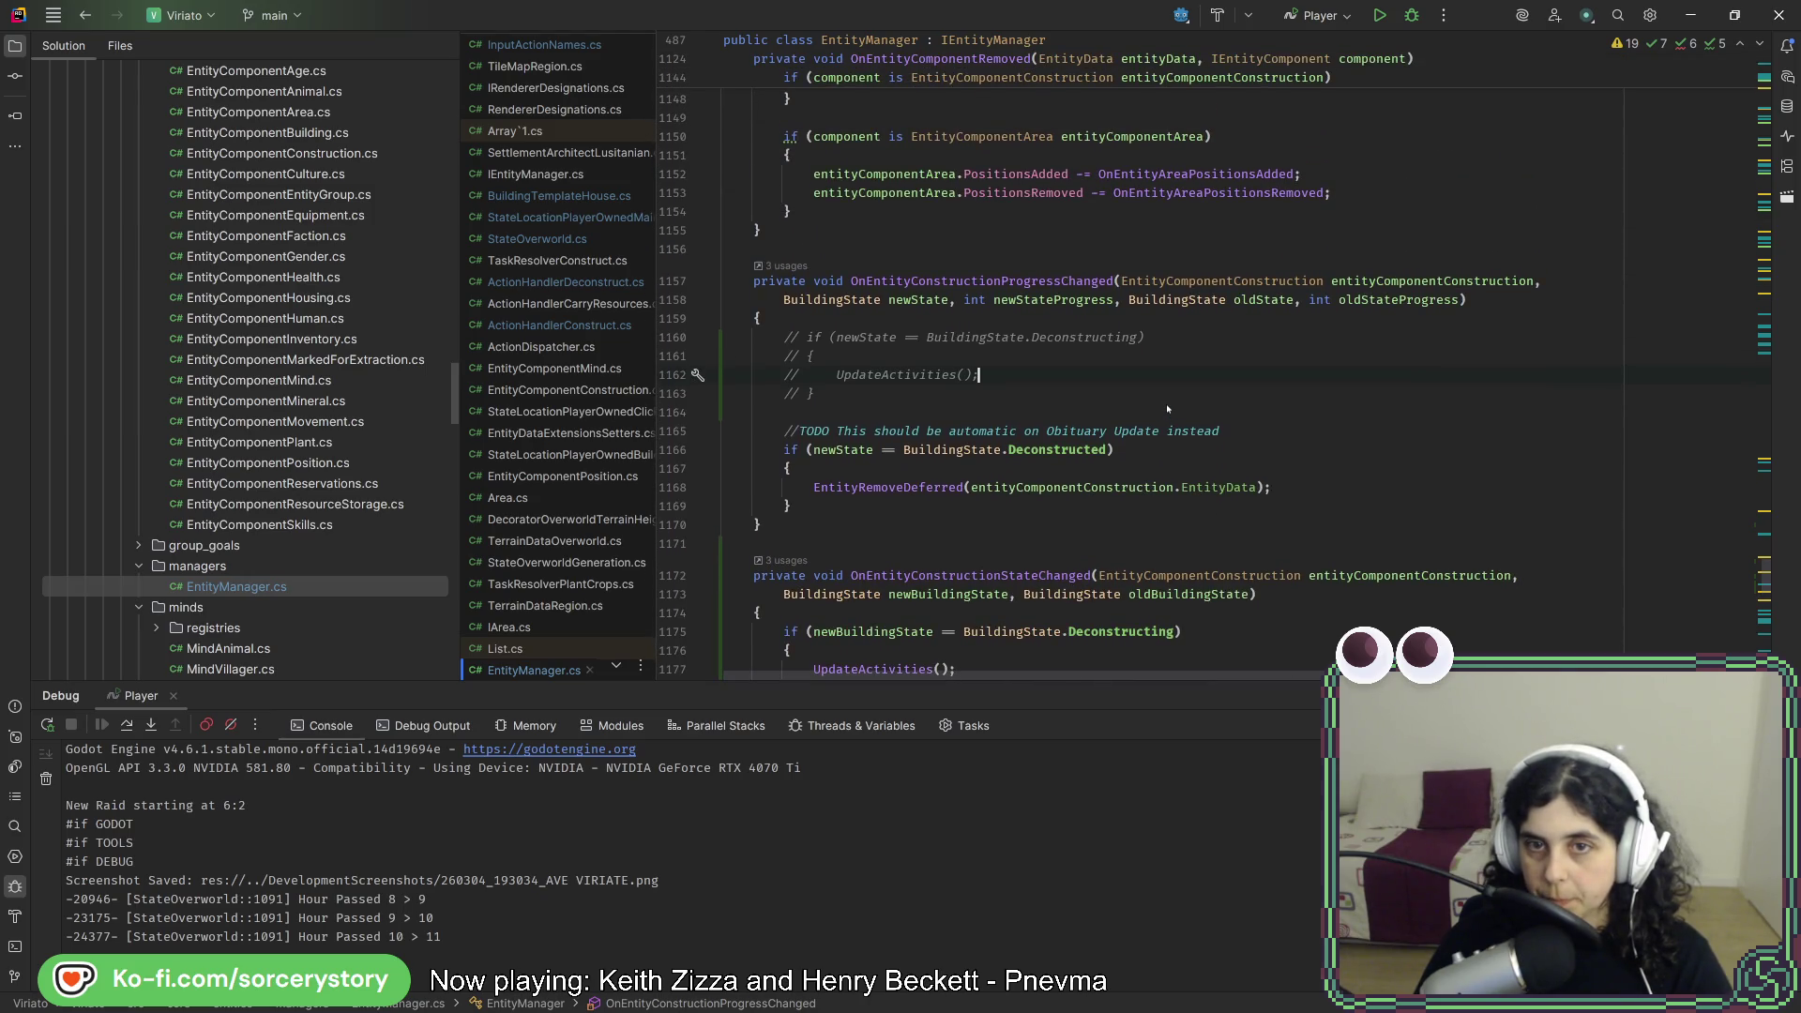
pyautogui.doubleClick(1058, 281)
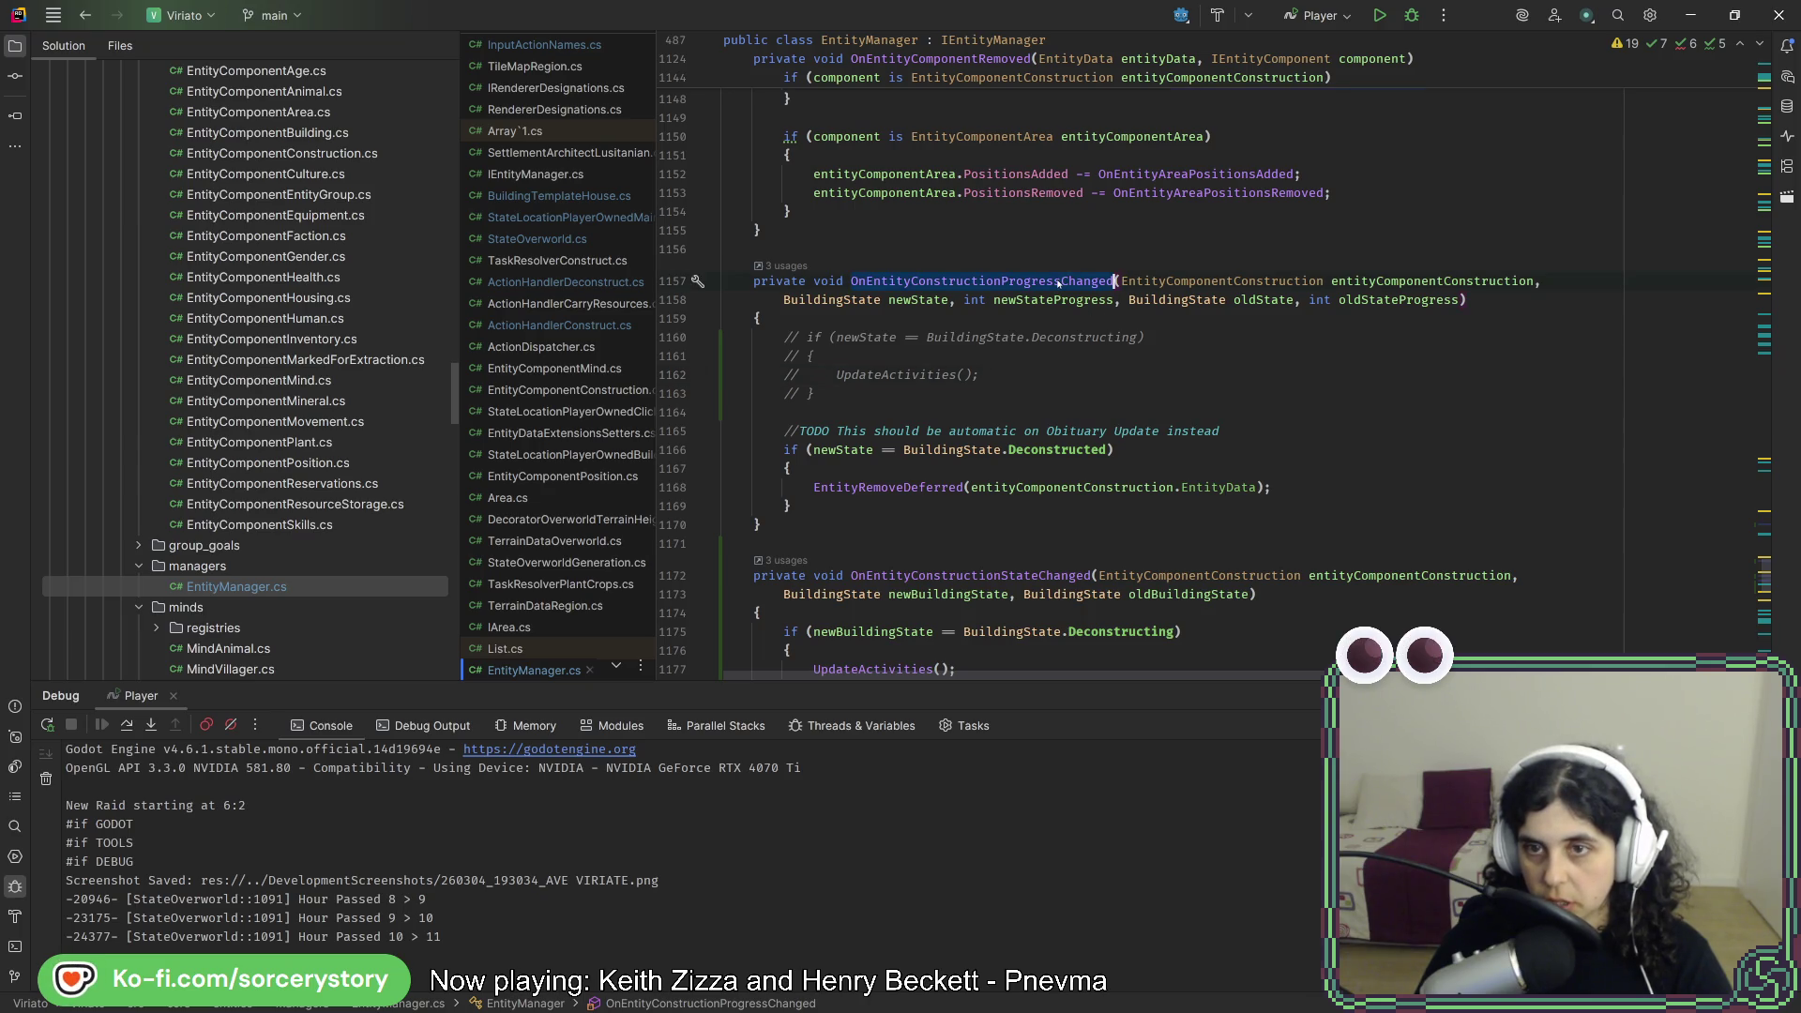
pyautogui.moveTo(948, 387); pyautogui.dragTo(939, 321)
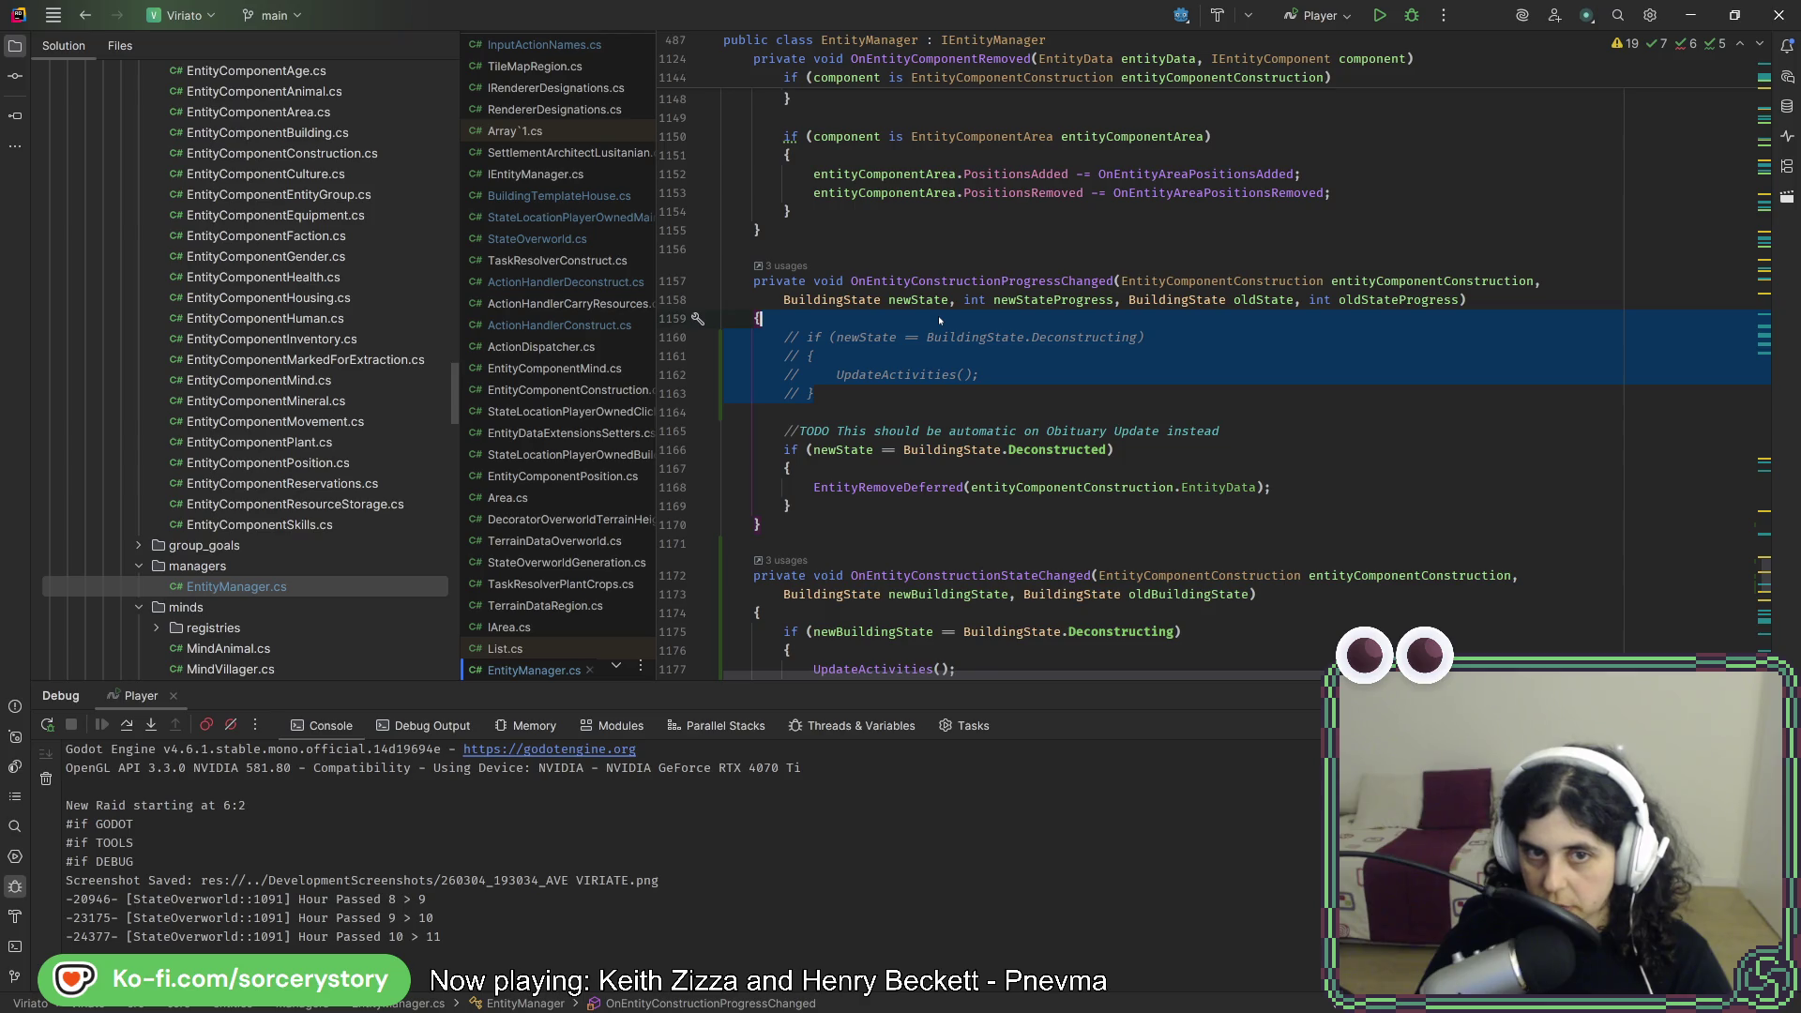
pyautogui.press('Delete')
pyautogui.press('Delete')
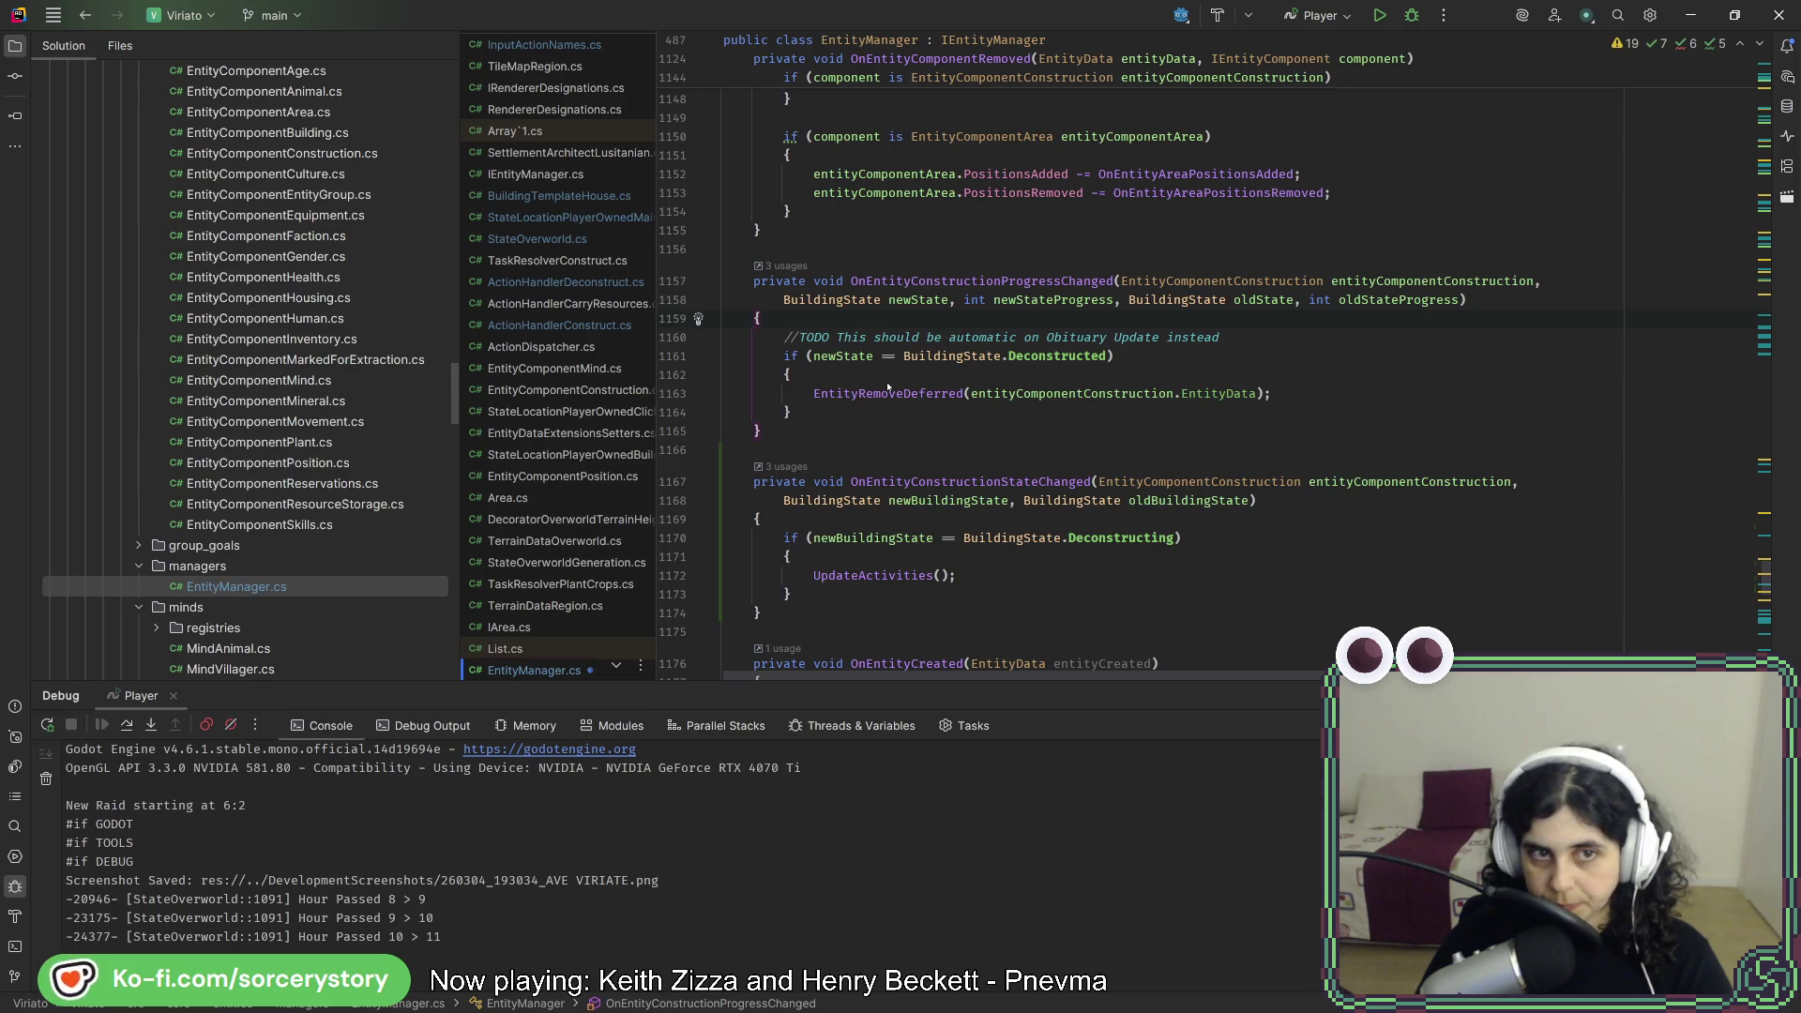
pyautogui.scroll(-15, 391, 458)
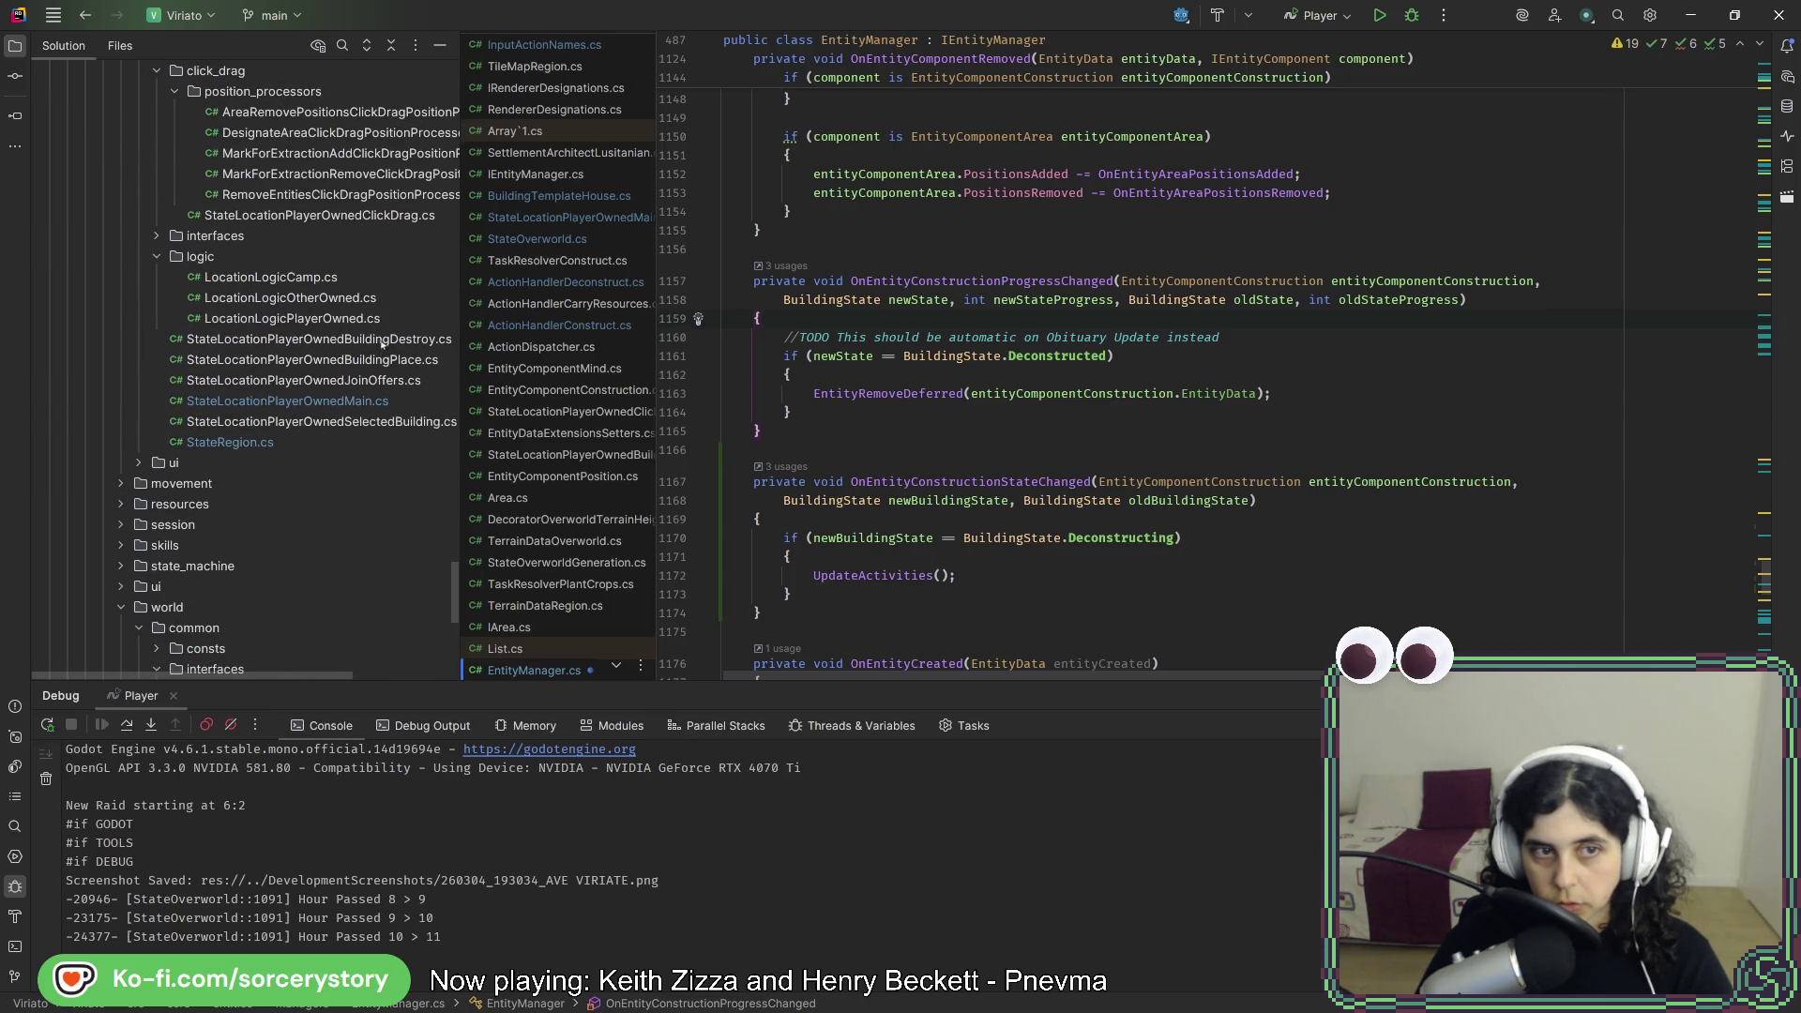
# - Open StateLocationPlayerOwnedBuildingDestroy.cs and follow its SetToDeconstruct call to the declaration
pyautogui.doubleClick(382, 340)
pyautogui.scroll(-6, 1230, 437)
pyautogui.scroll(-10, 1205, 415)
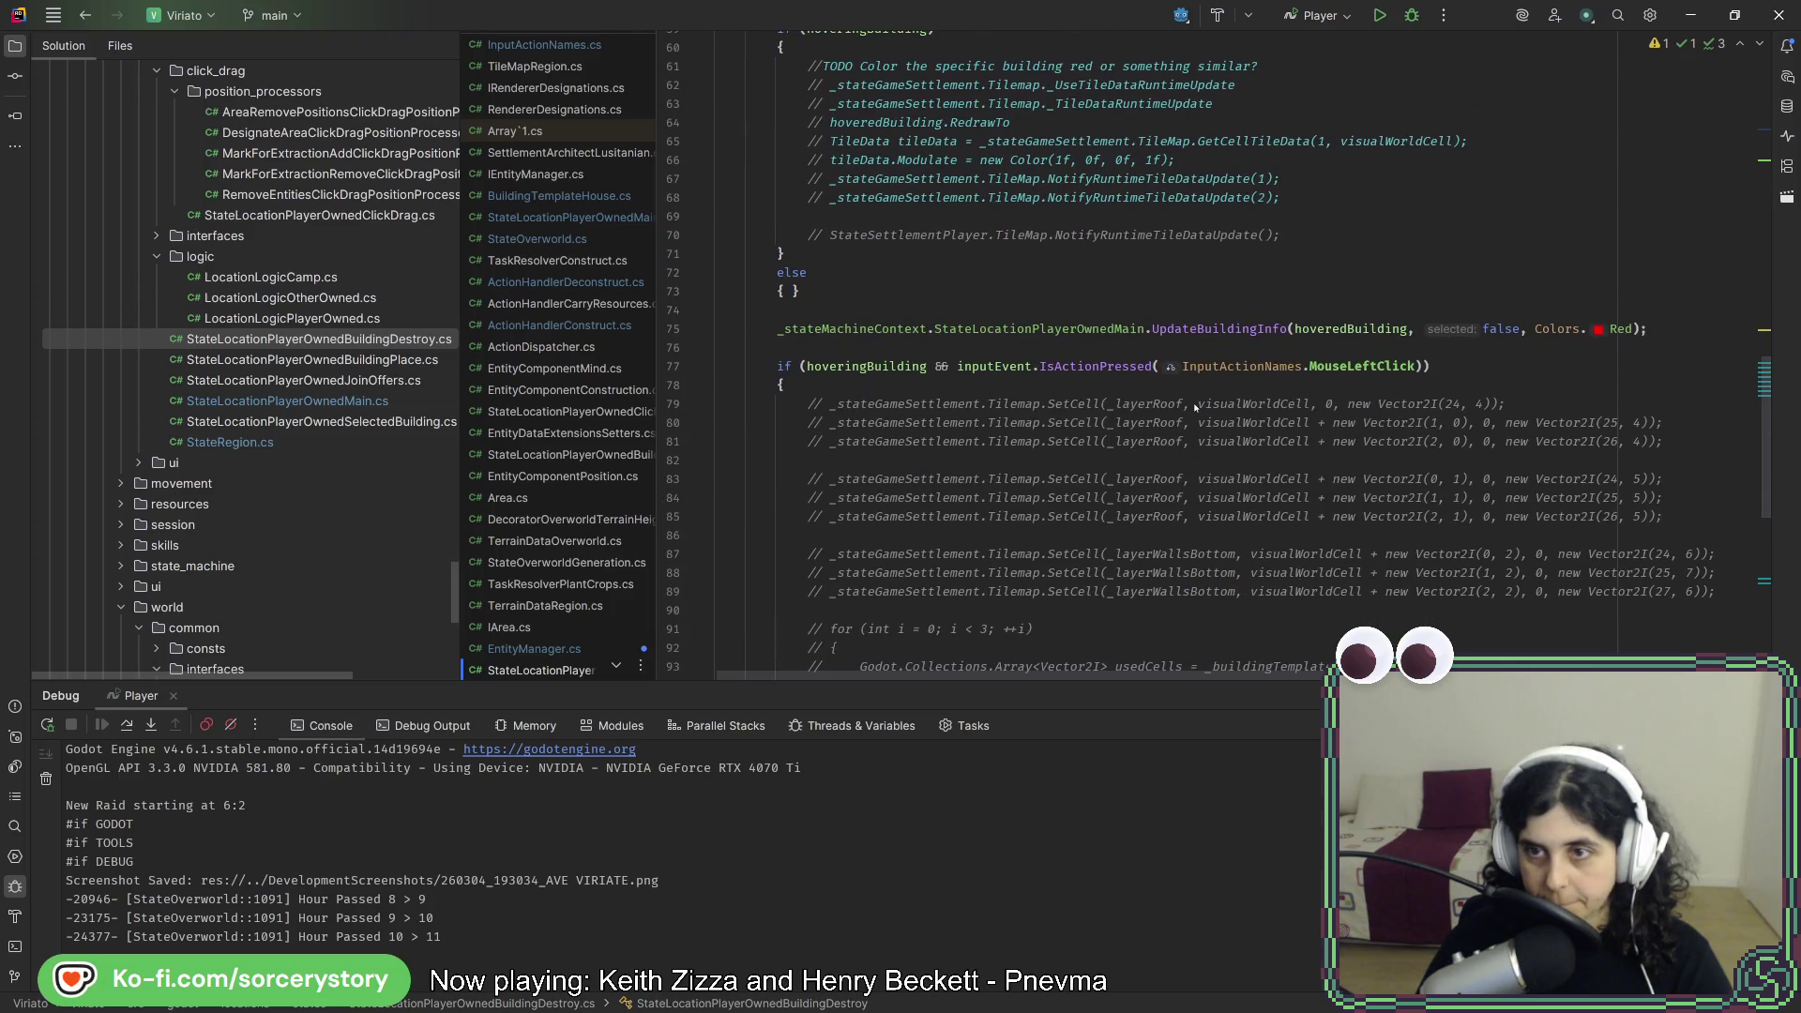
pyautogui.scroll(-10, 1195, 405)
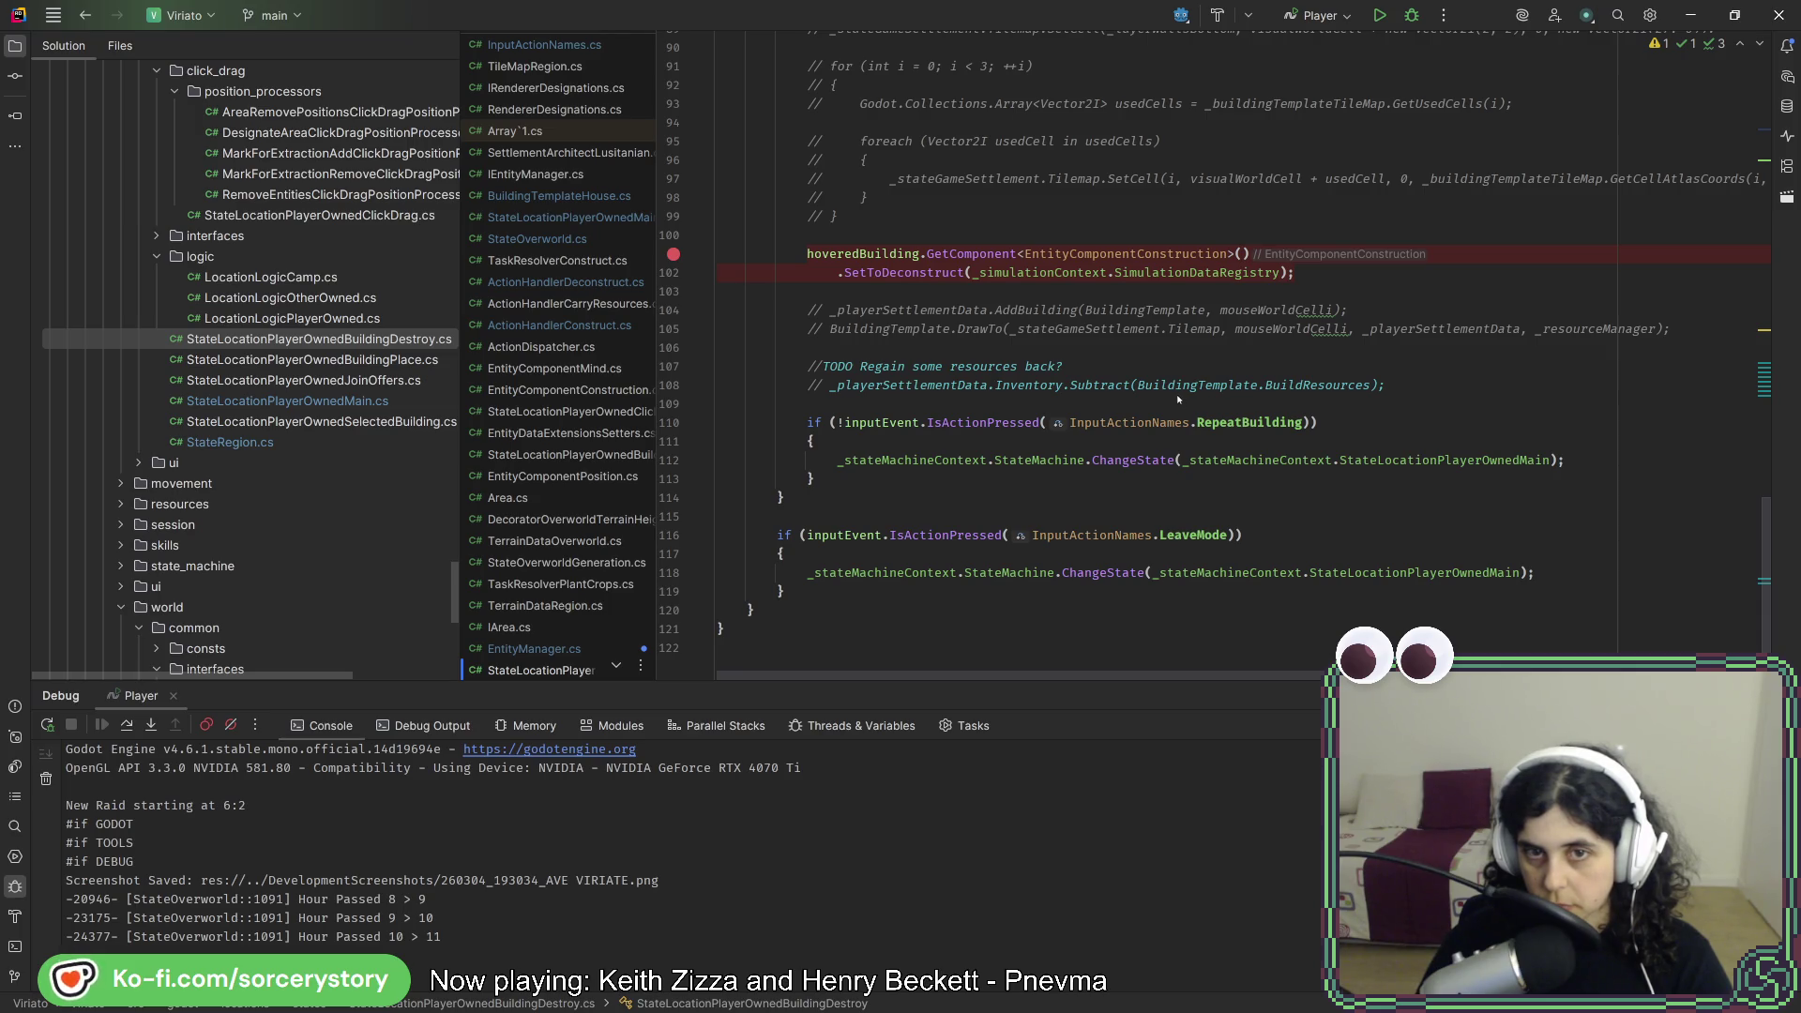
pyautogui.scroll(2, 1178, 394)
pyautogui.click(1092, 308)
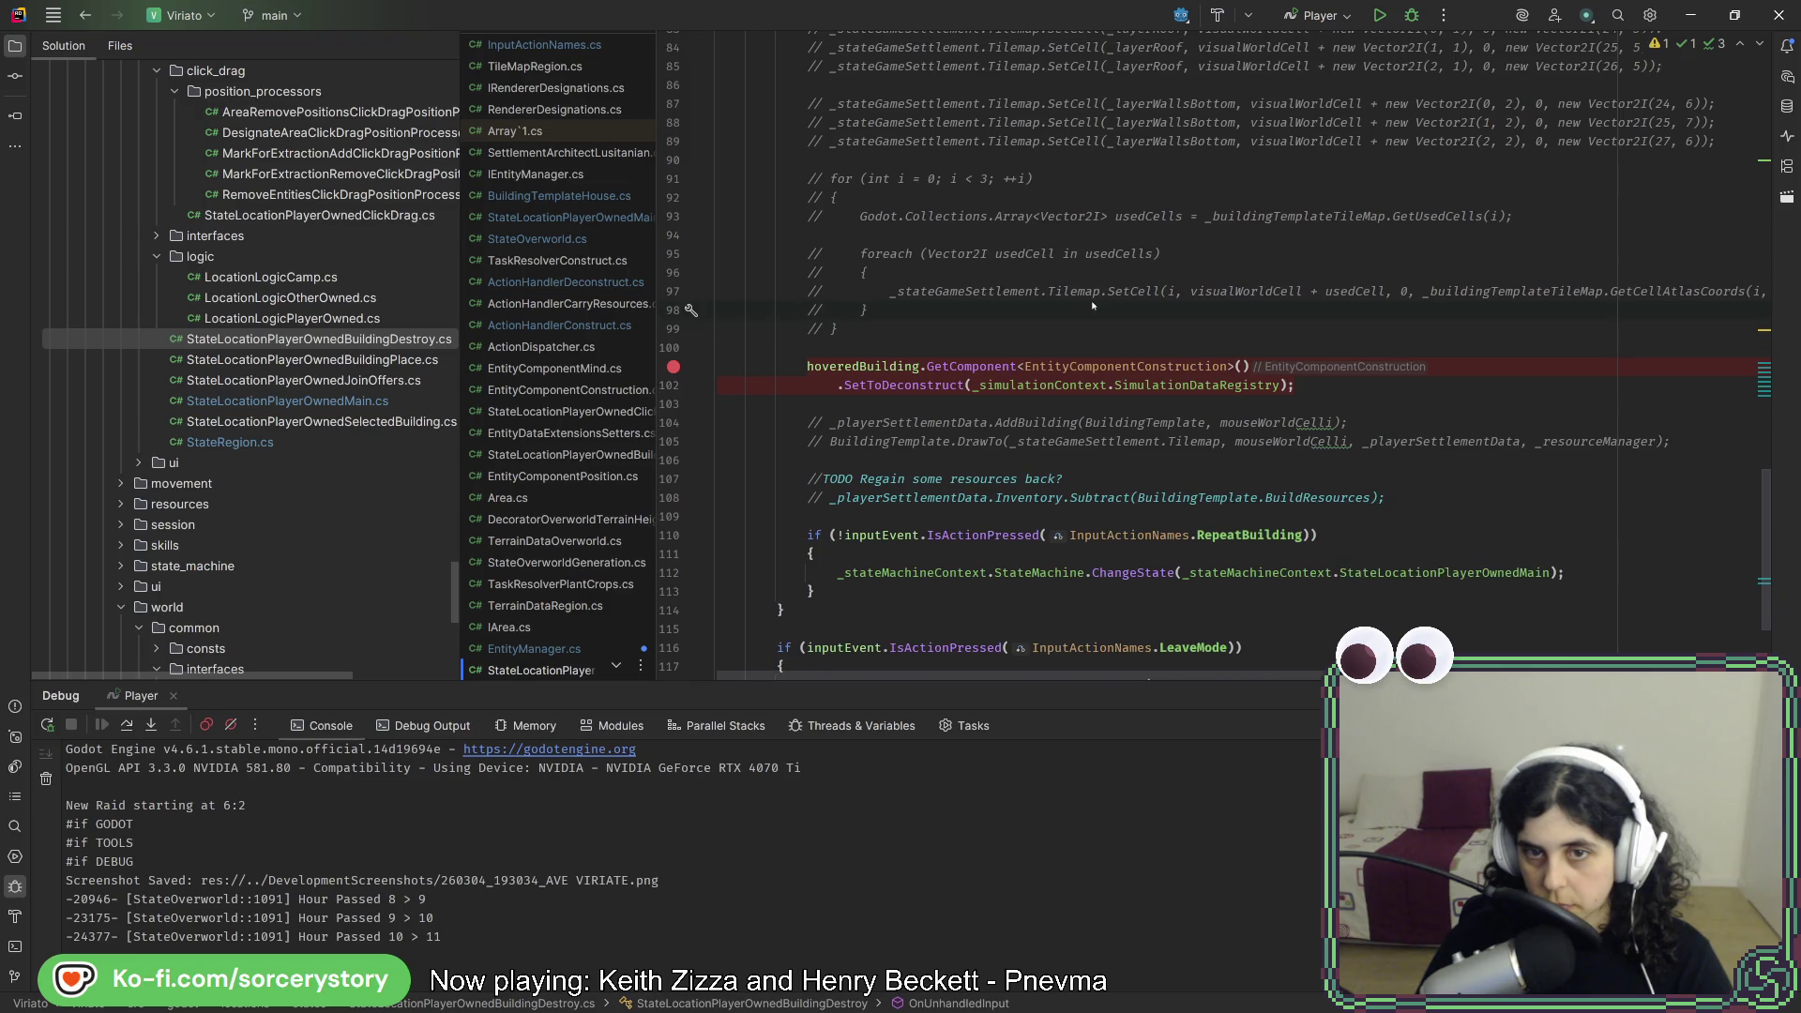
pyautogui.keyDown('ctrl'); pyautogui.click(913, 384); pyautogui.keyUp('ctrl')
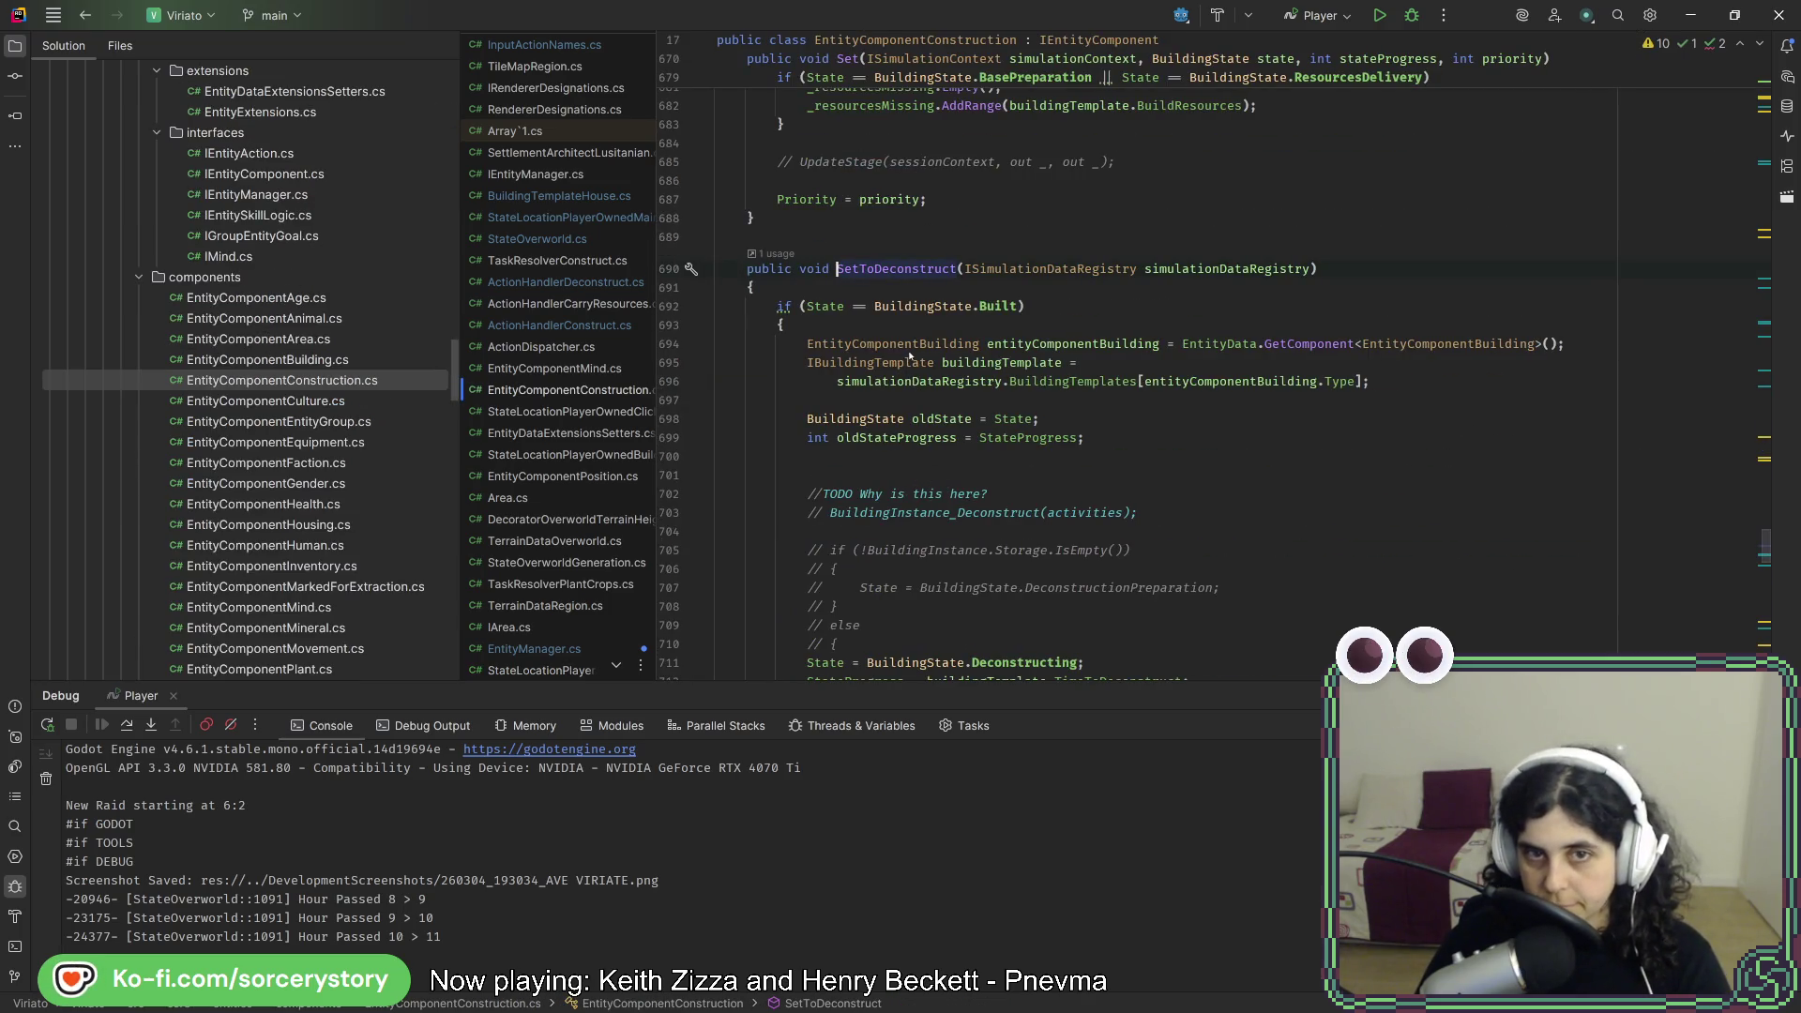
# - Review SetToDeconstruct's ProgressChanged invocation, DeconstructionPreparation branch, and Deconstructing state assignment
pyautogui.scroll(-4, 909, 355)
pyautogui.click(867, 512)
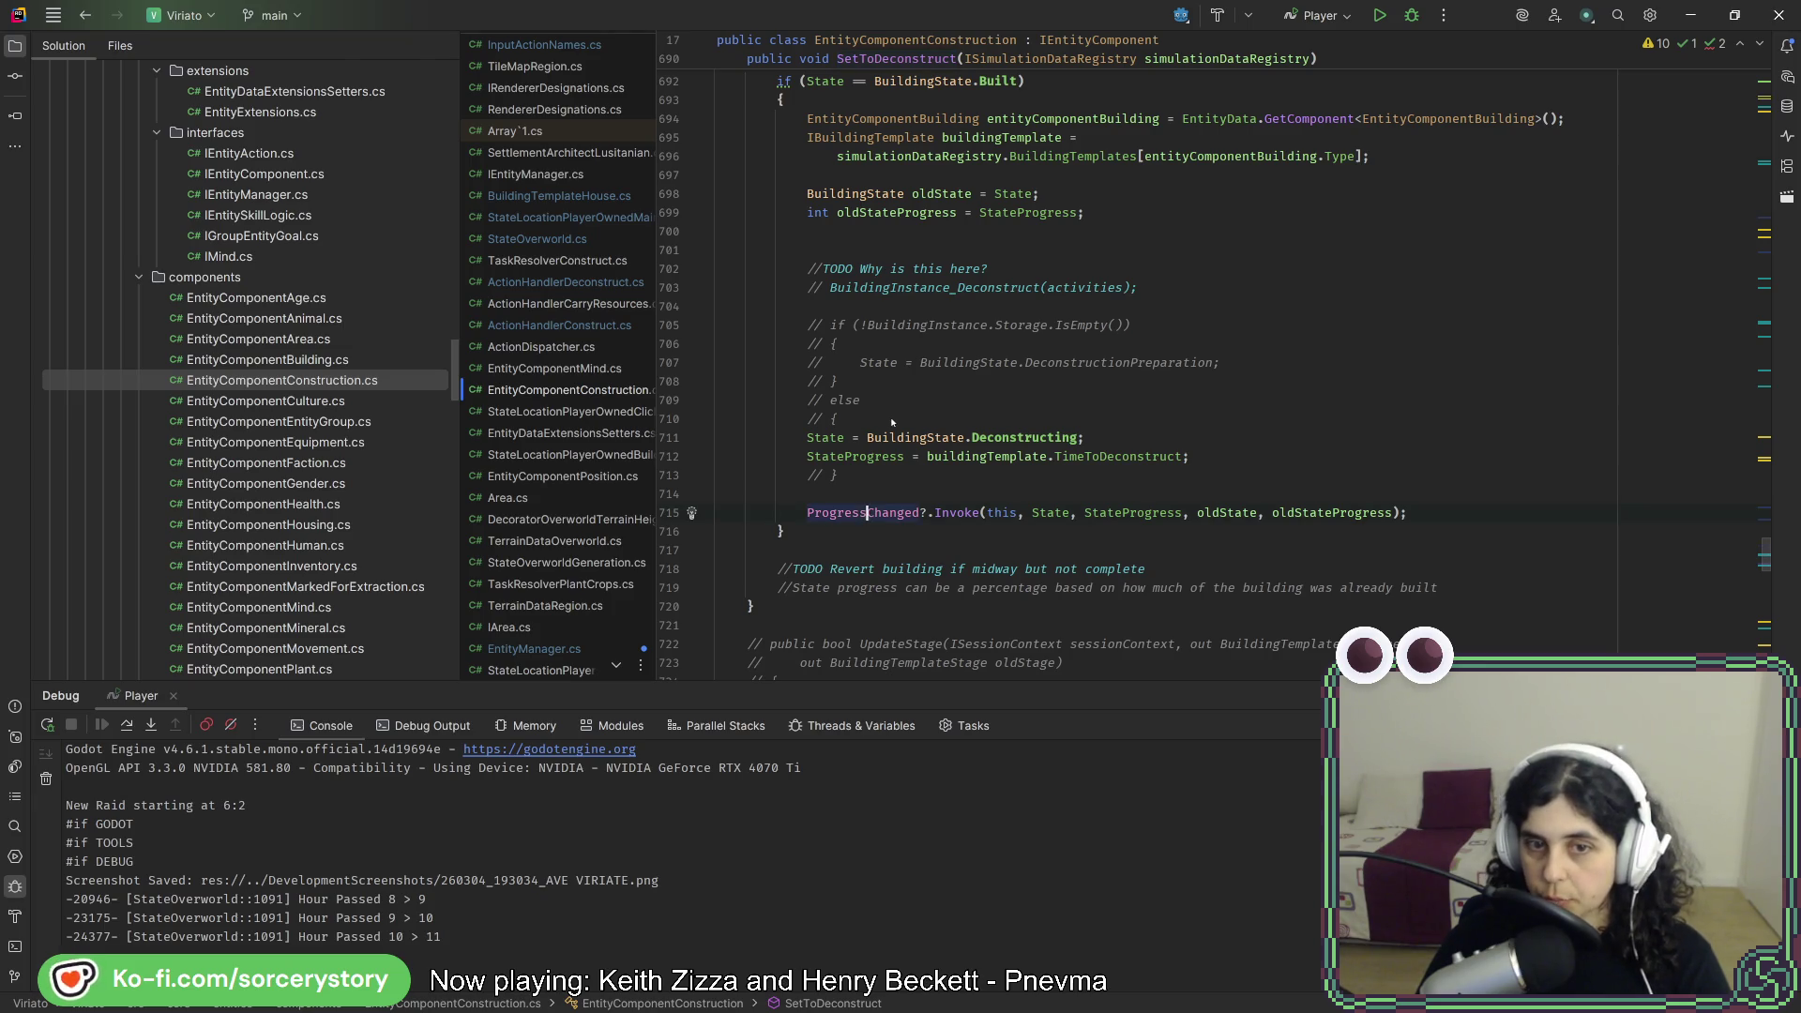
pyautogui.scroll(-10, 892, 423)
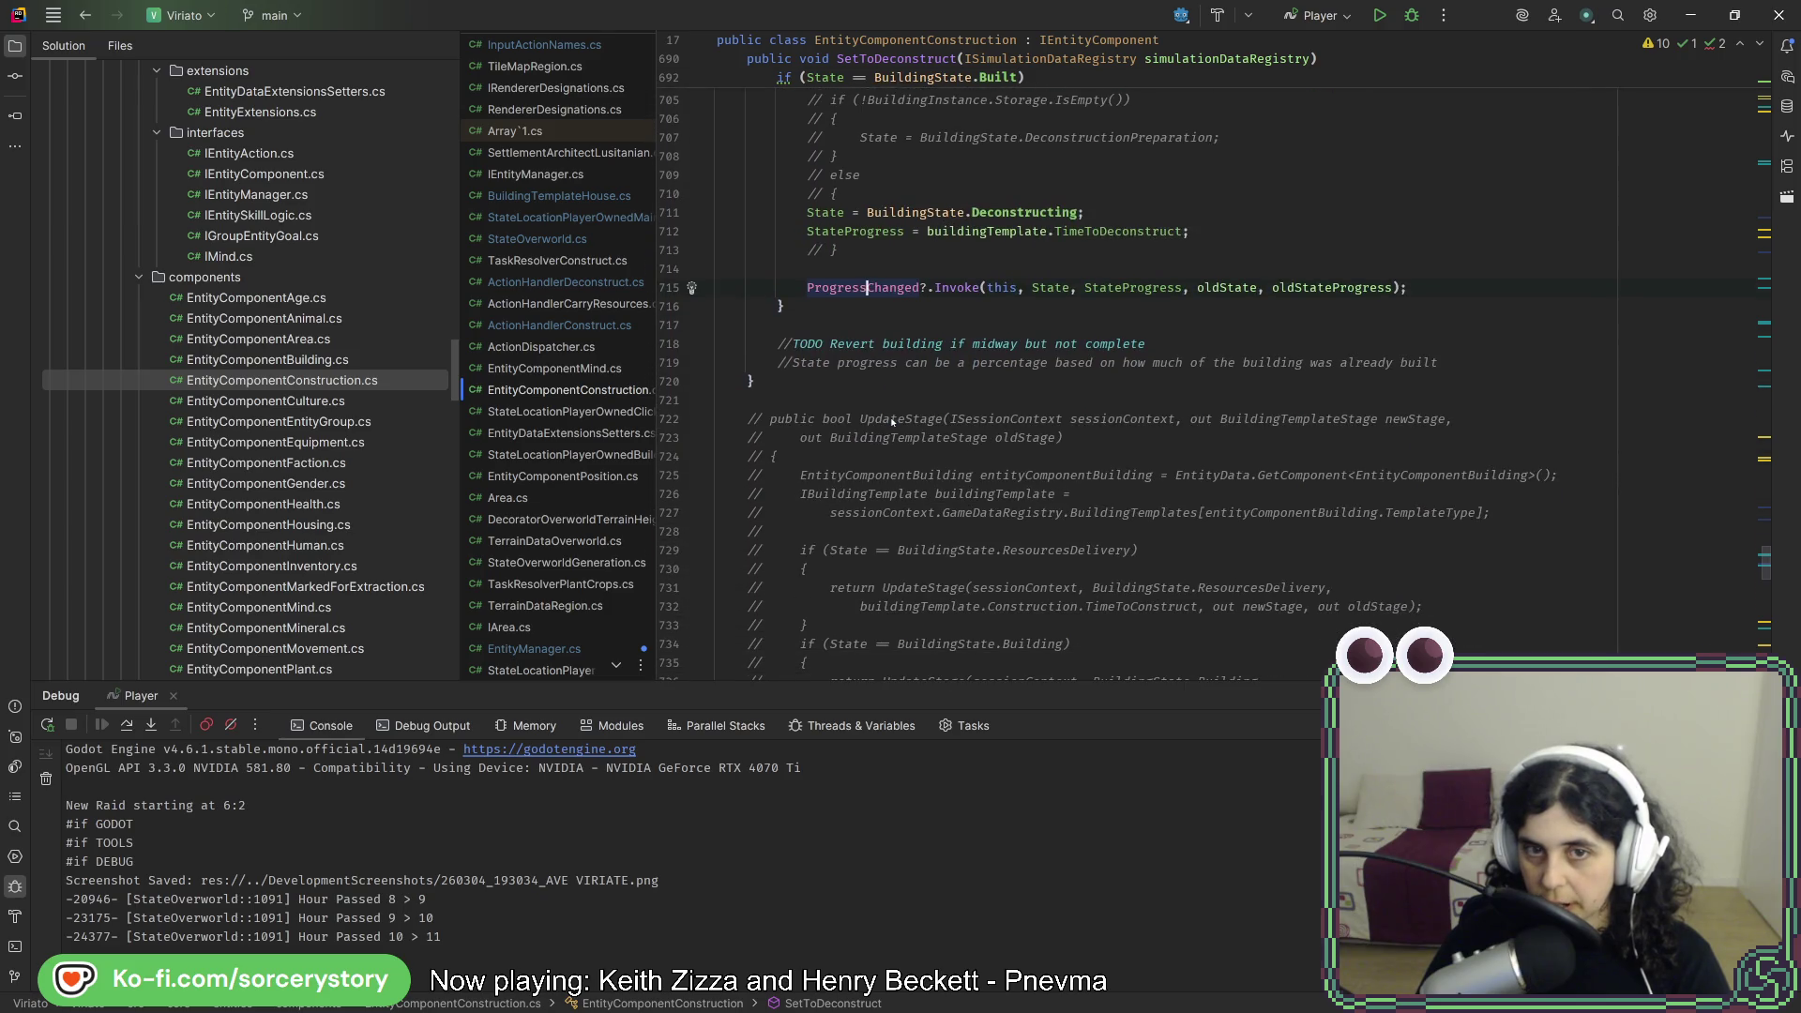
pyautogui.scroll(-5, 892, 423)
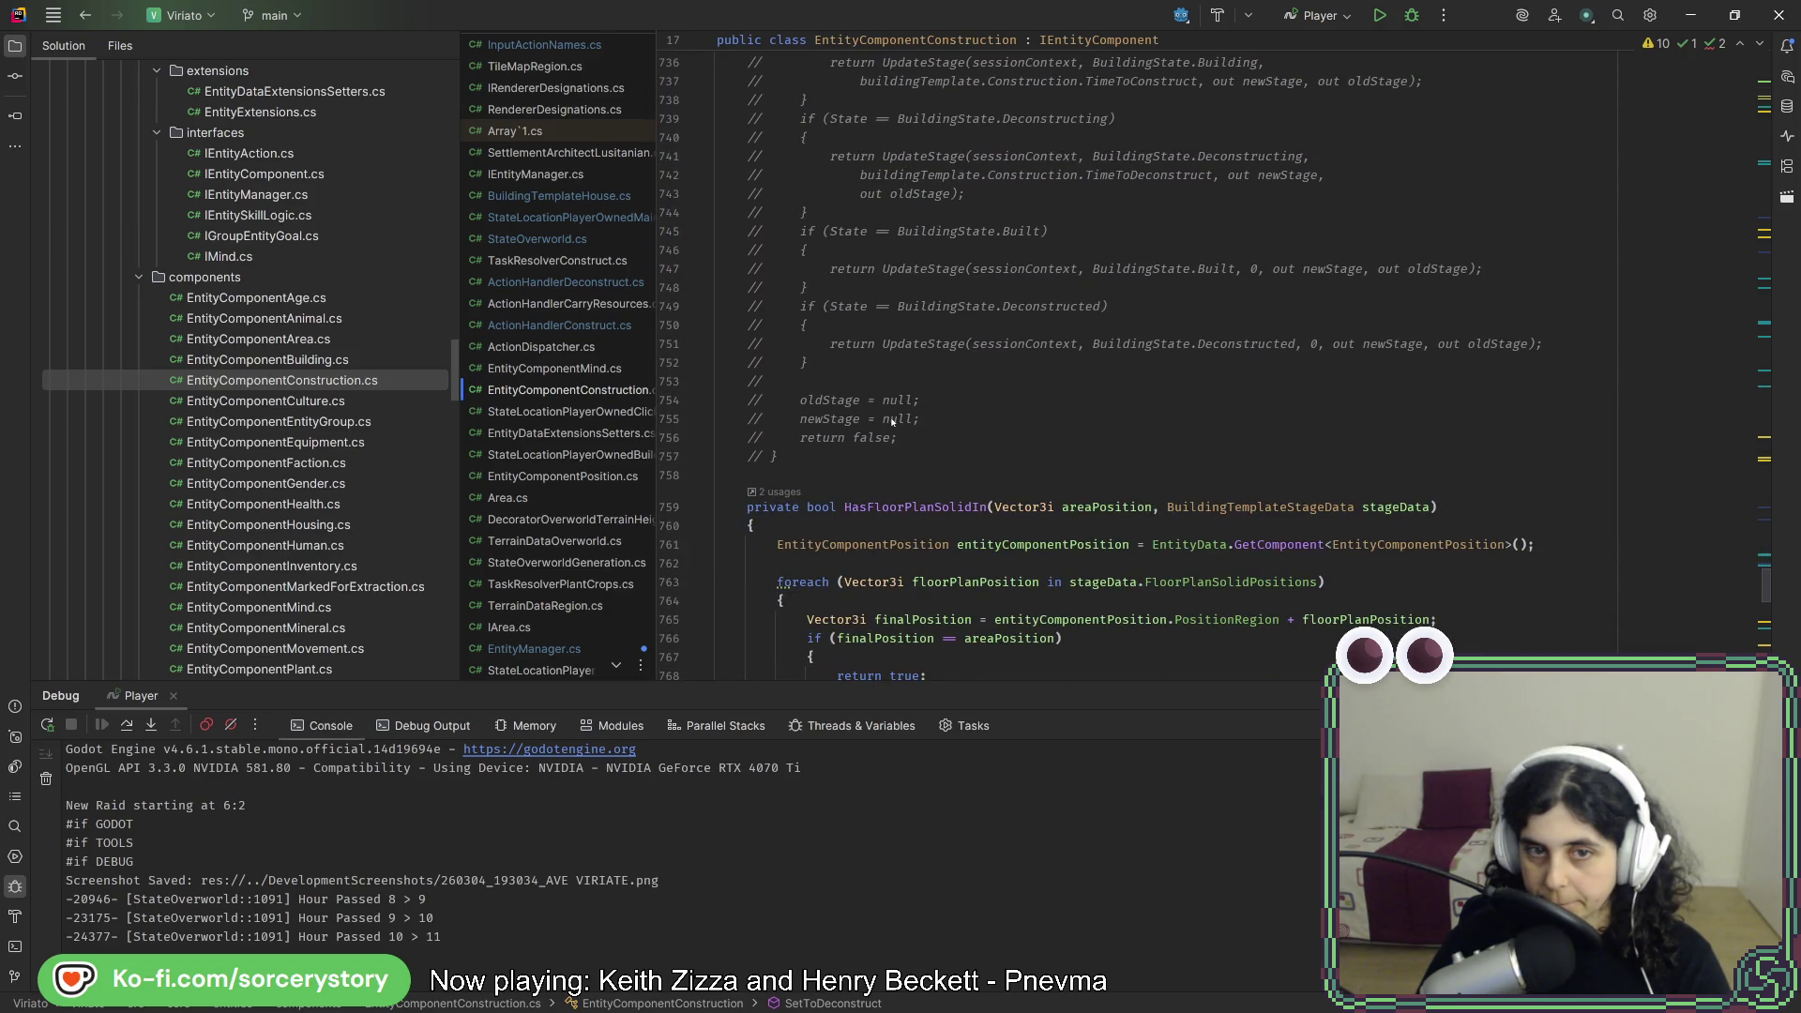
pyautogui.scroll(12, 892, 423)
pyautogui.scroll(3, 892, 423)
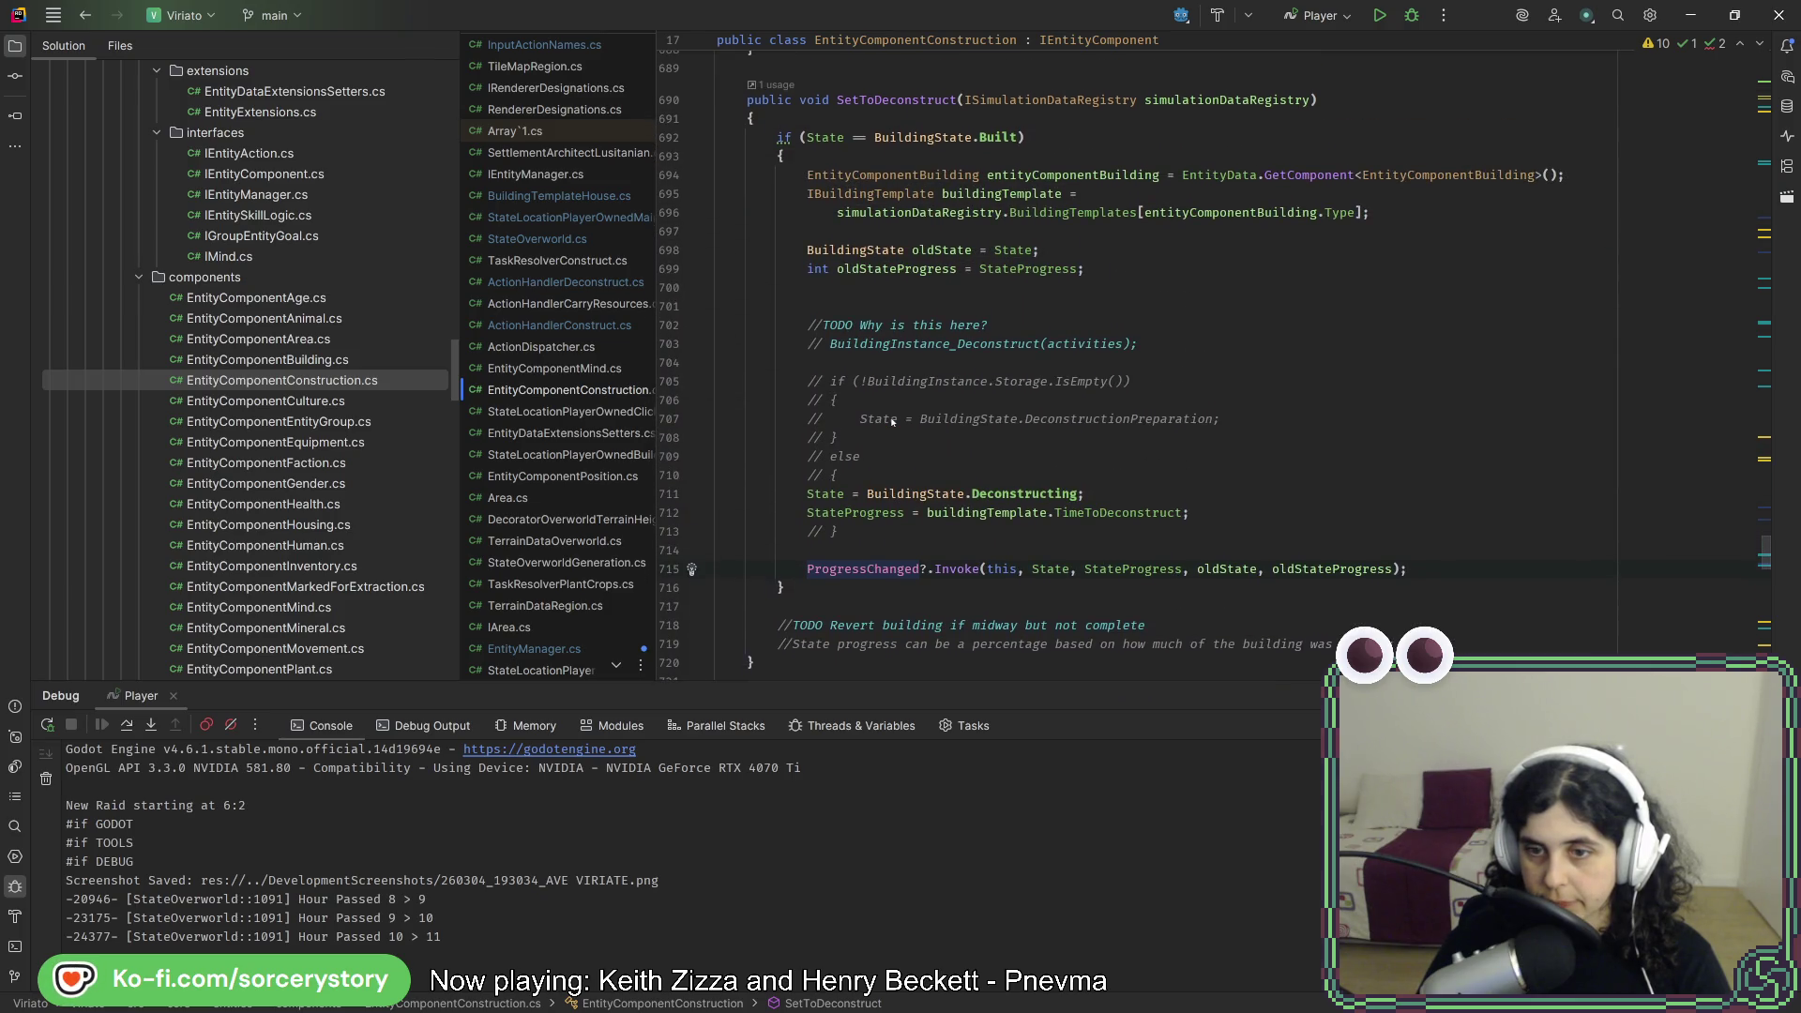
pyautogui.scroll(1, 892, 423)
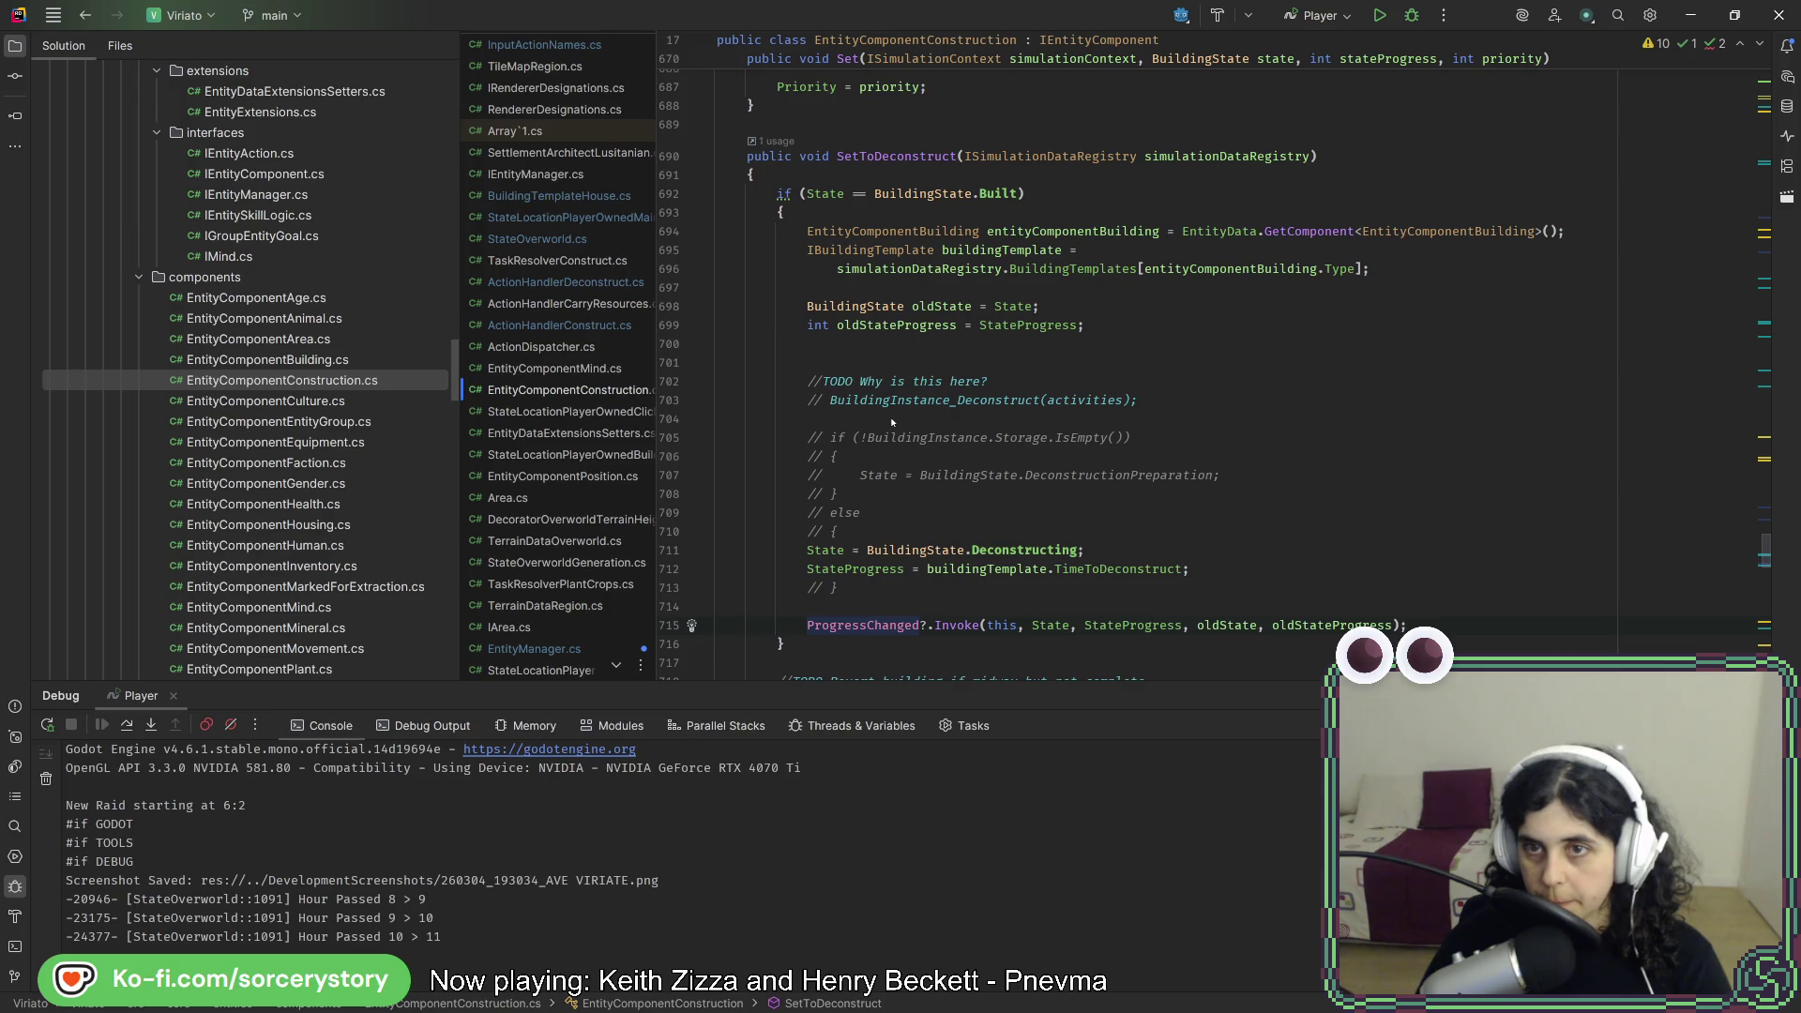
pyautogui.doubleClick(870, 624)
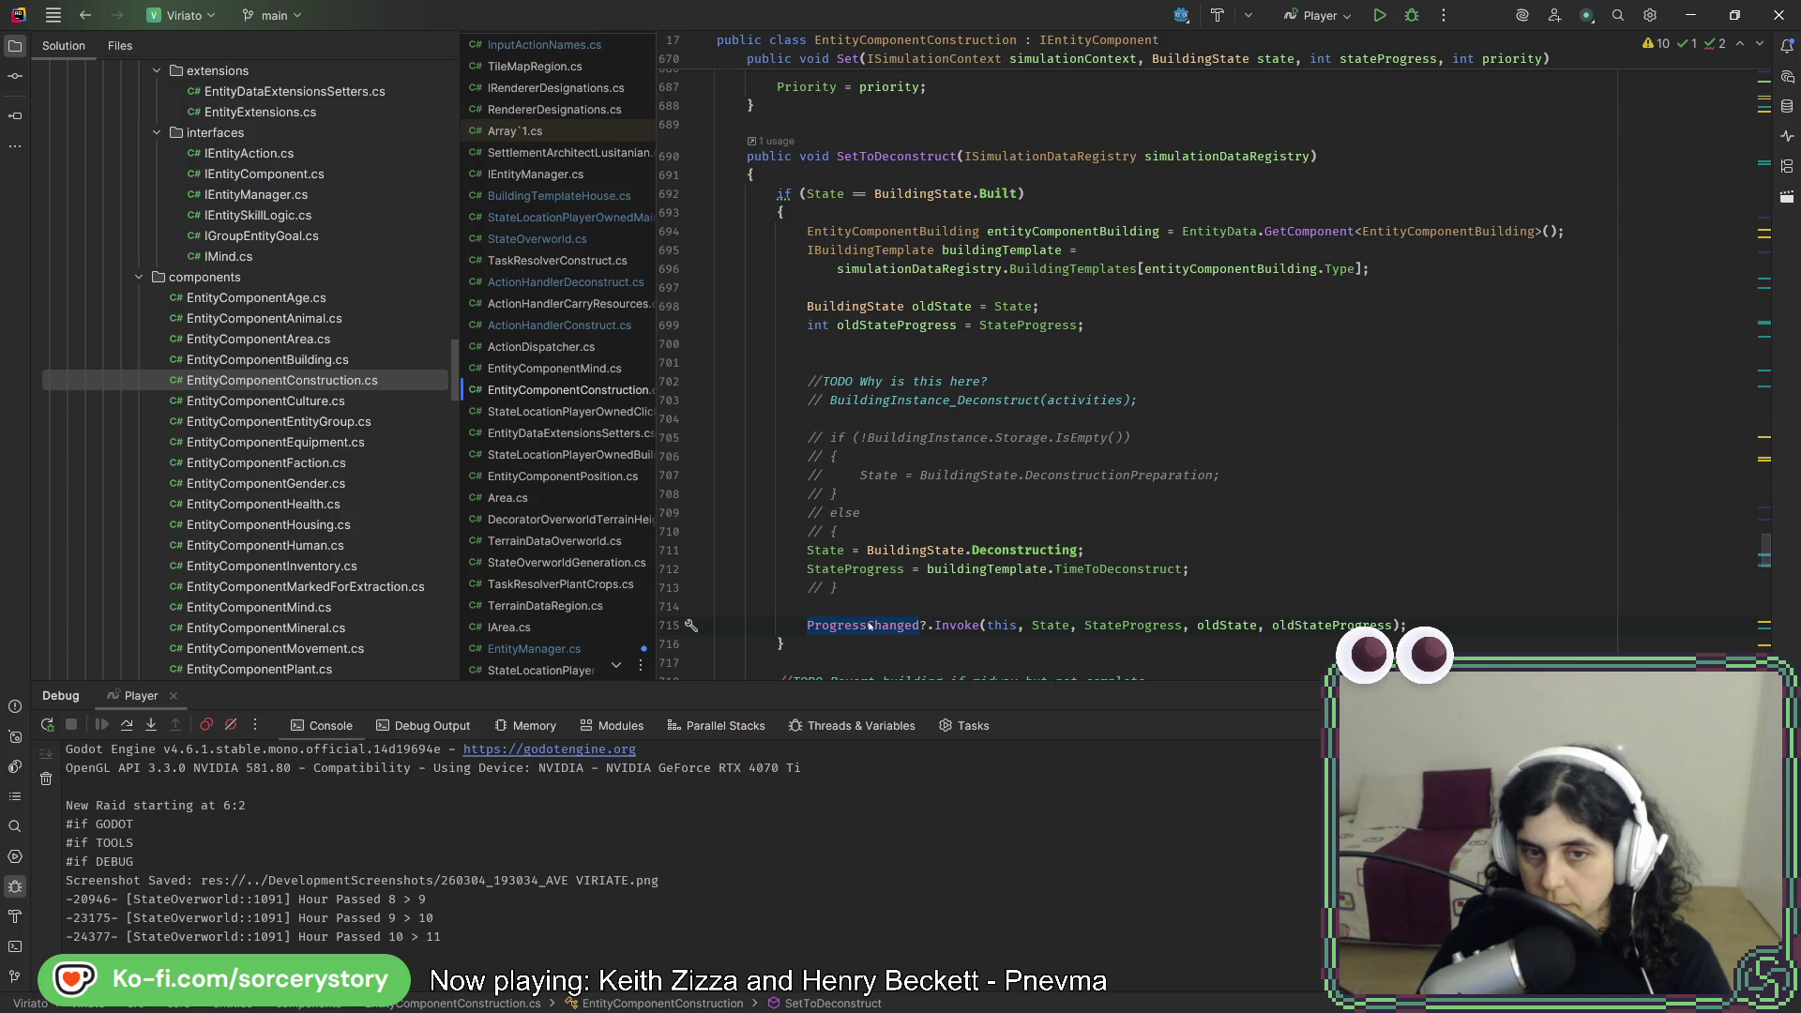
pyautogui.moveTo(870, 625)
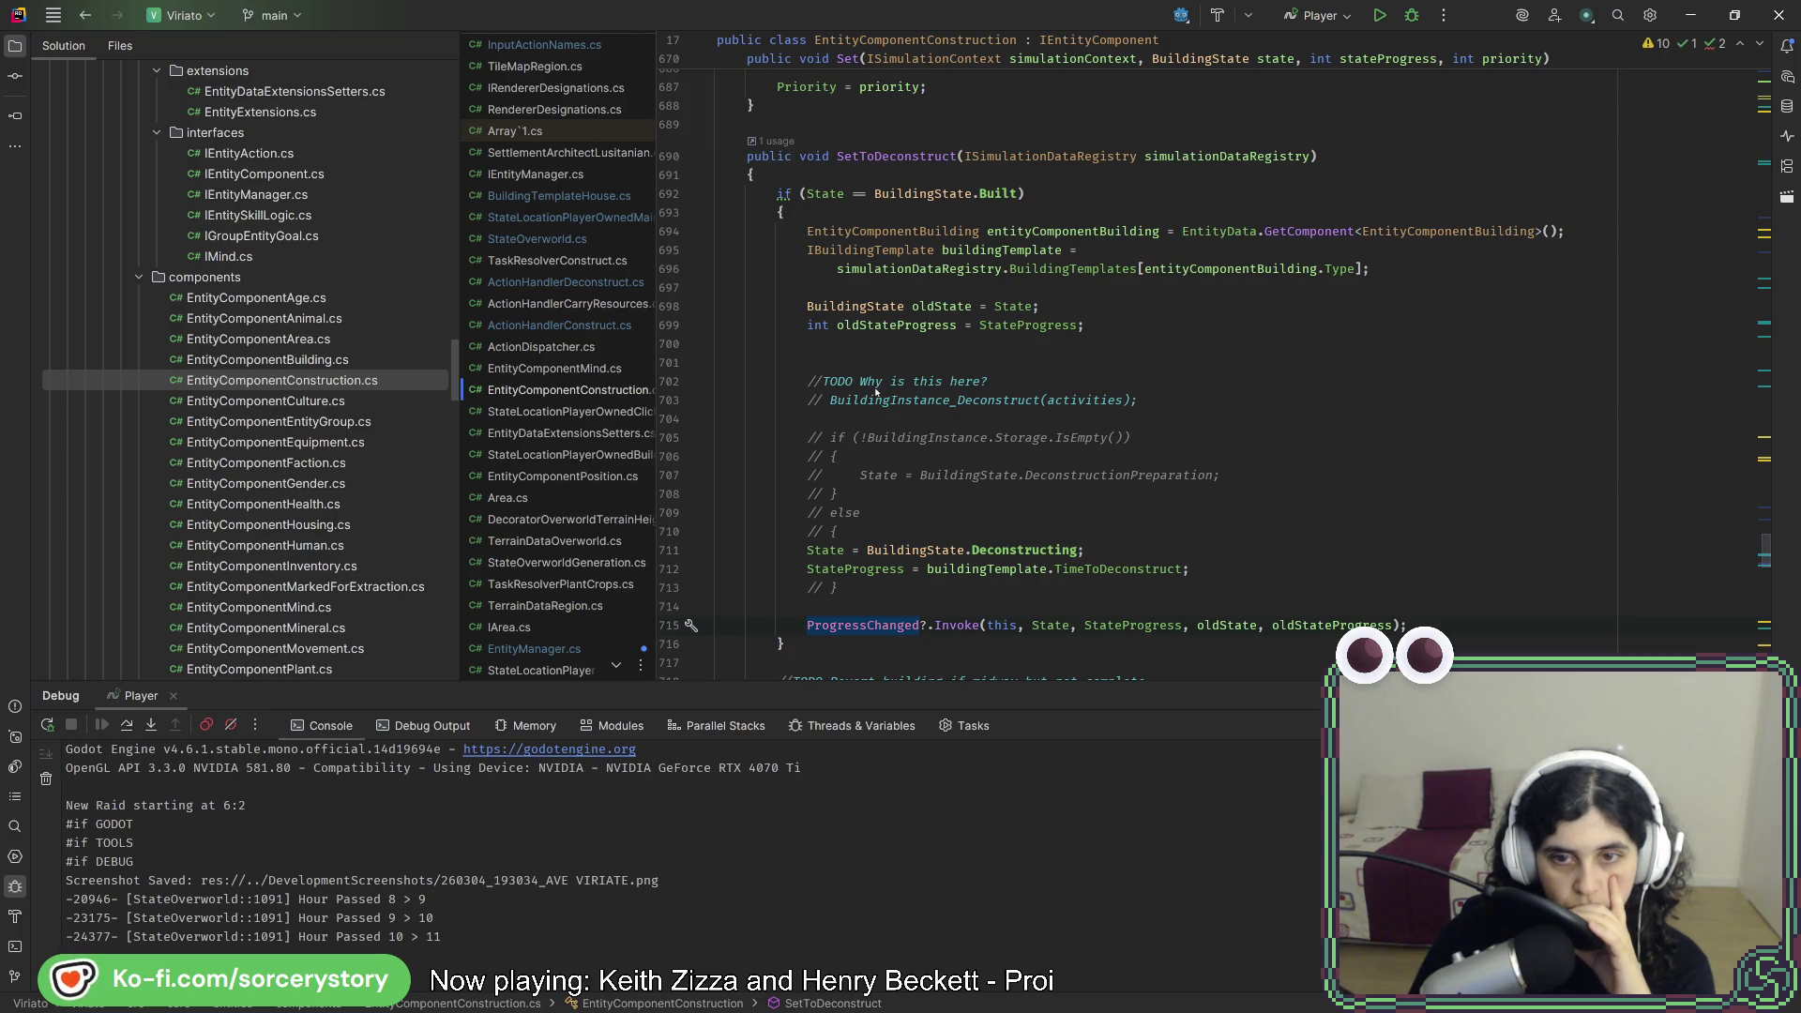
pyautogui.doubleClick(1132, 476)
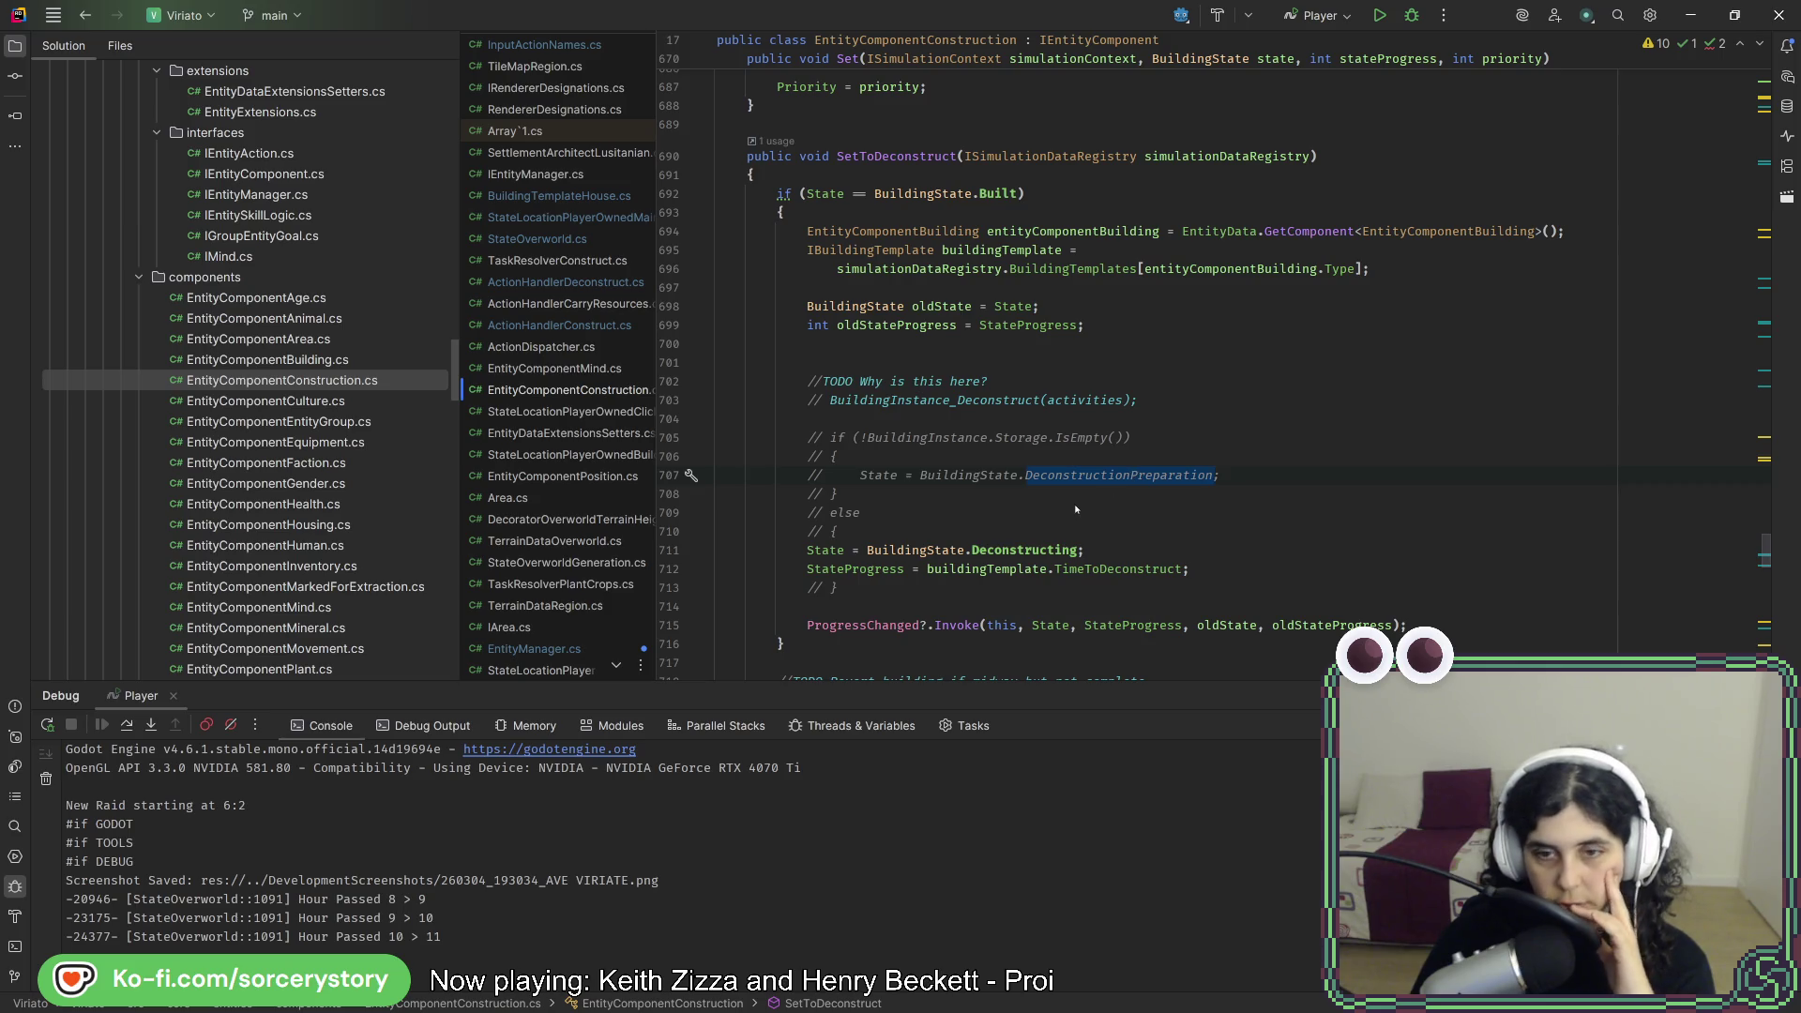
pyautogui.click(991, 551)
pyautogui.doubleClick(992, 551)
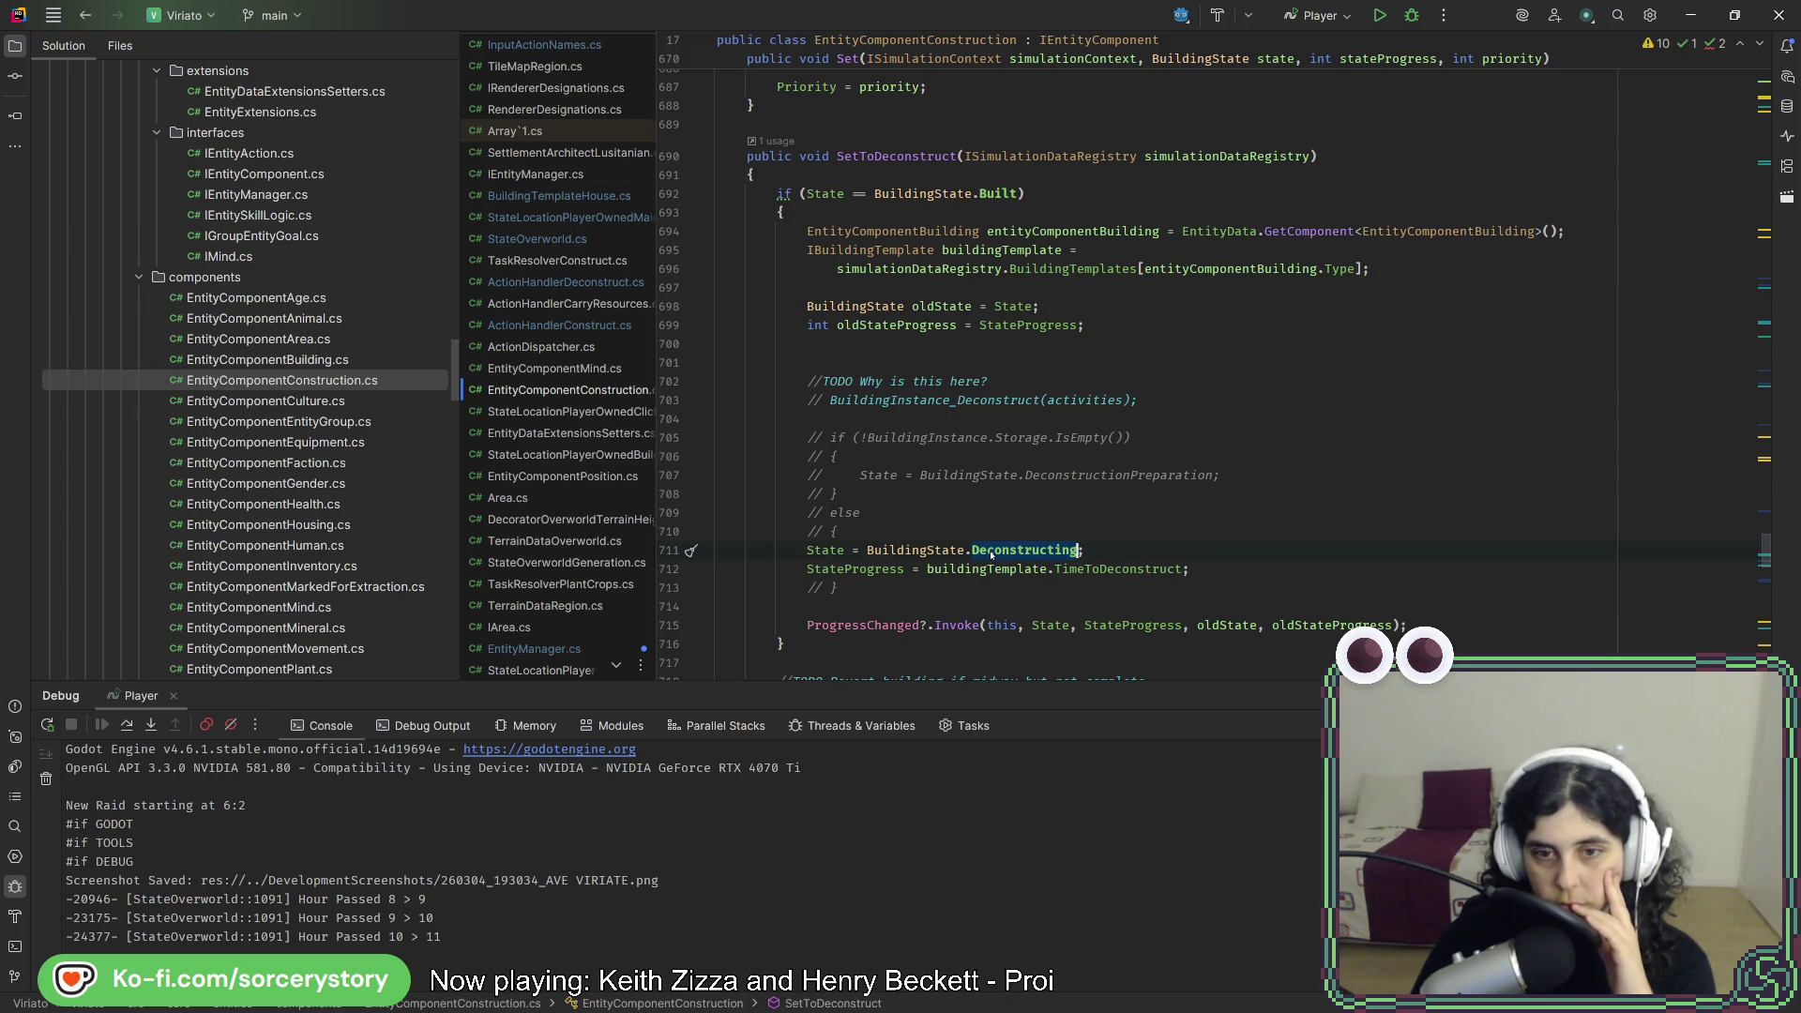
# - Switch back to the running game and pan the settlement view right and up
pyautogui.hotkey('alt', 'Tab')
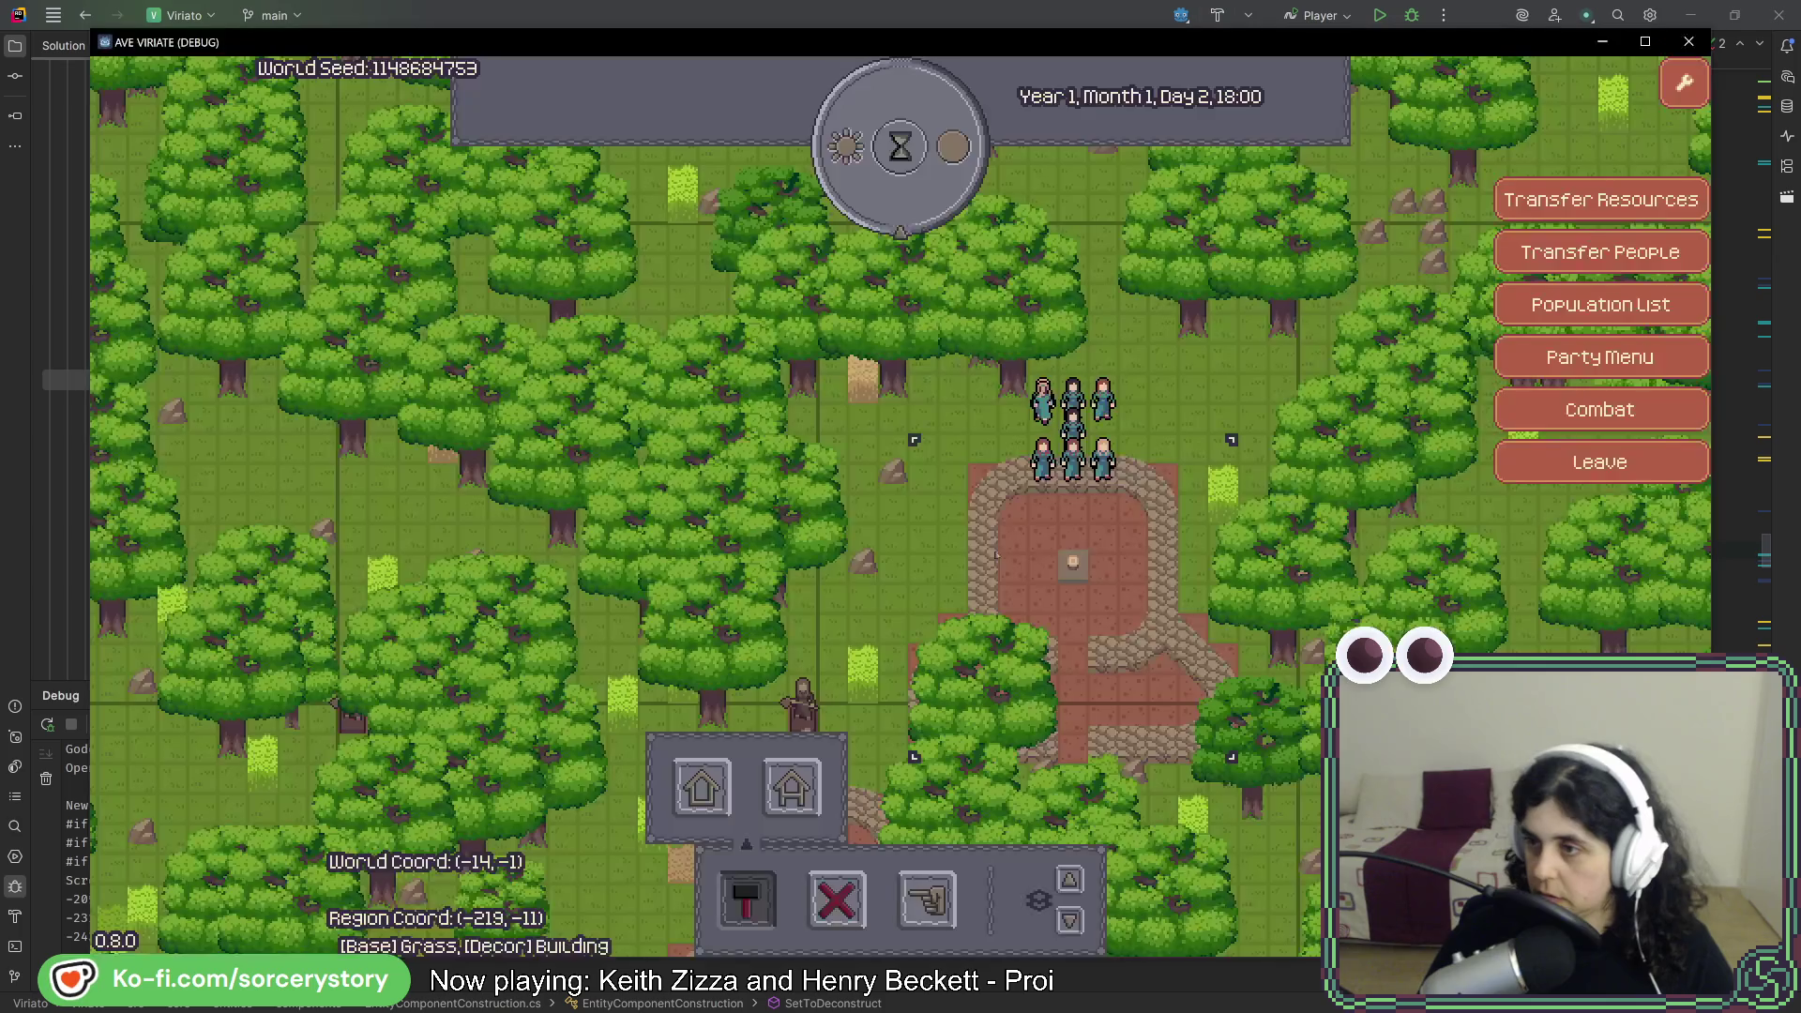
pyautogui.hotkey('alt', 'Tab')
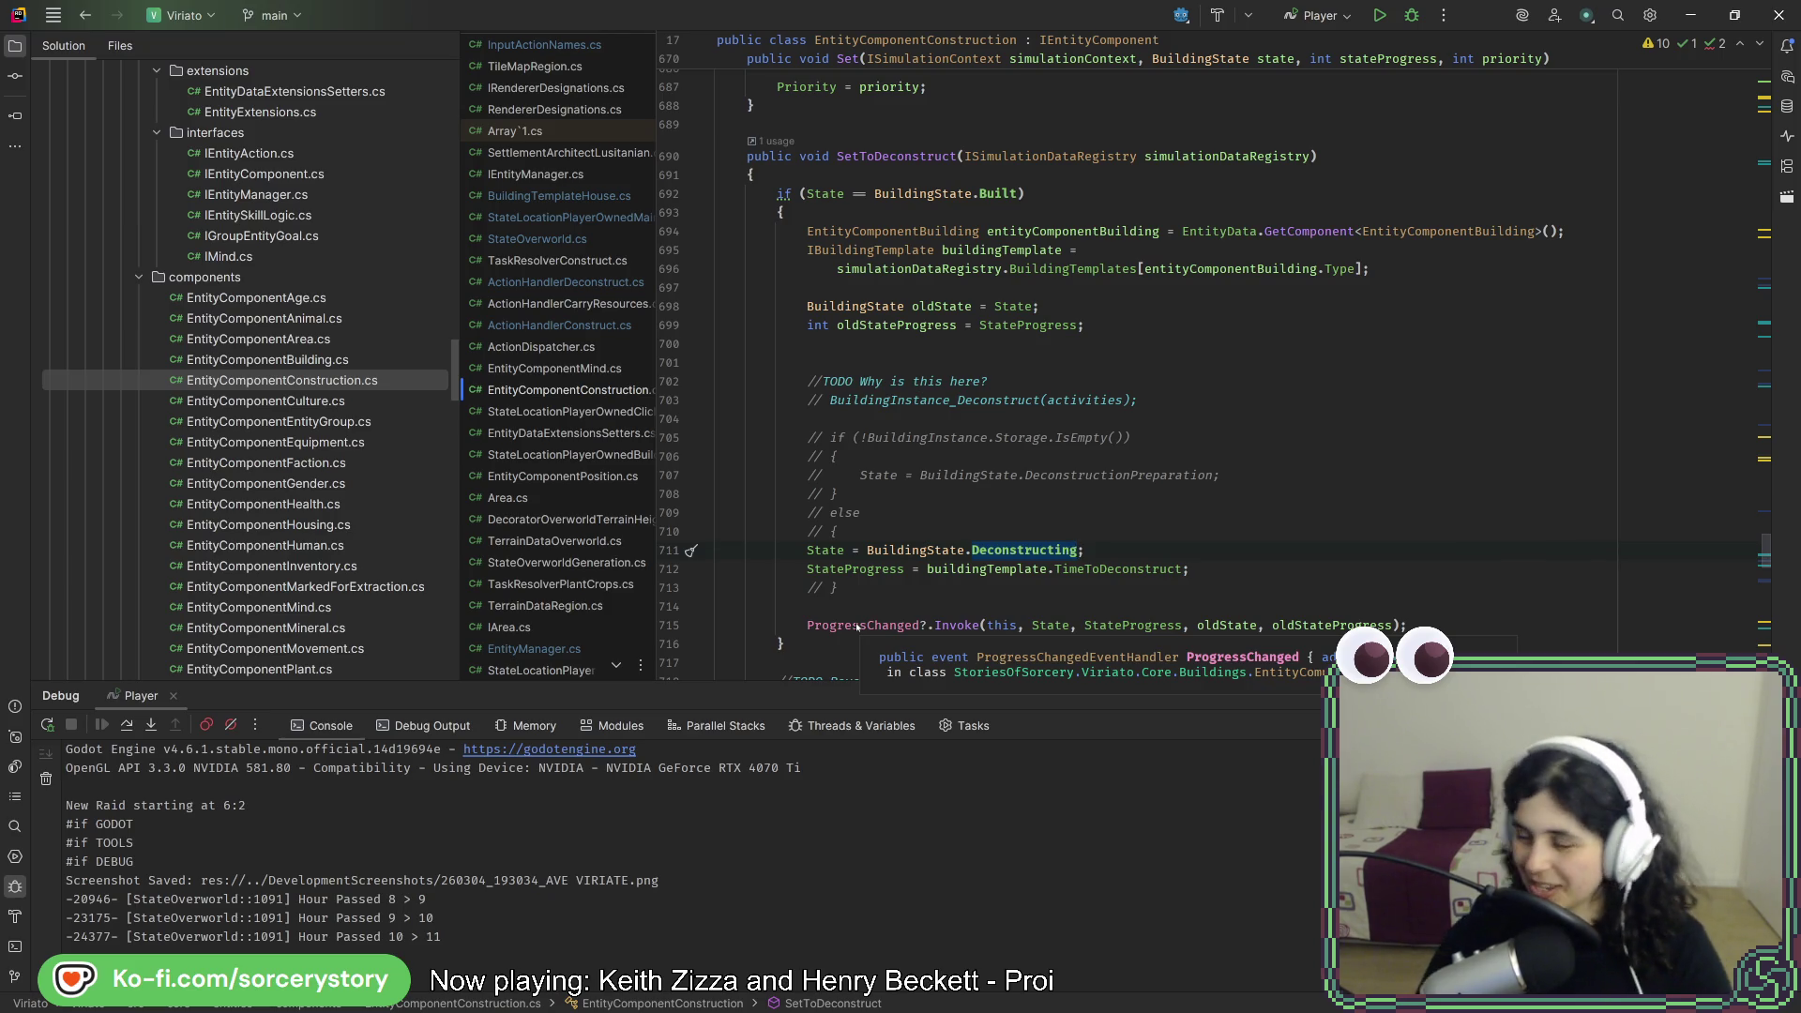
pyautogui.hotkey('alt', 'Tab')
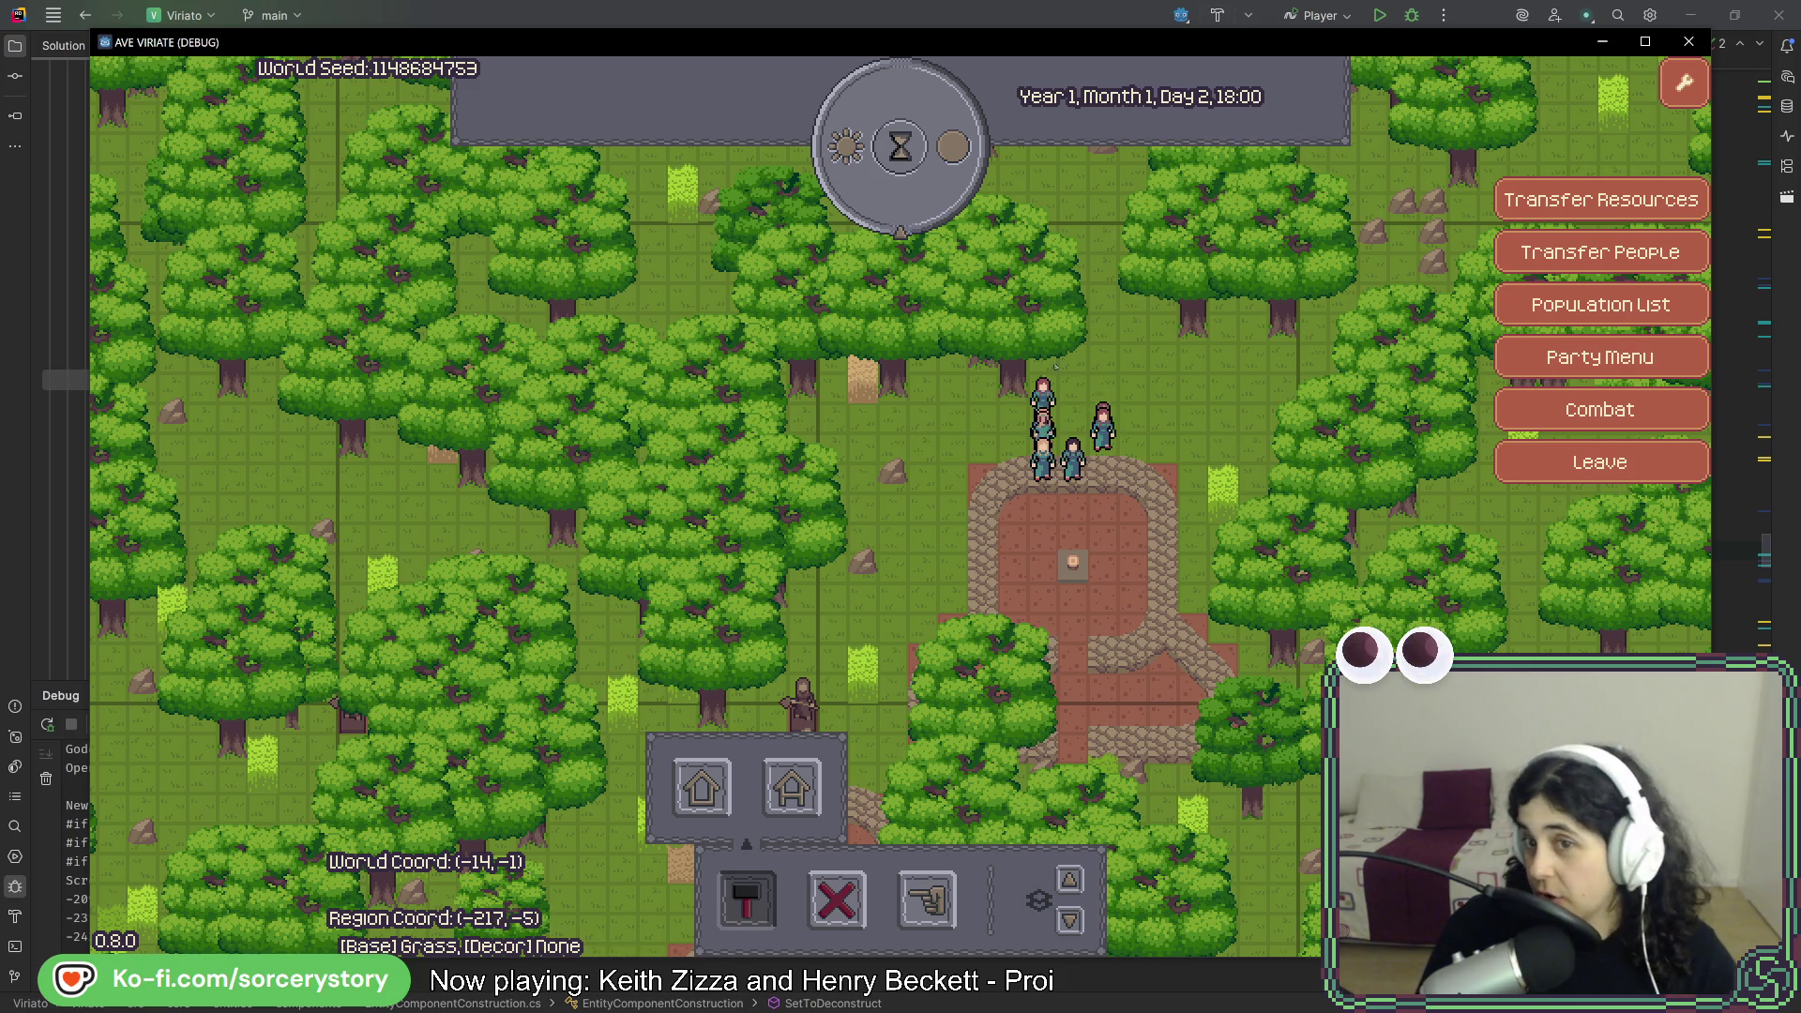
pyautogui.press('d')
pyautogui.press('d')
pyautogui.press('w')
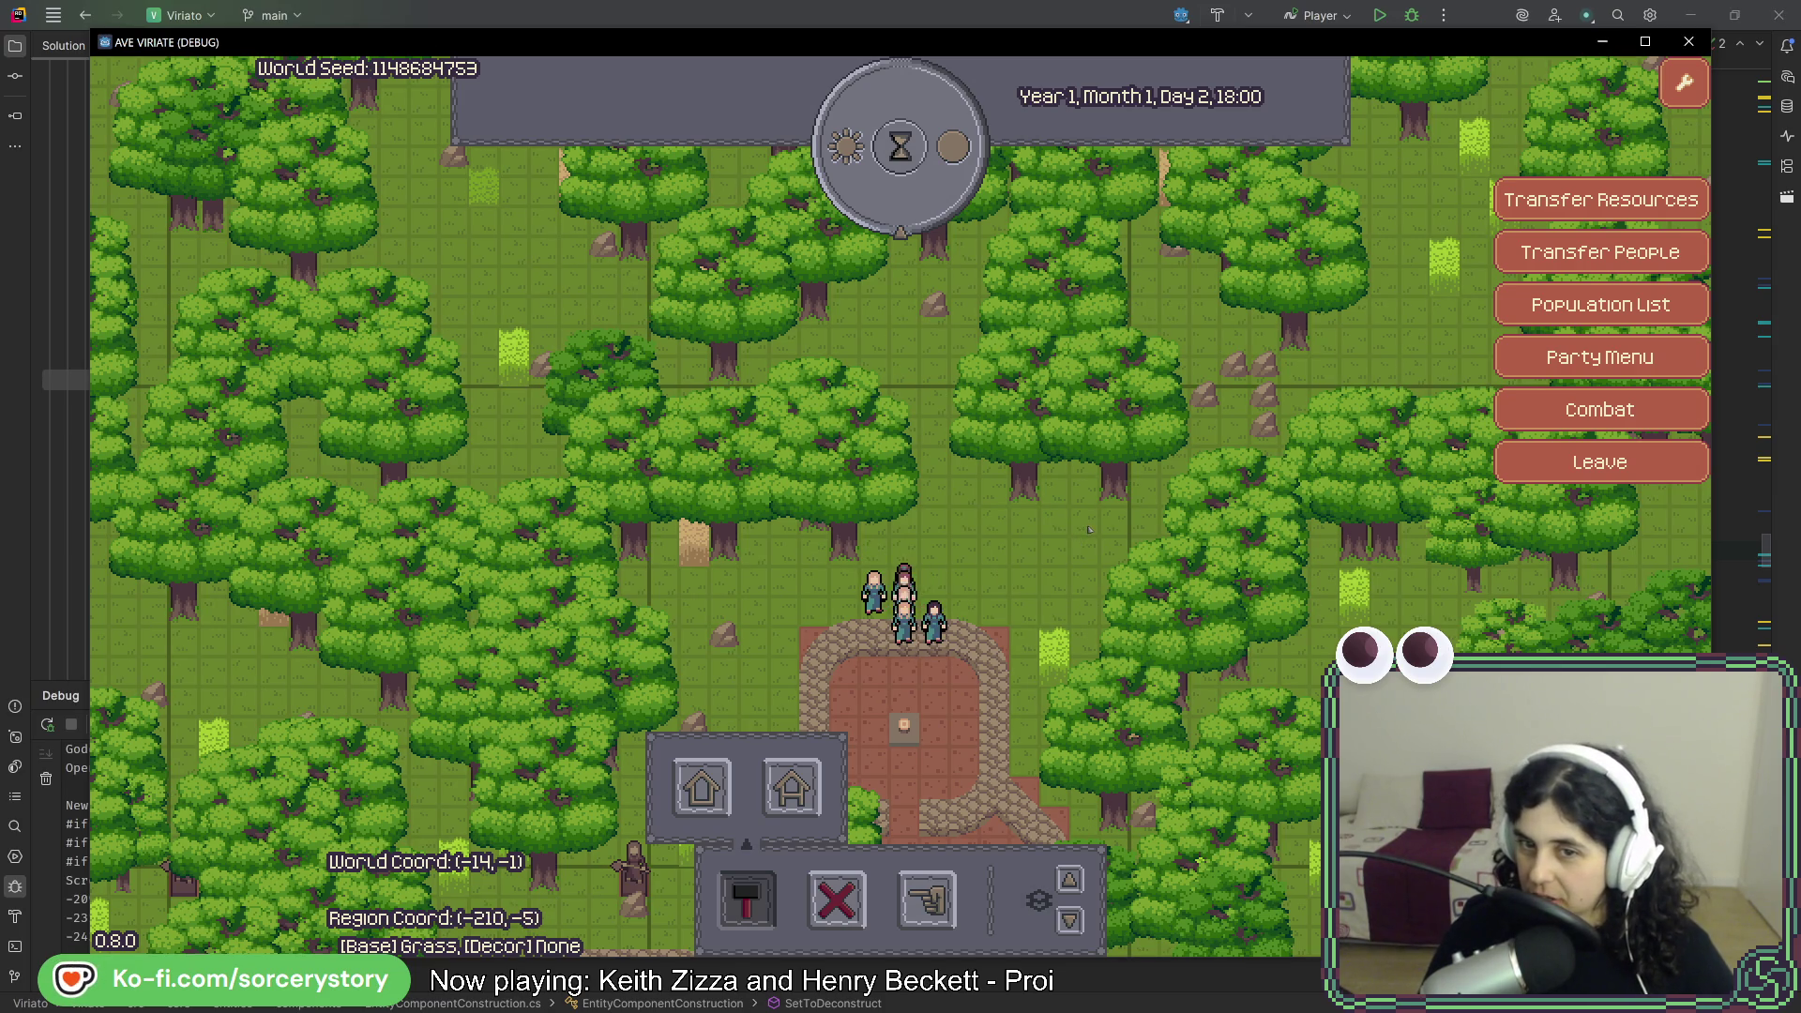
# - Hide and reshow the tile grid with G, then leave the settlement for the world map
pyautogui.press('g')
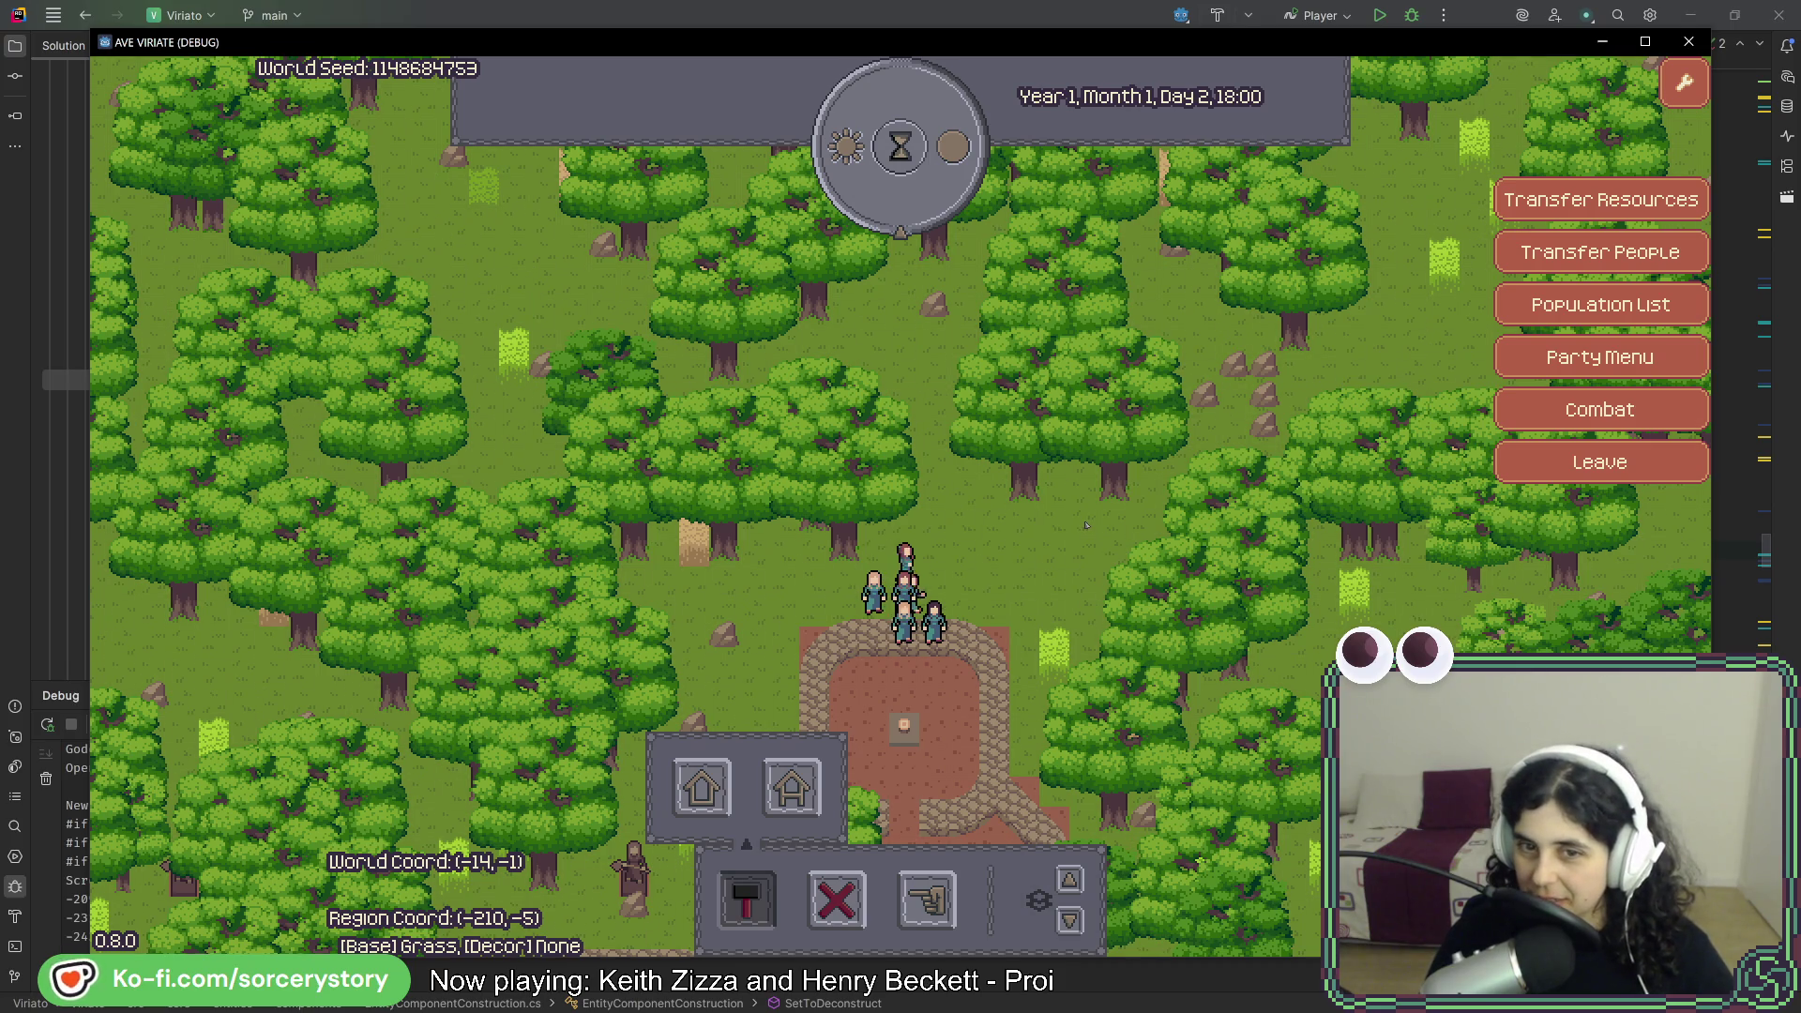
pyautogui.press('g')
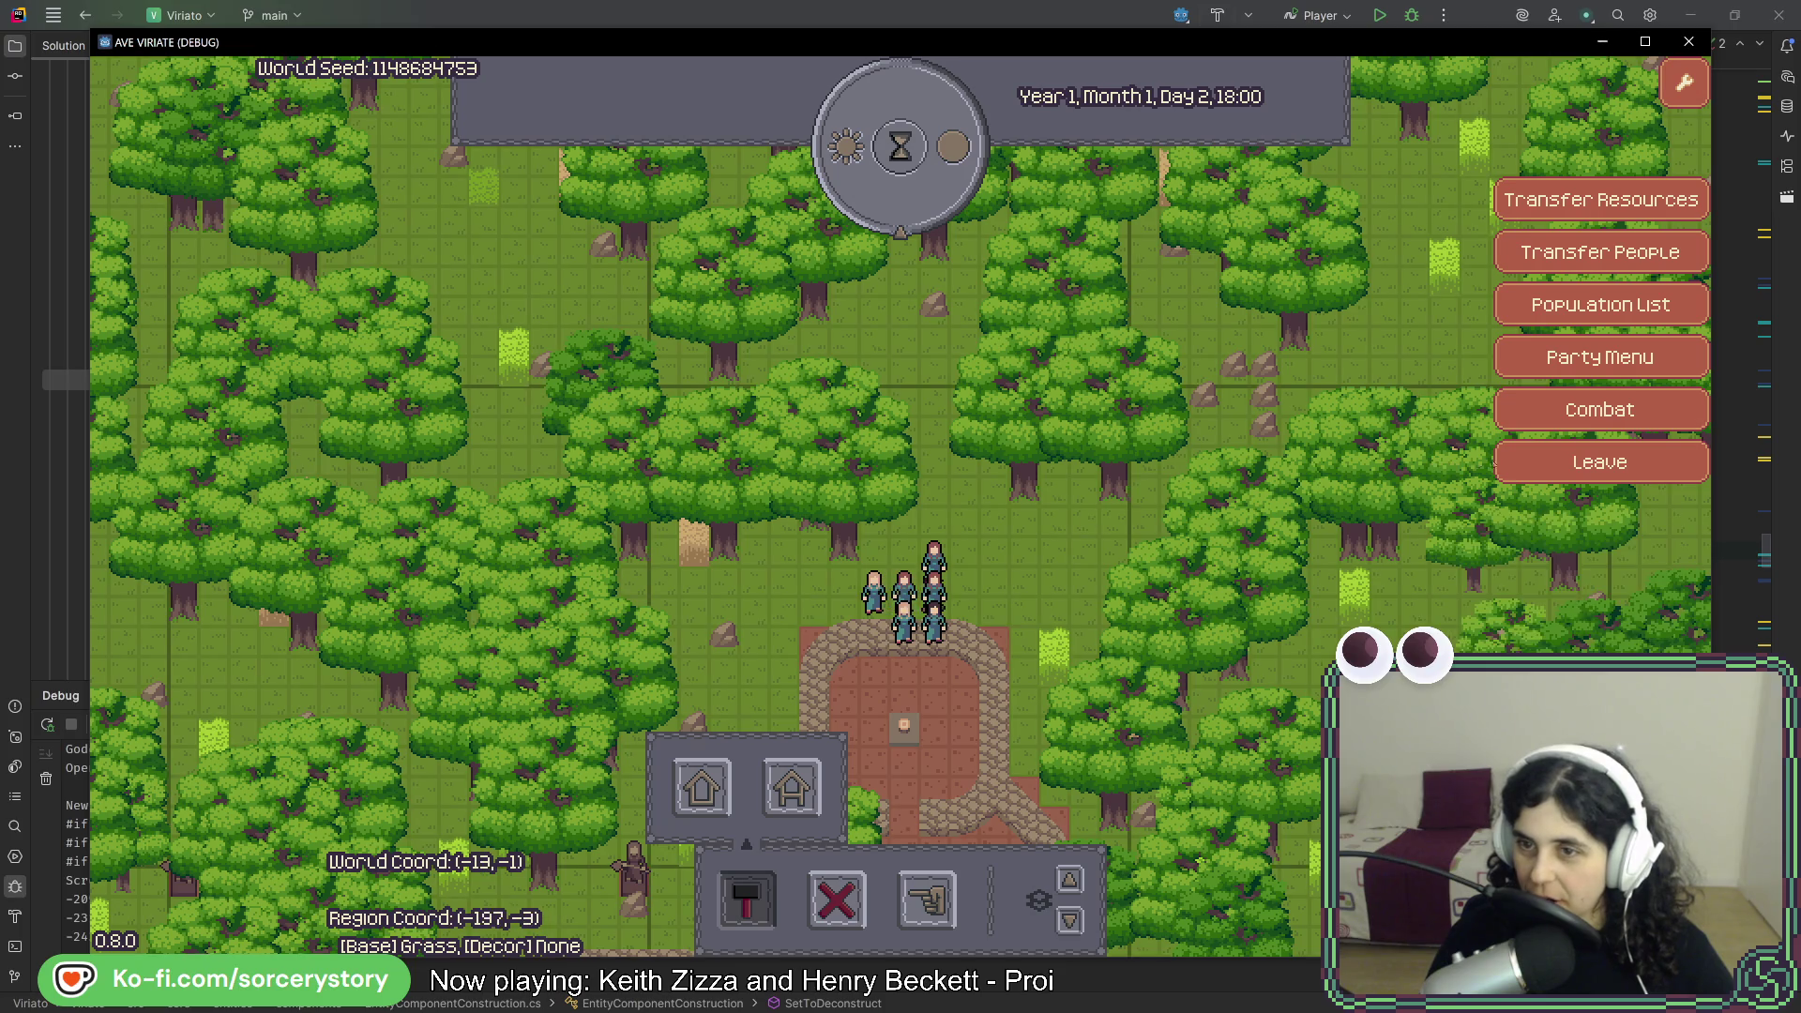
pyautogui.click(1585, 461)
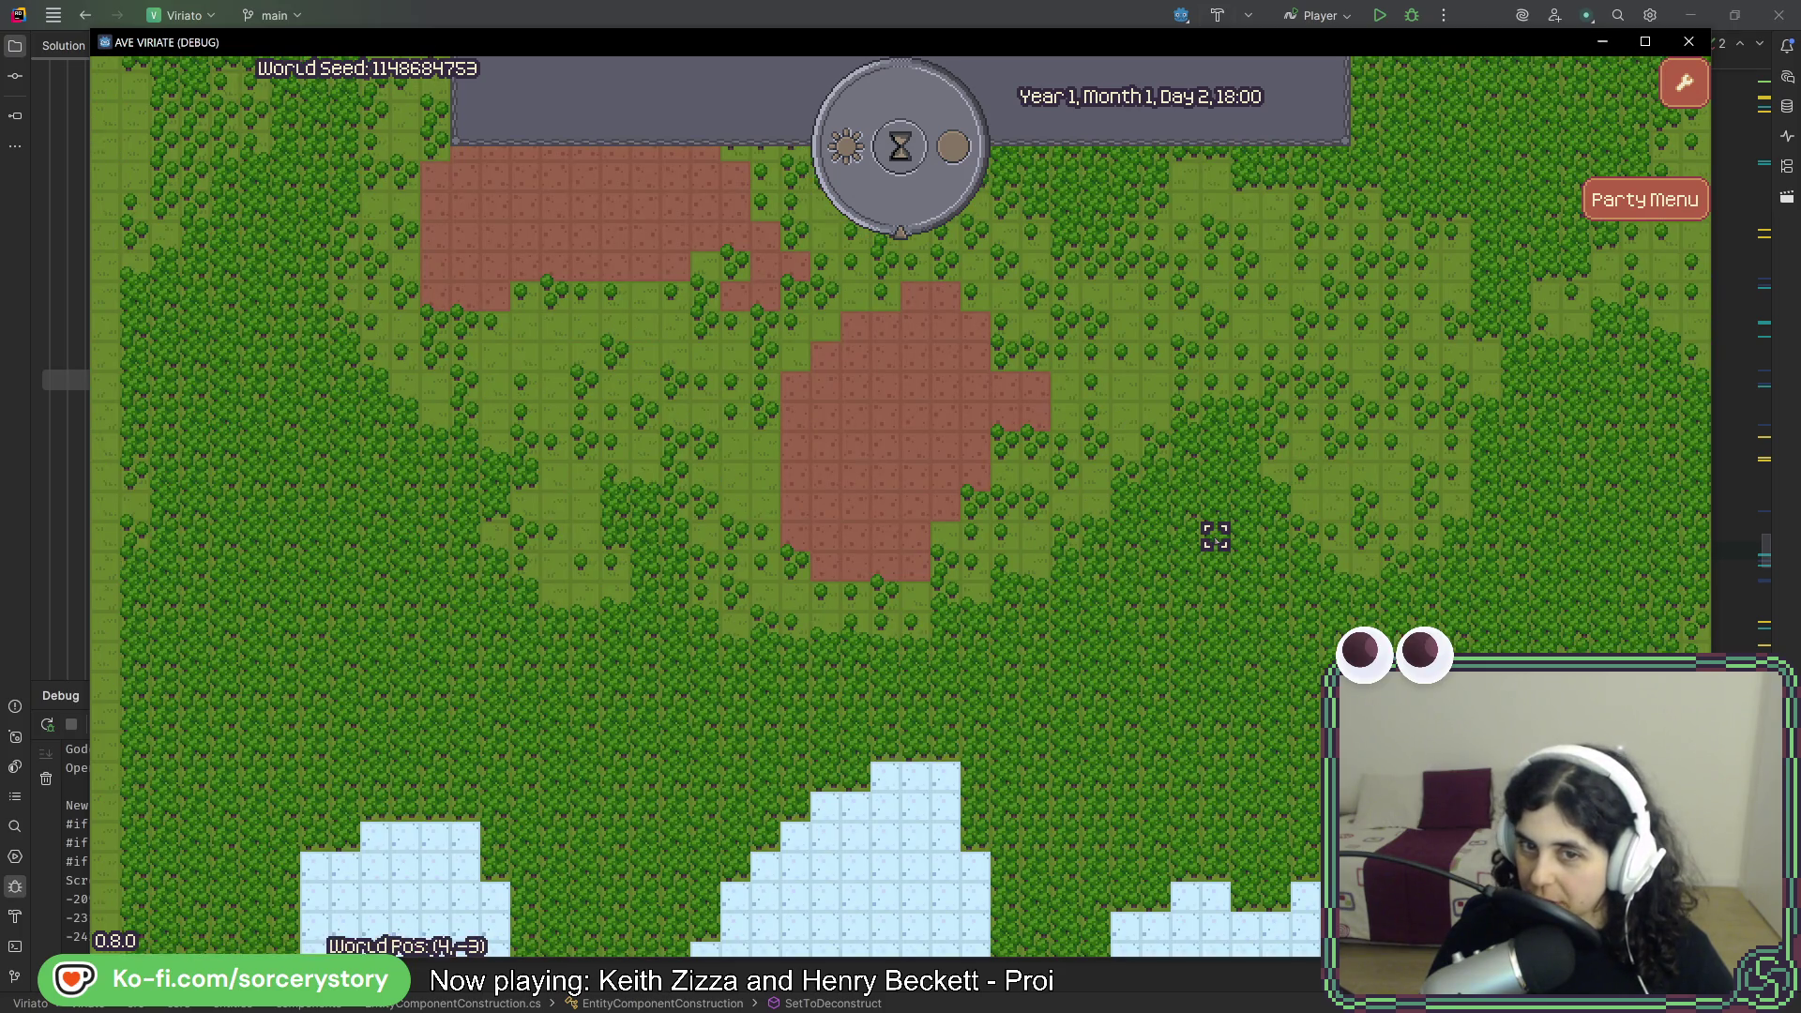
# - Hide the map grid, enter the settlement and pan diagonally, then leave and revisit it
pyautogui.press('g')
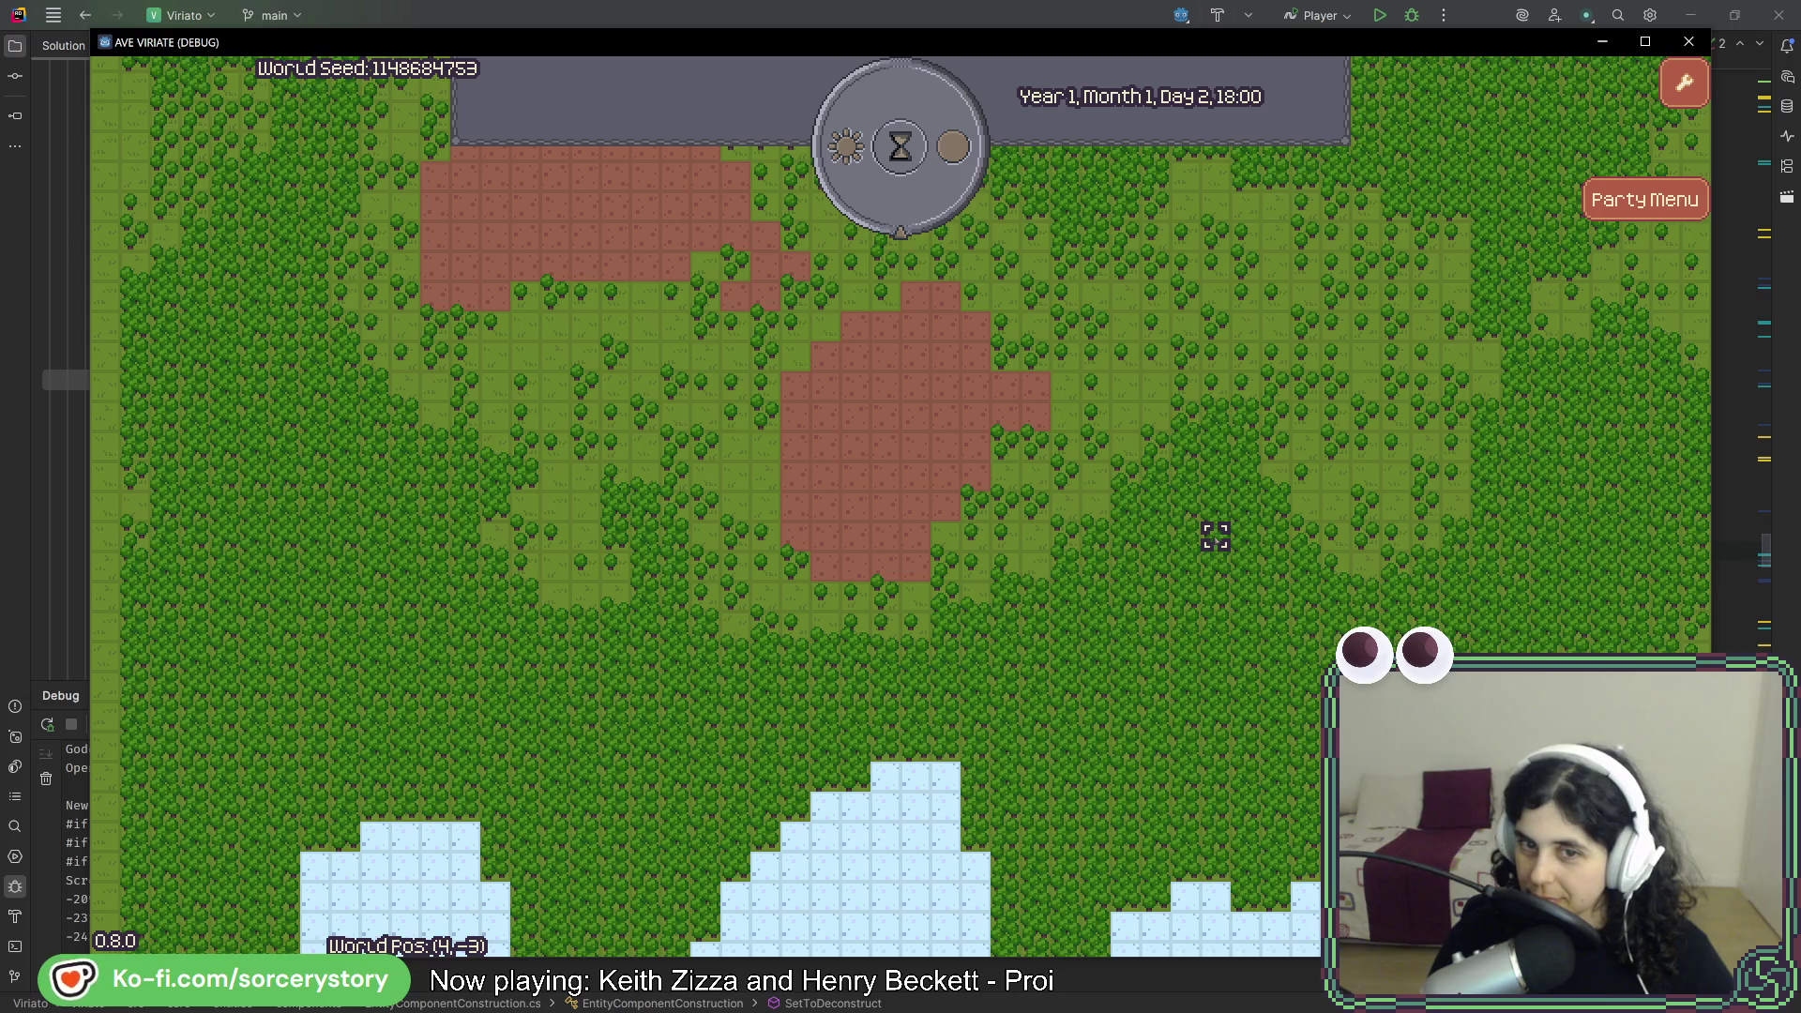
pyautogui.click(931, 580)
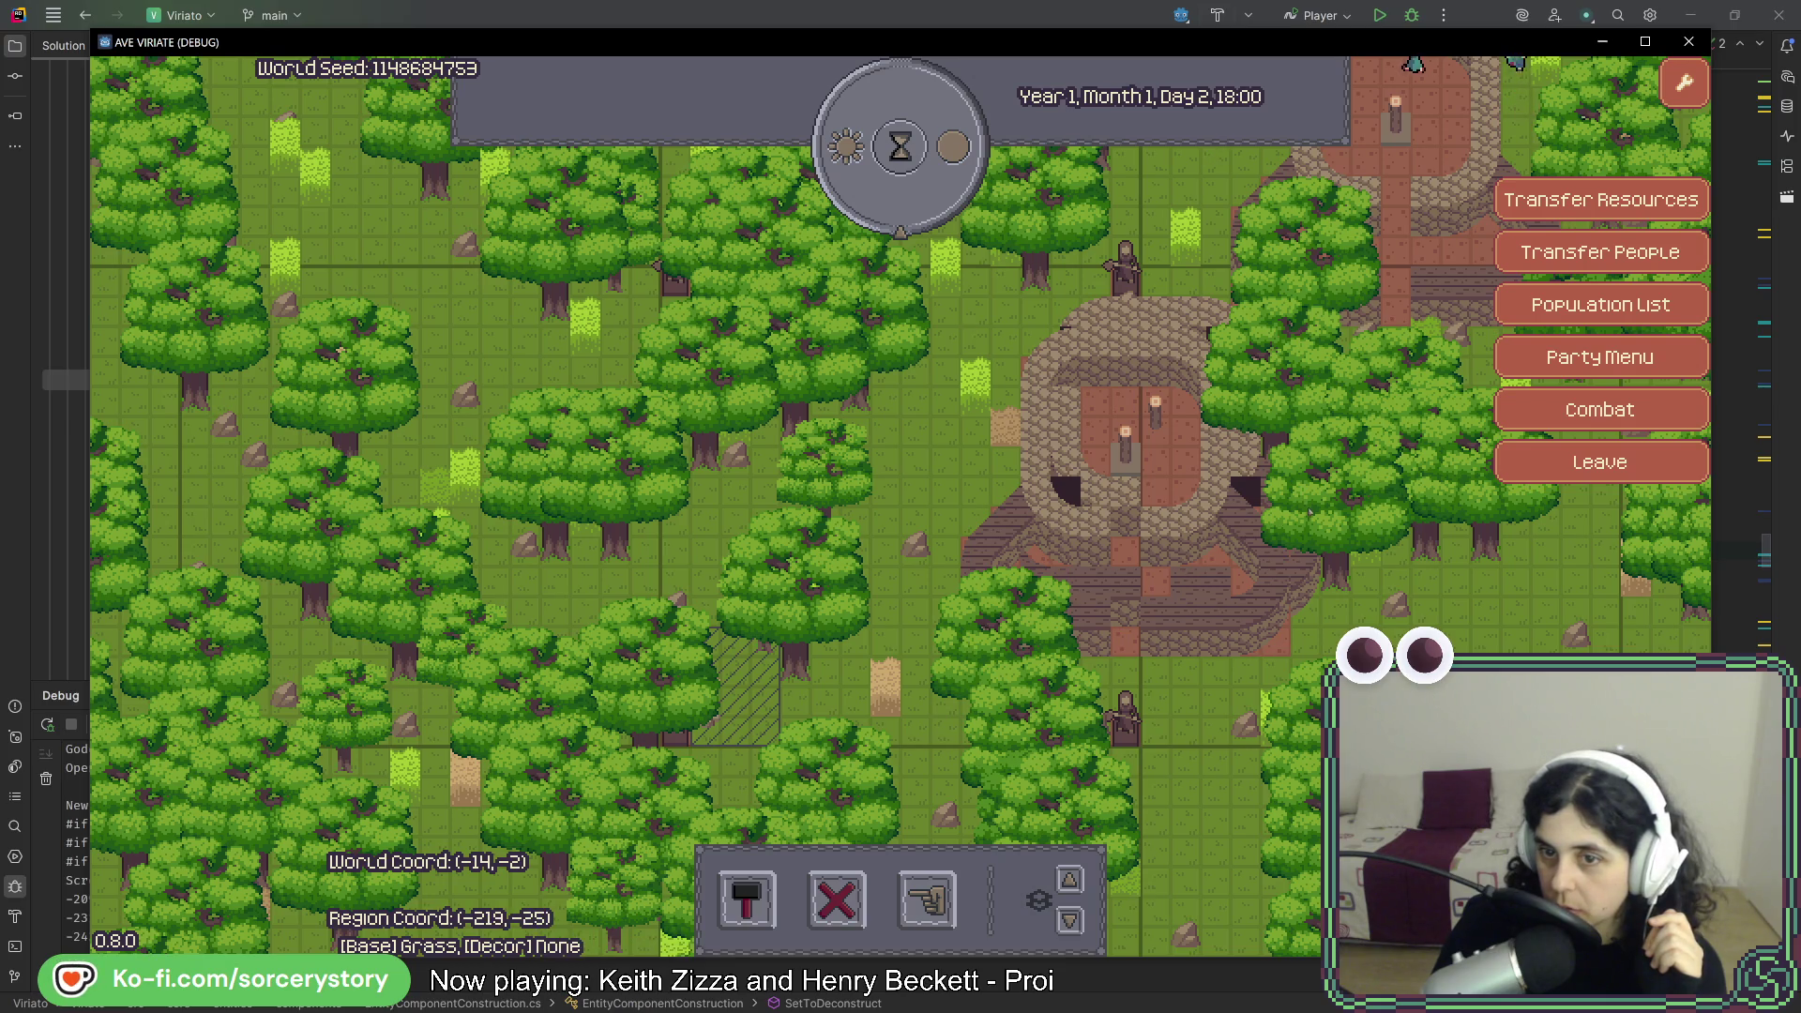
pyautogui.hotkey('w', 'd')
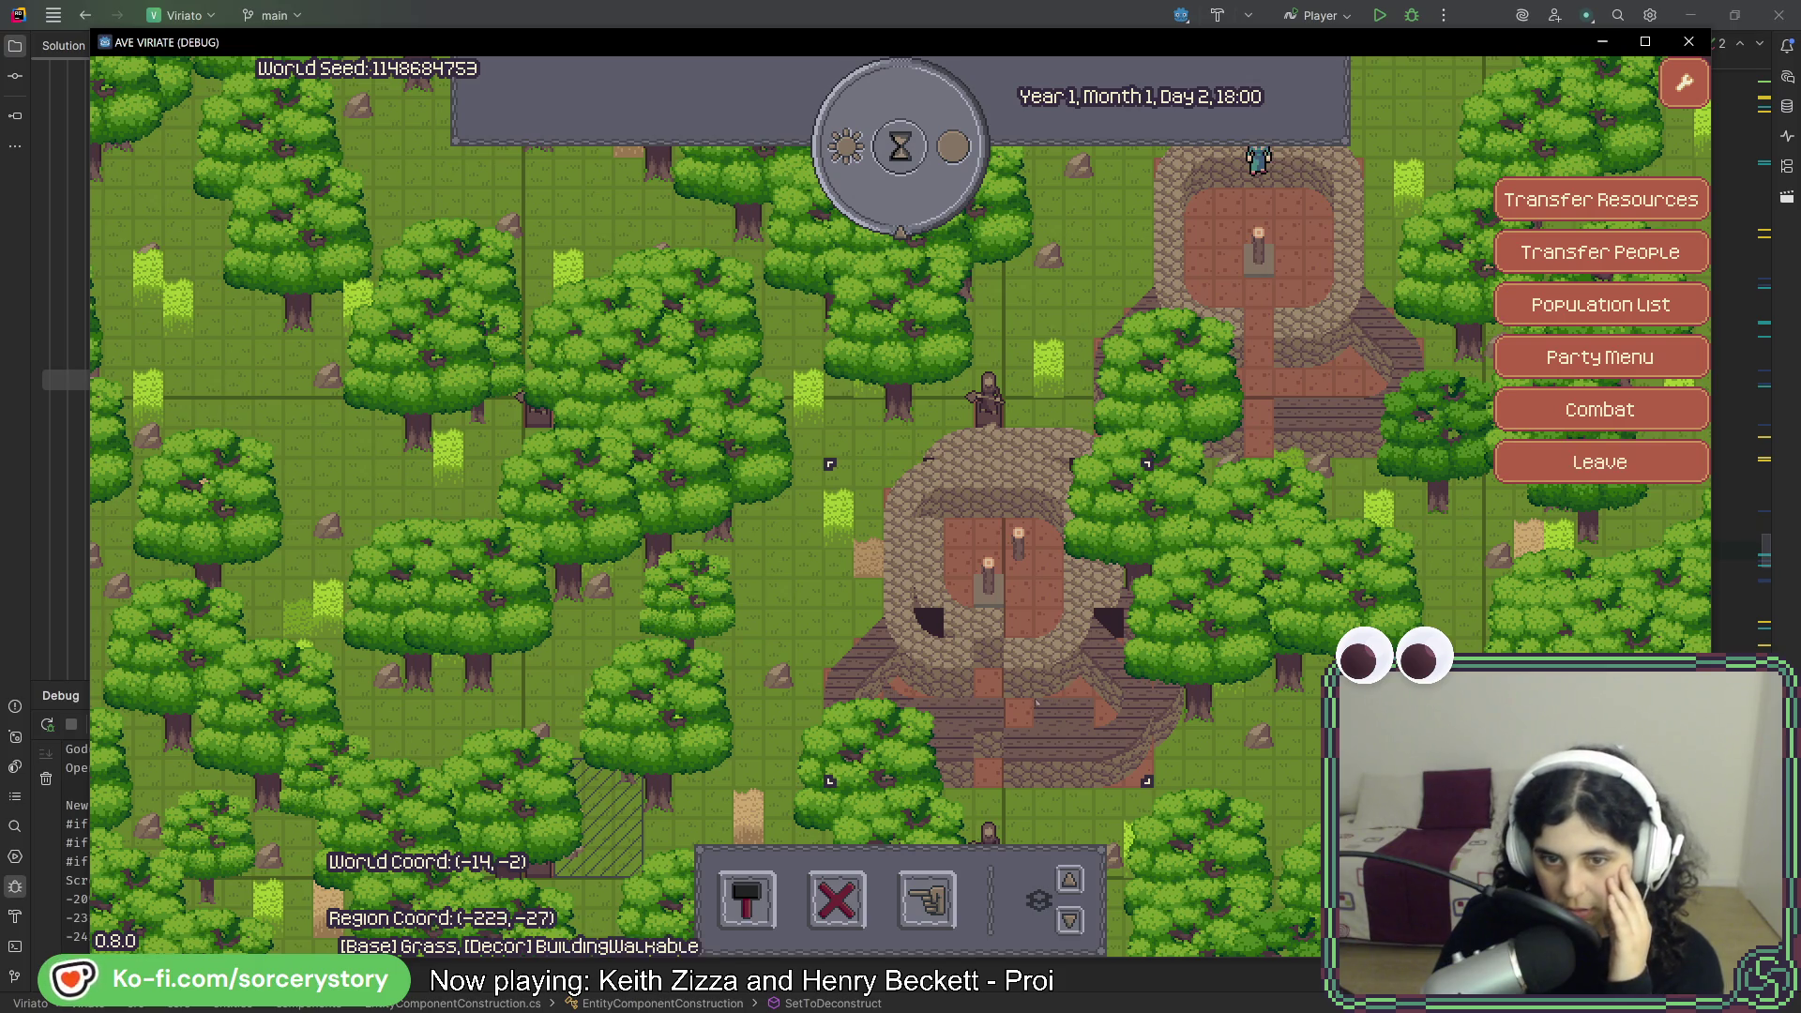
pyautogui.click(1599, 461)
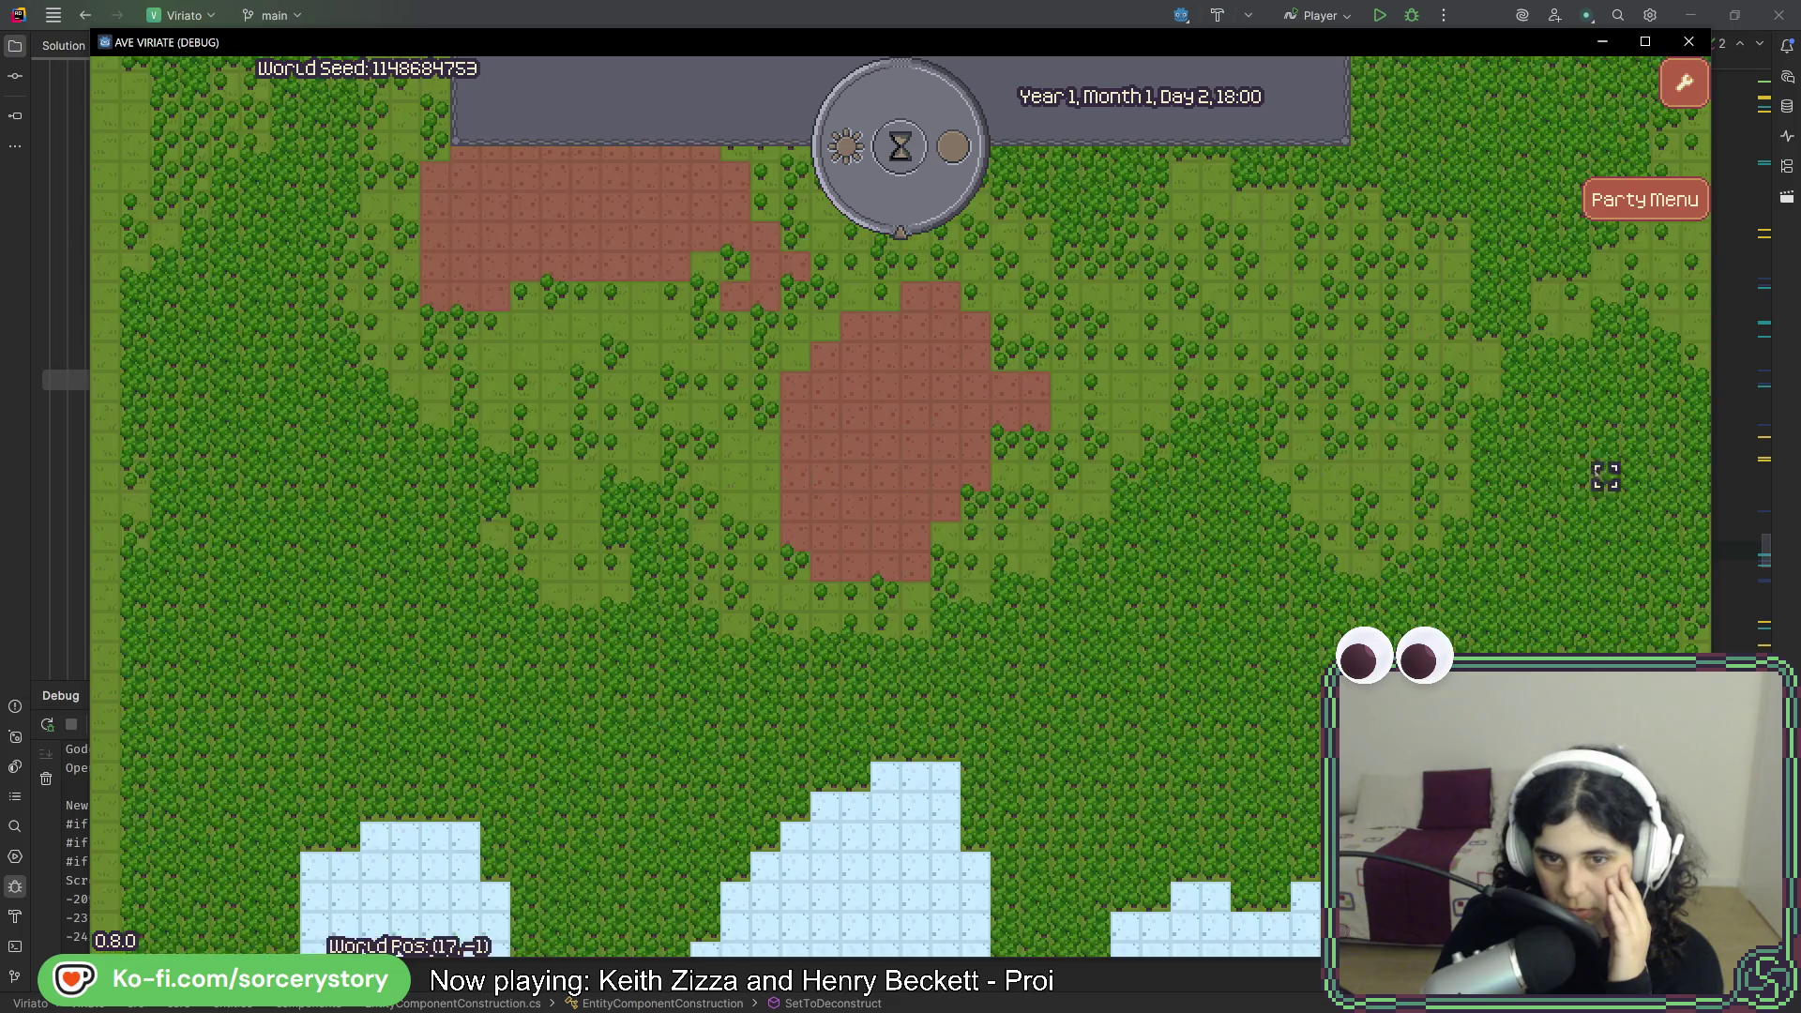
pyautogui.click(1006, 537)
pyautogui.click(875, 582)
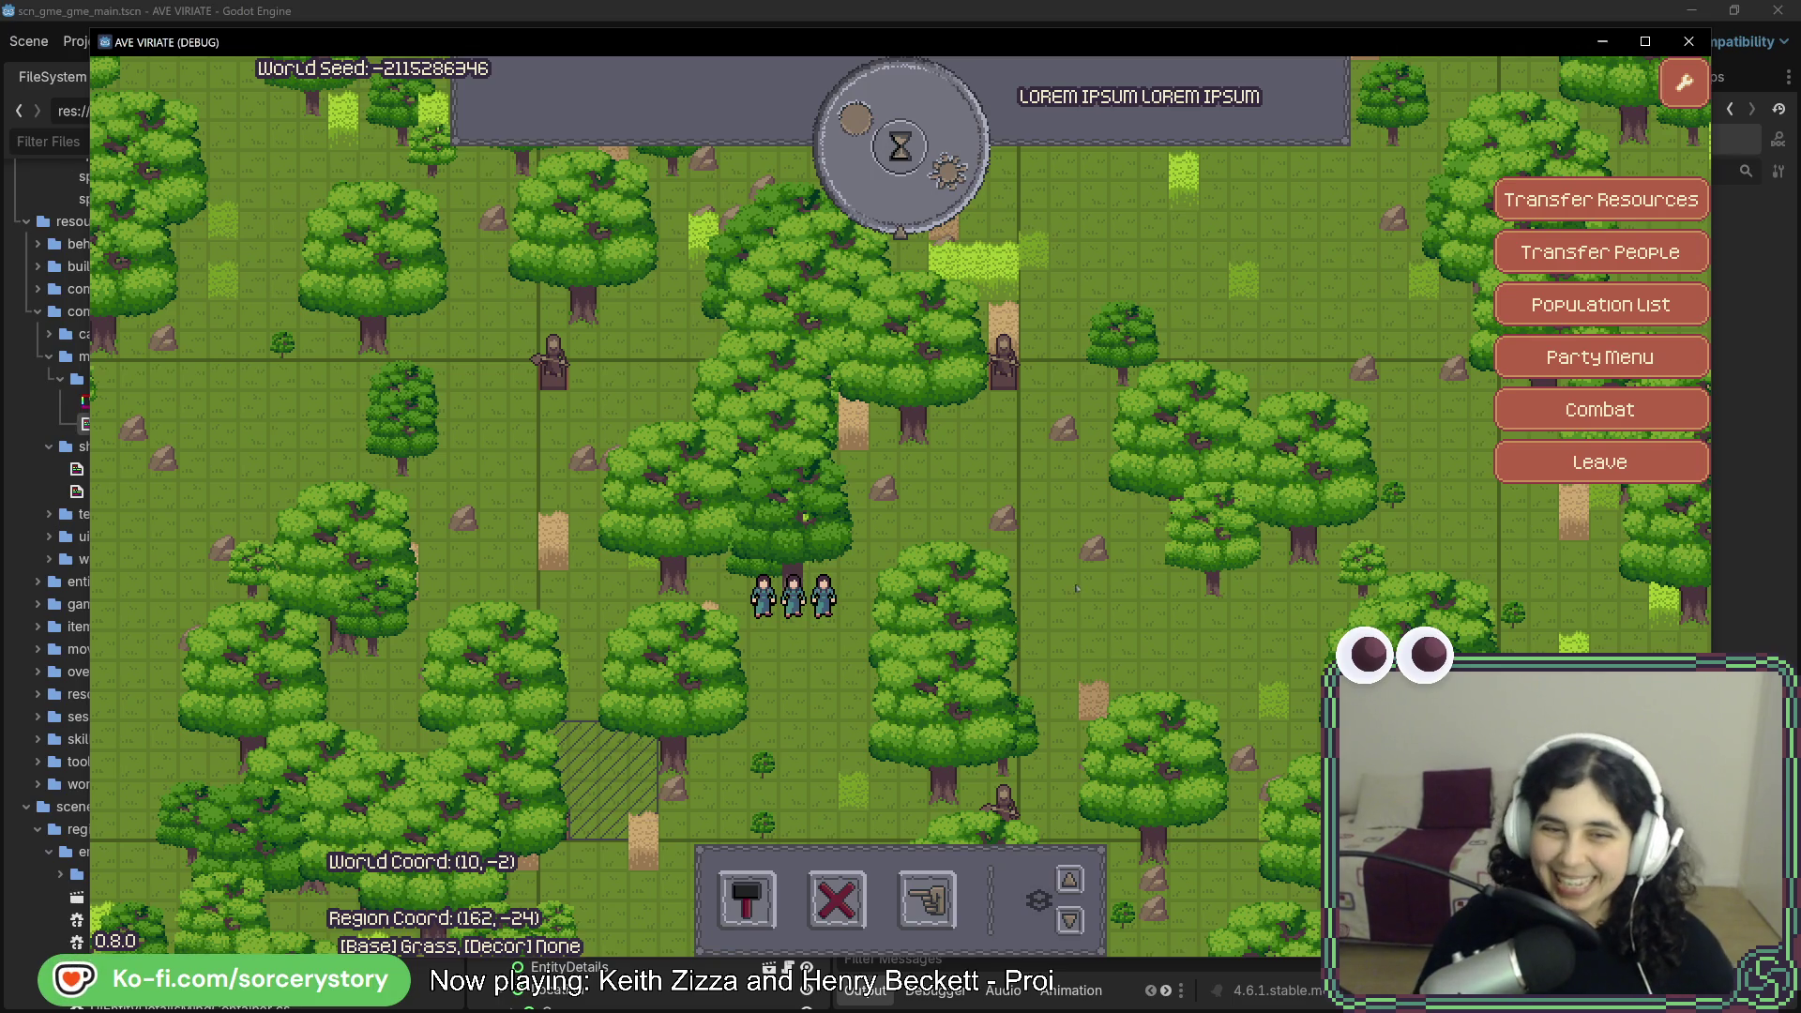
# - Open the hammer Build menu to show the two house options
pyautogui.click(748, 899)
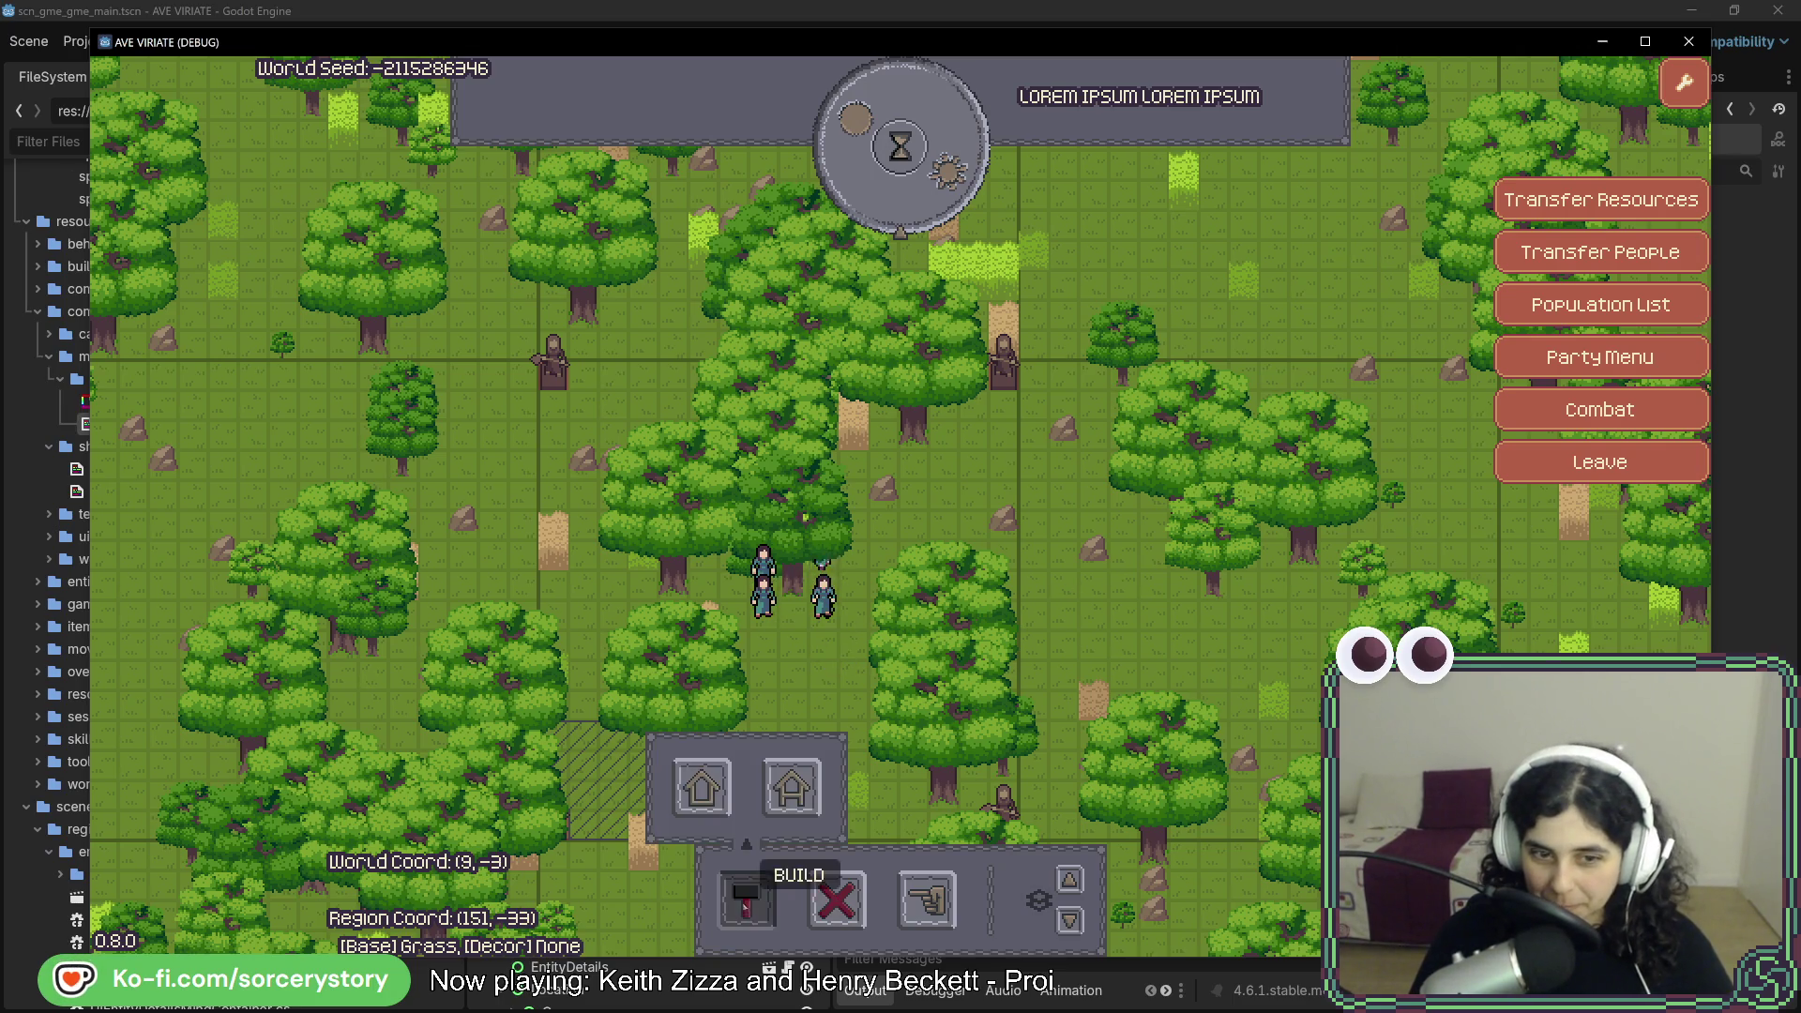
# - Pick a house from the Build popup, place it, and pass two hours to build it
pyautogui.click(701, 786)
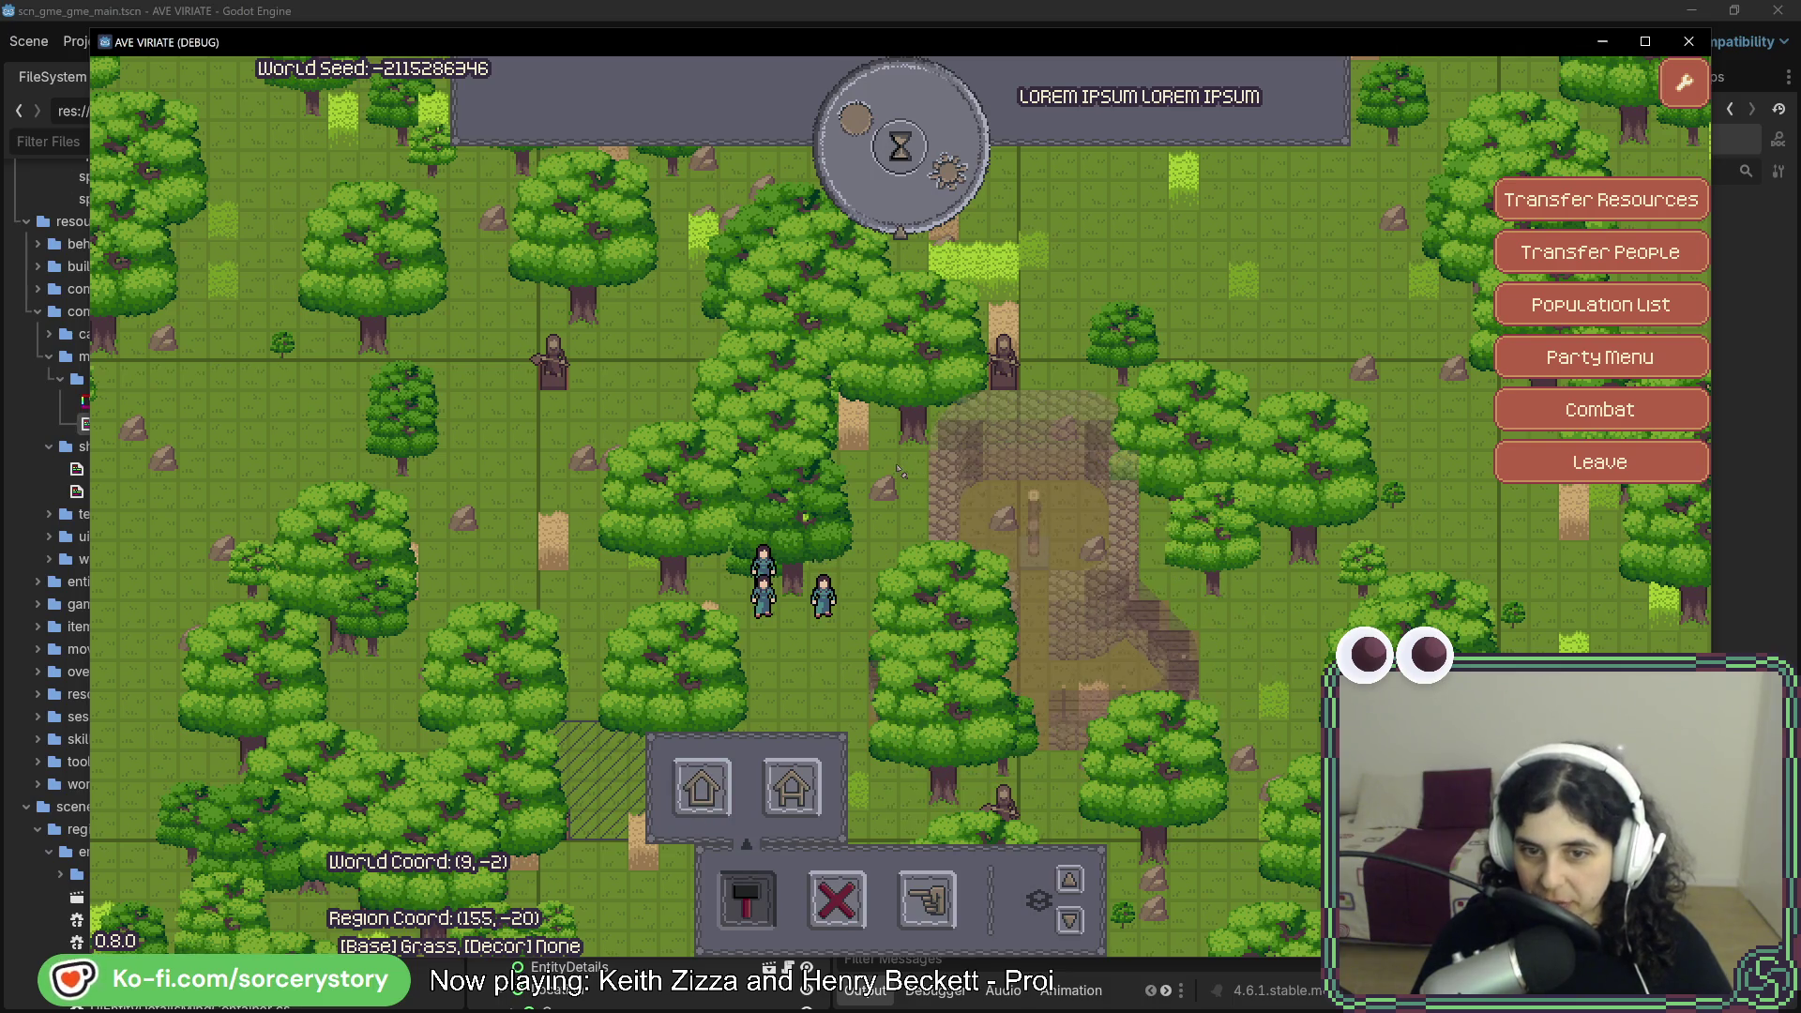
pyautogui.click(931, 222)
pyautogui.click(930, 222)
pyautogui.click(930, 222)
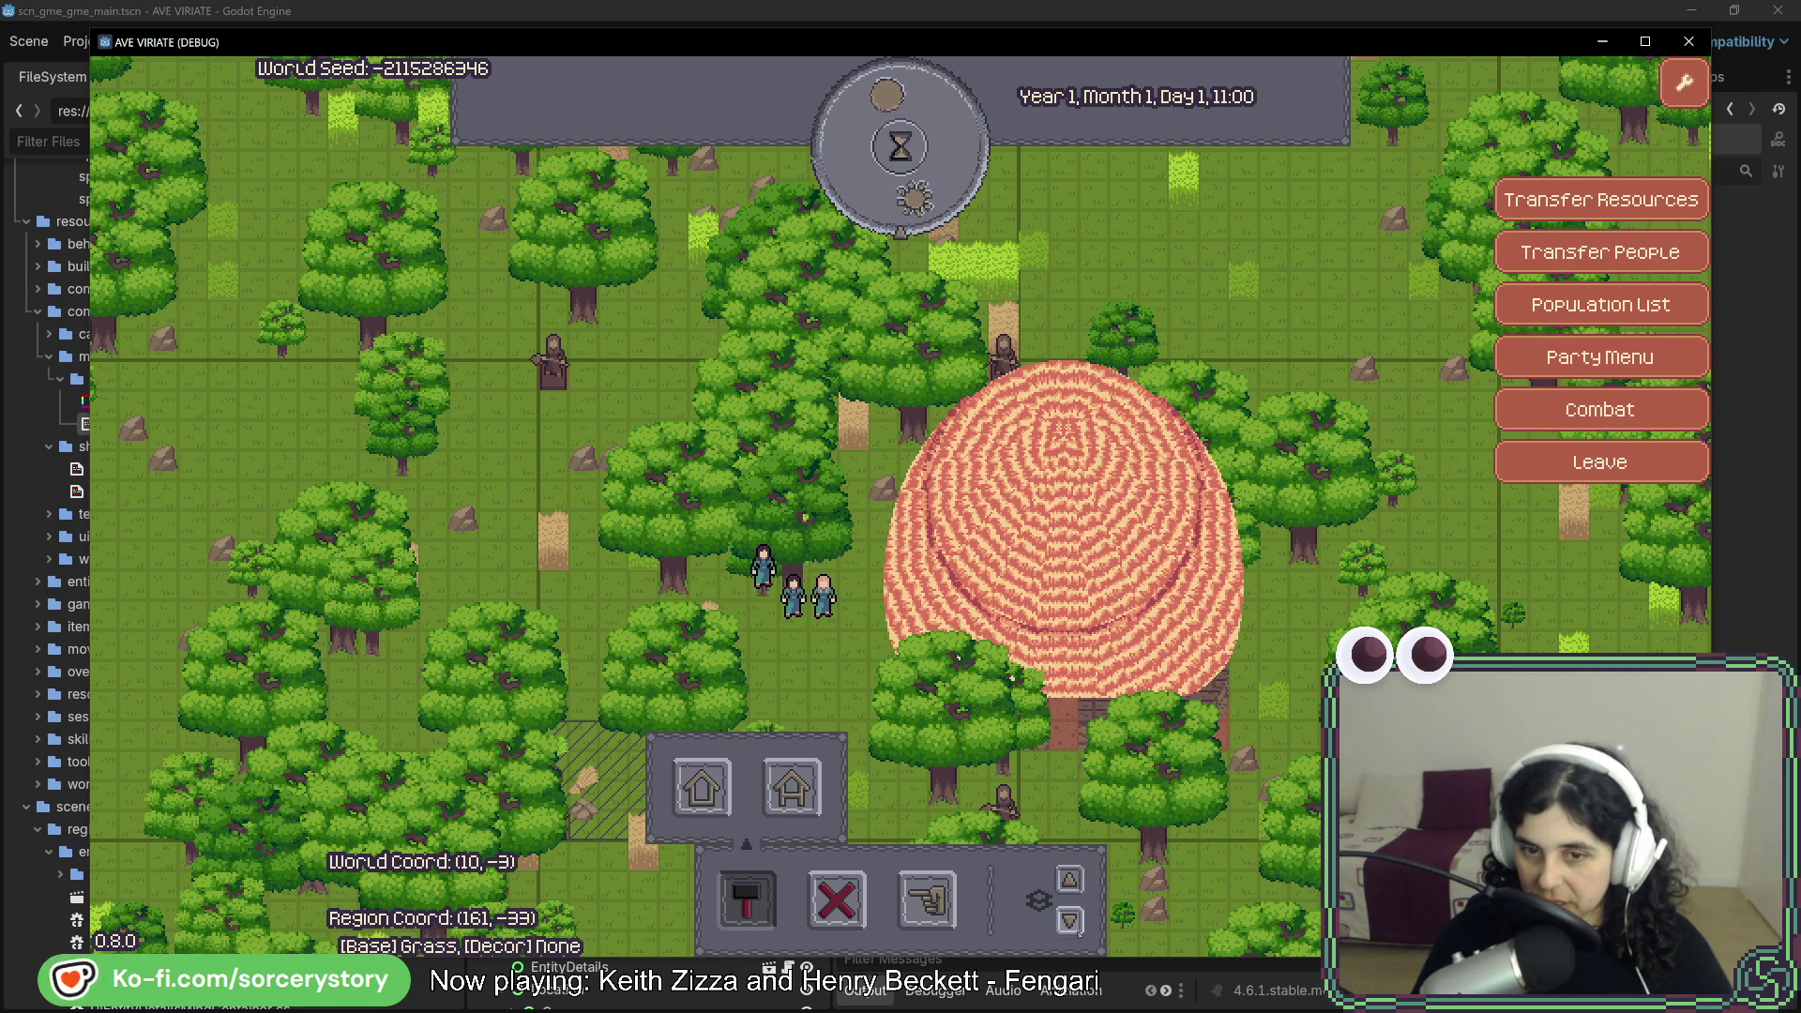
# - Leave for the world map, revisit the settlement, and open then close a villager's info panel
pyautogui.click(1600, 462)
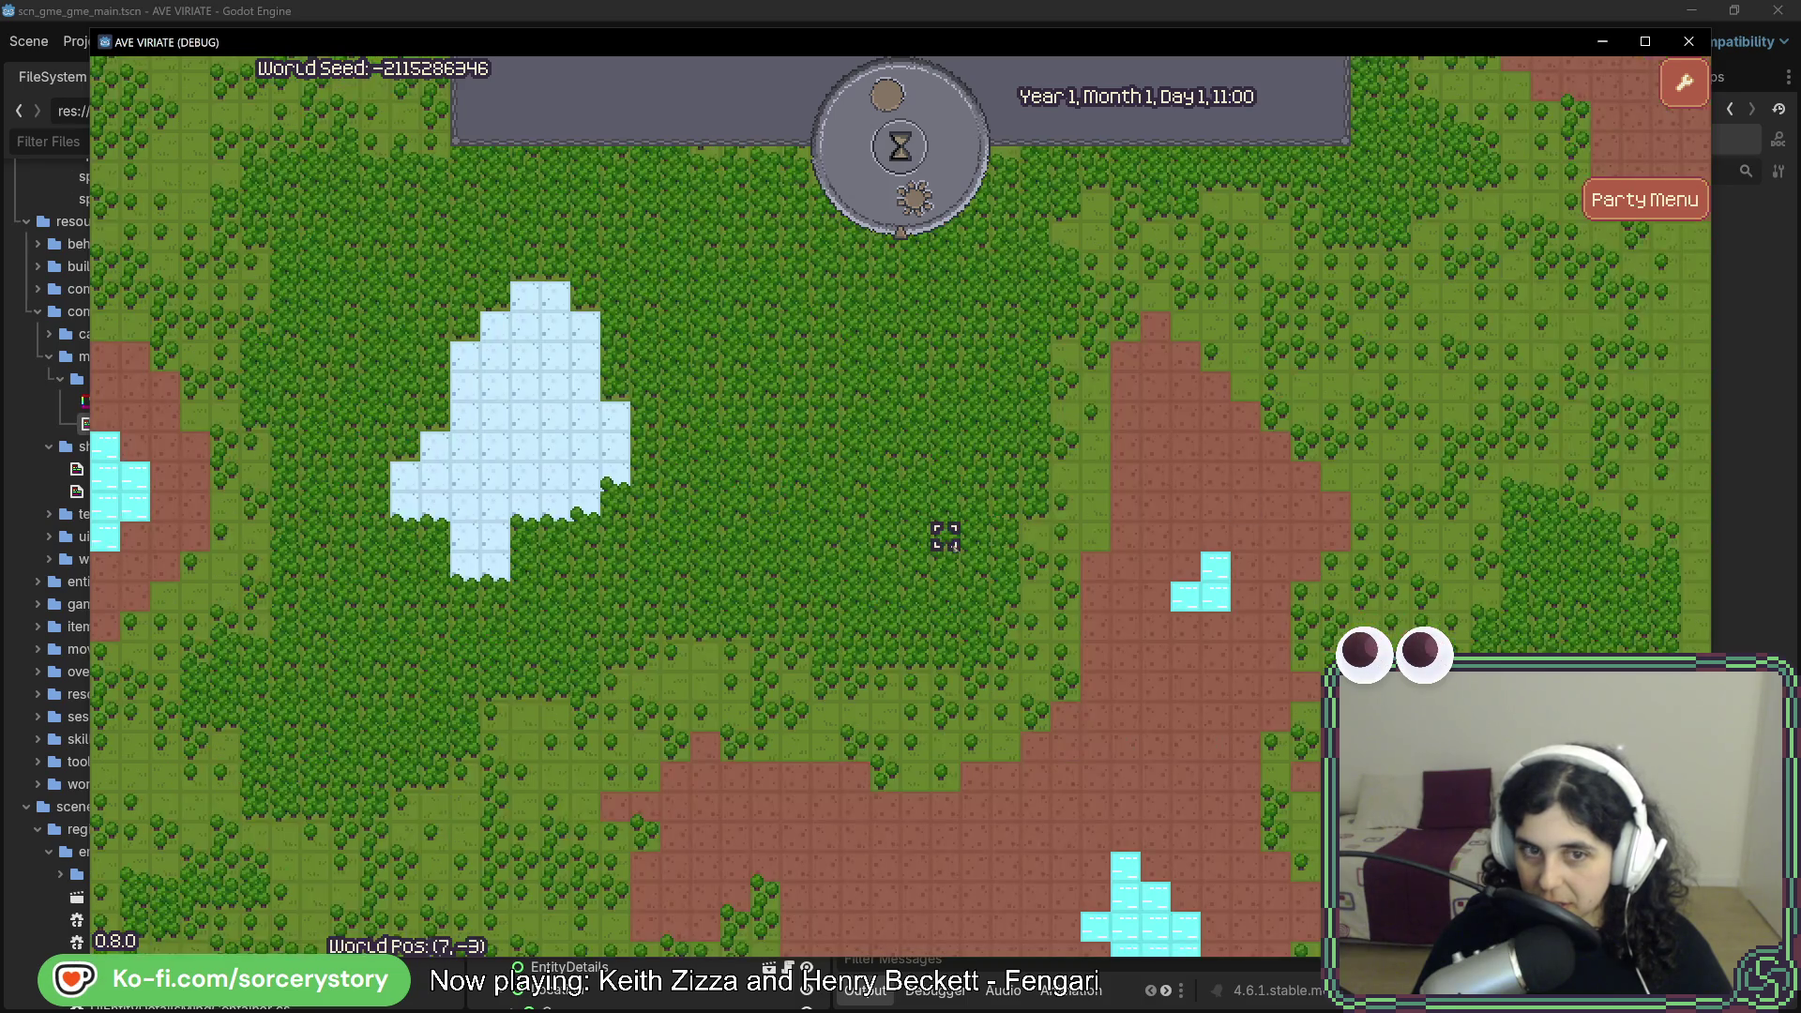
pyautogui.click(949, 546)
pyautogui.click(1189, 575)
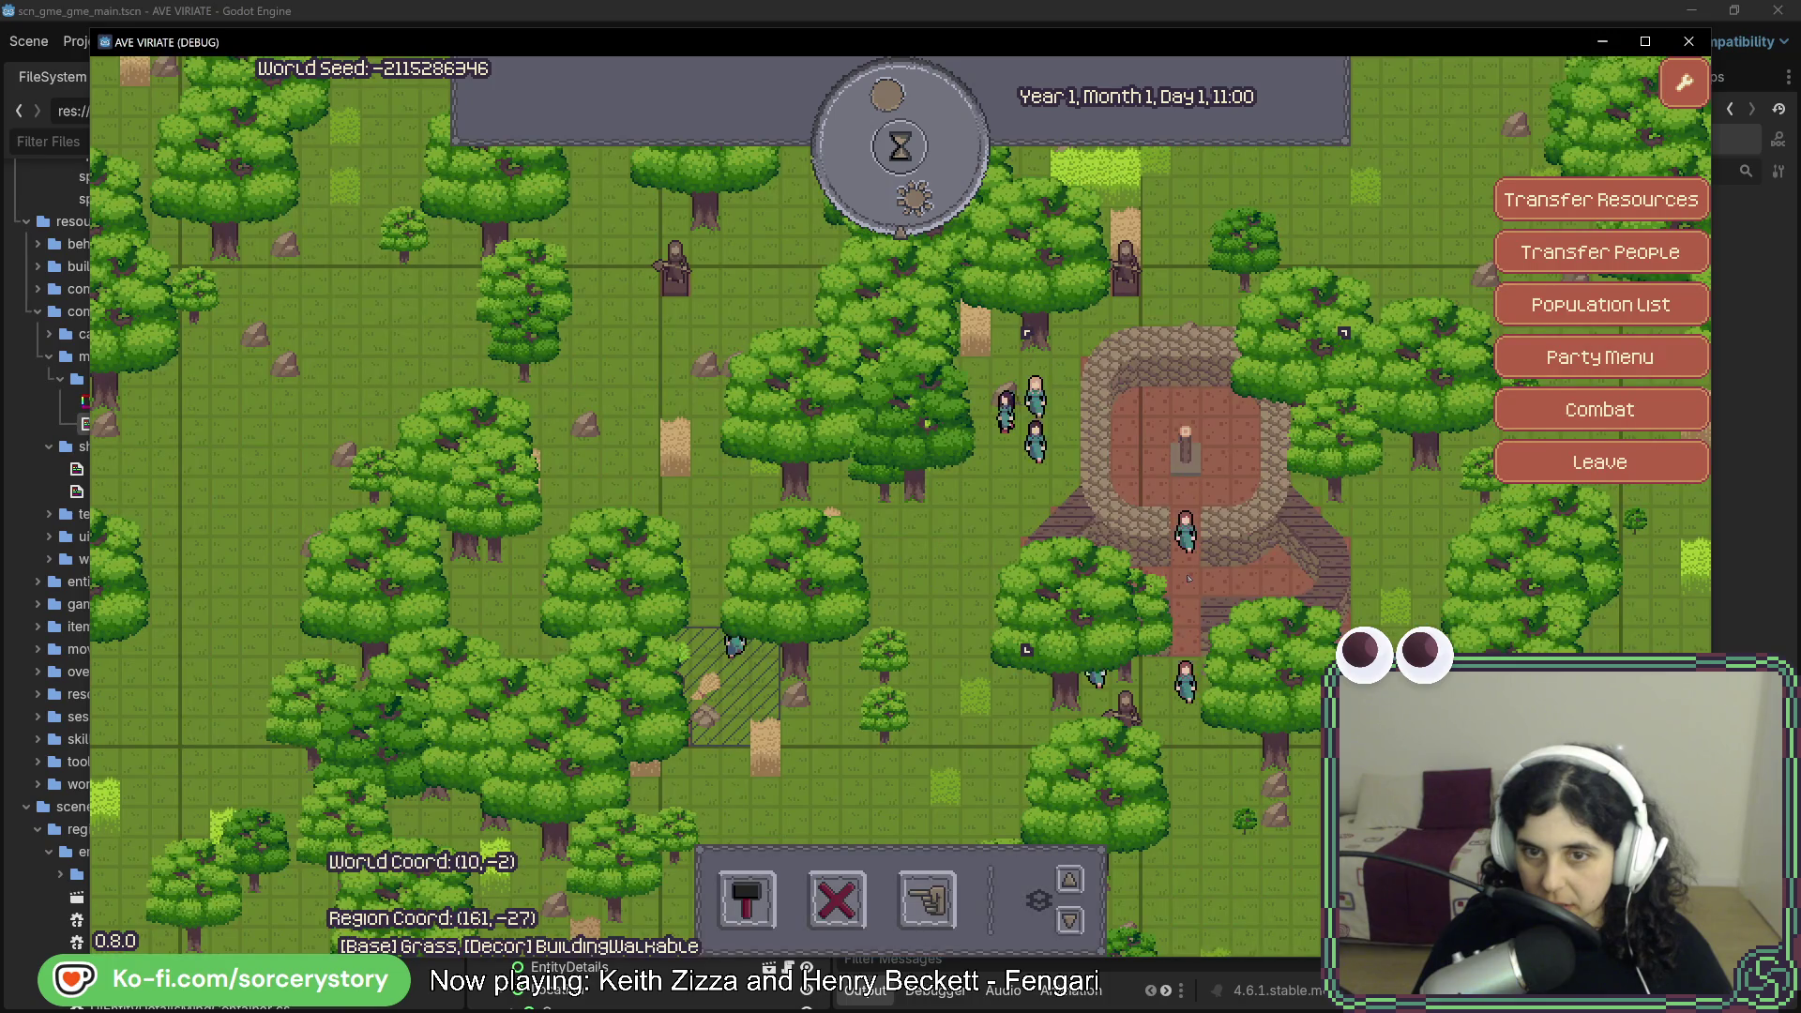
pyautogui.click(1216, 705)
pyautogui.click(1215, 705)
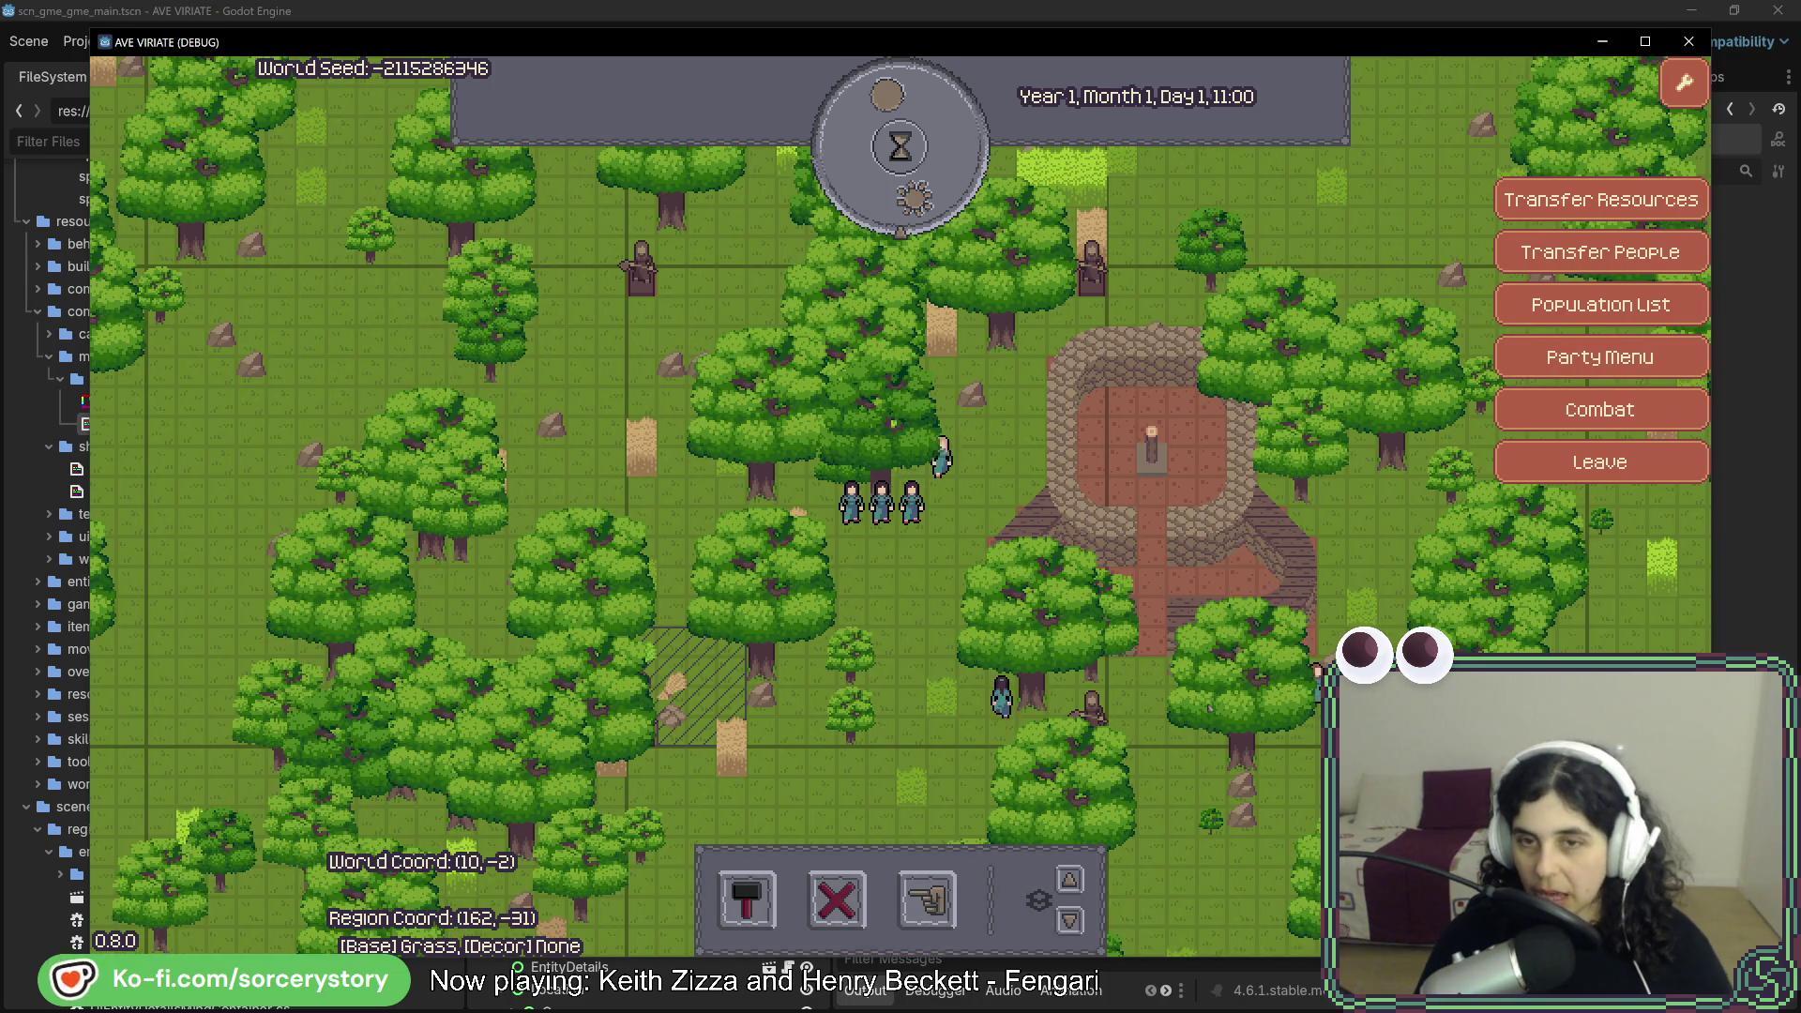
# - Pick another house, pan toward the town square, pass an hour, and quit with F8
pyautogui.click(746, 898)
pyautogui.click(701, 786)
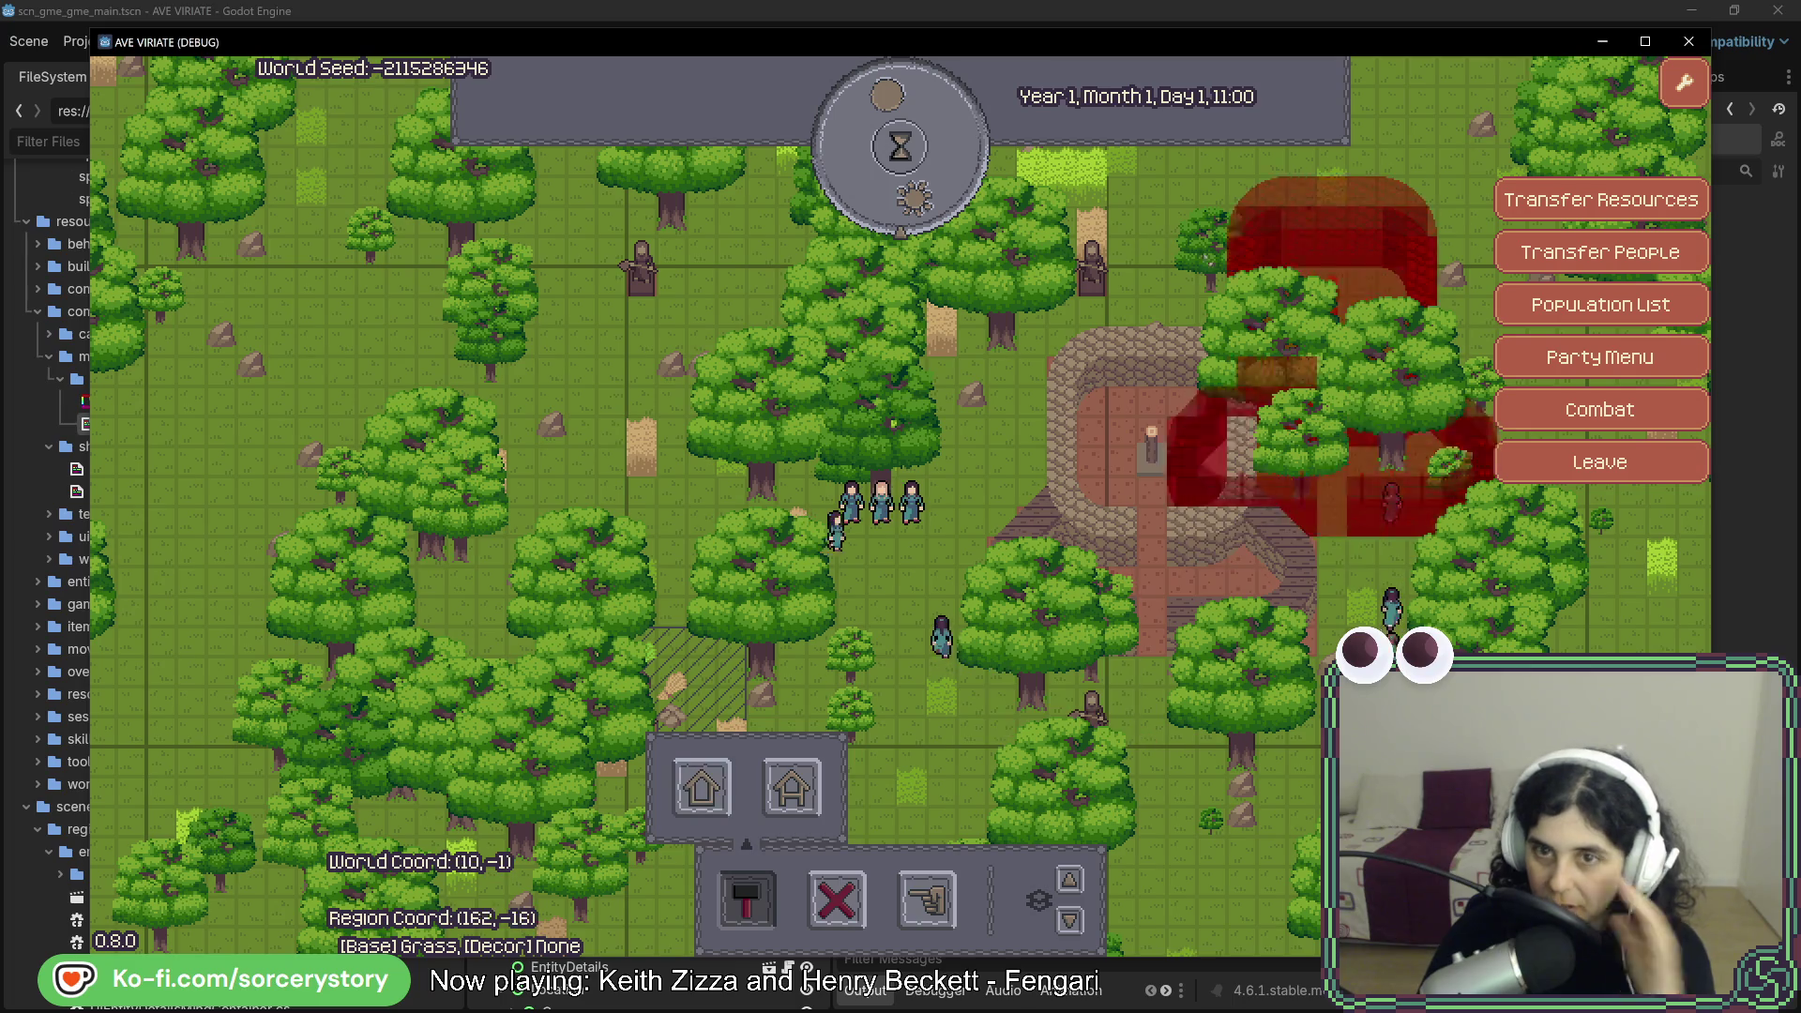
pyautogui.press('d')
pyautogui.press('w')
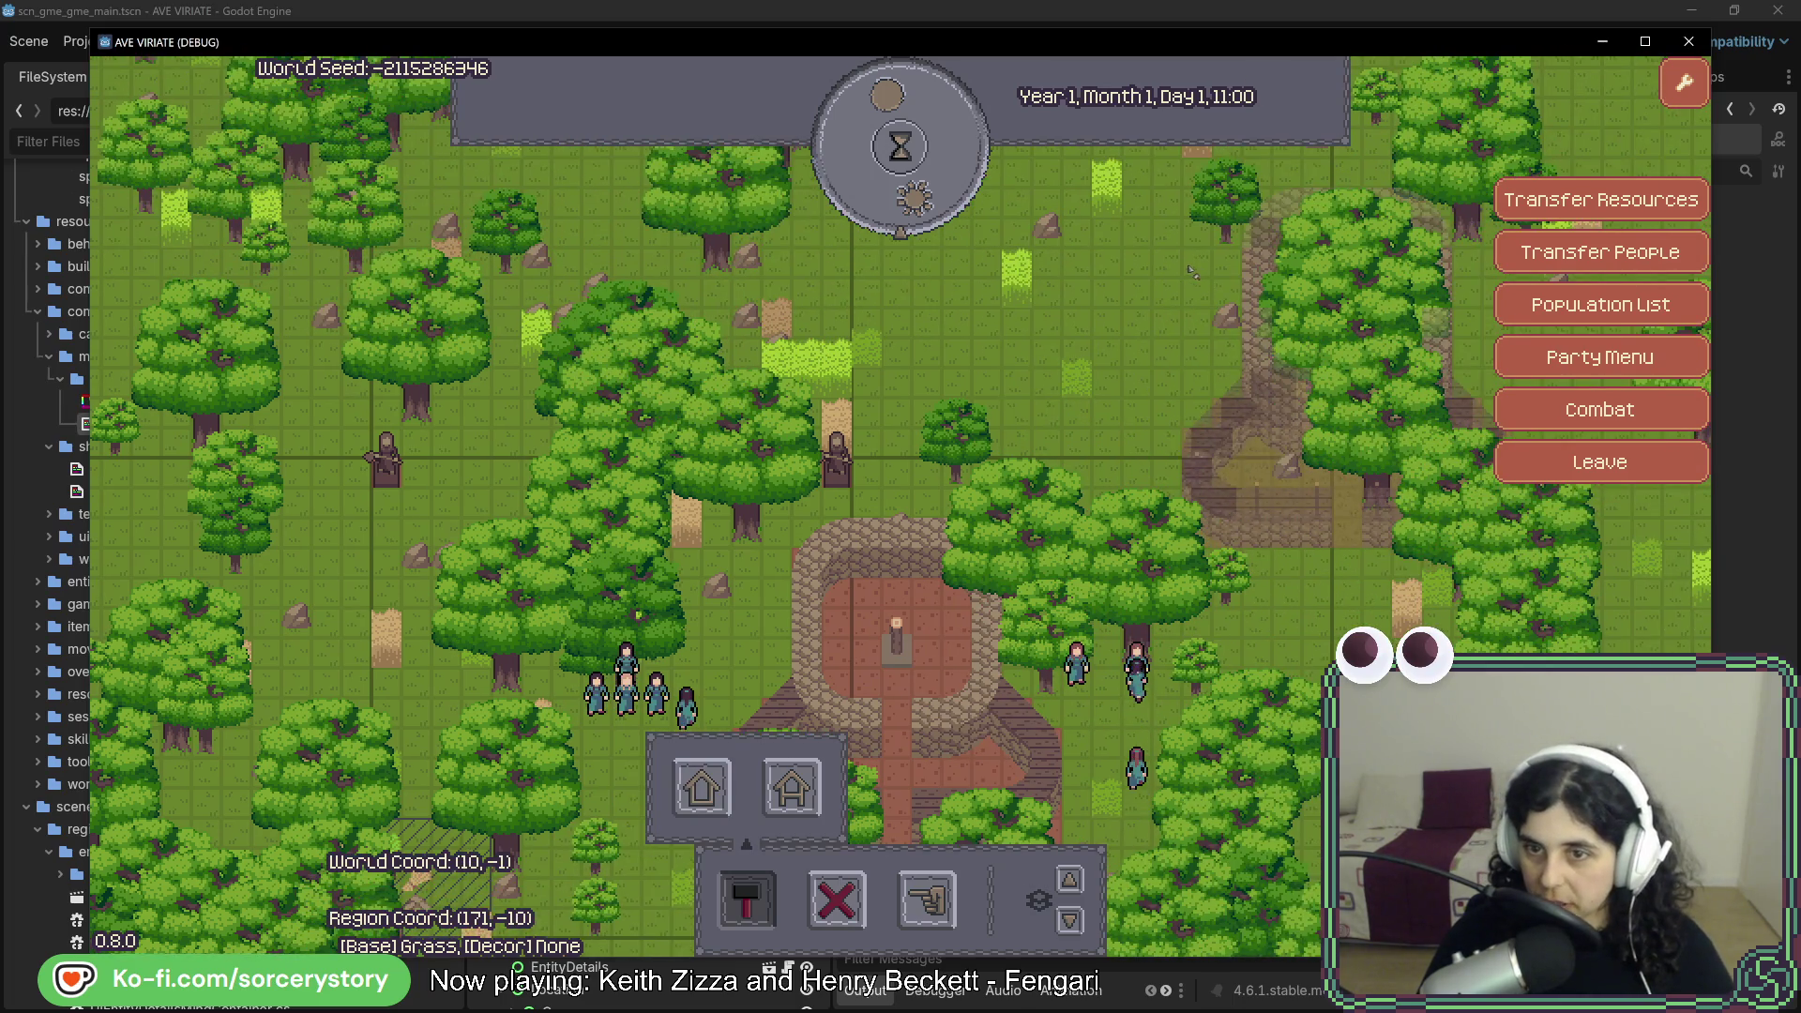
pyautogui.click(946, 188)
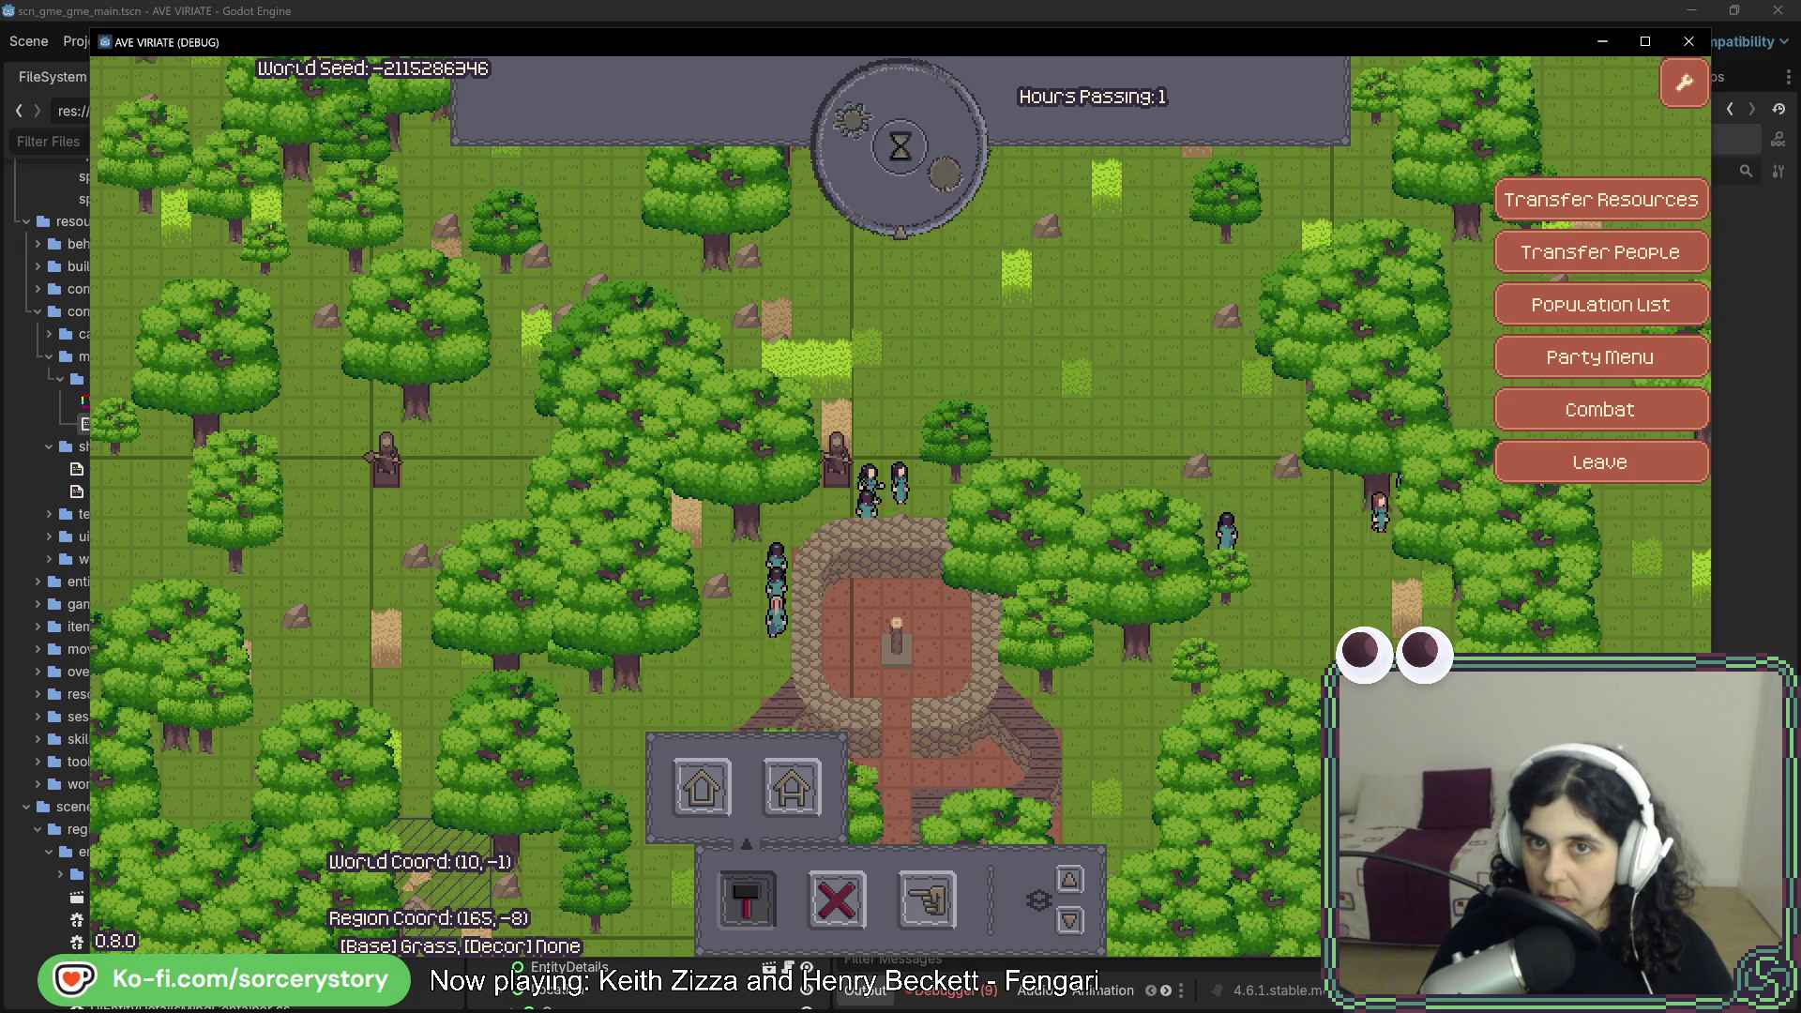
pyautogui.press('F8')
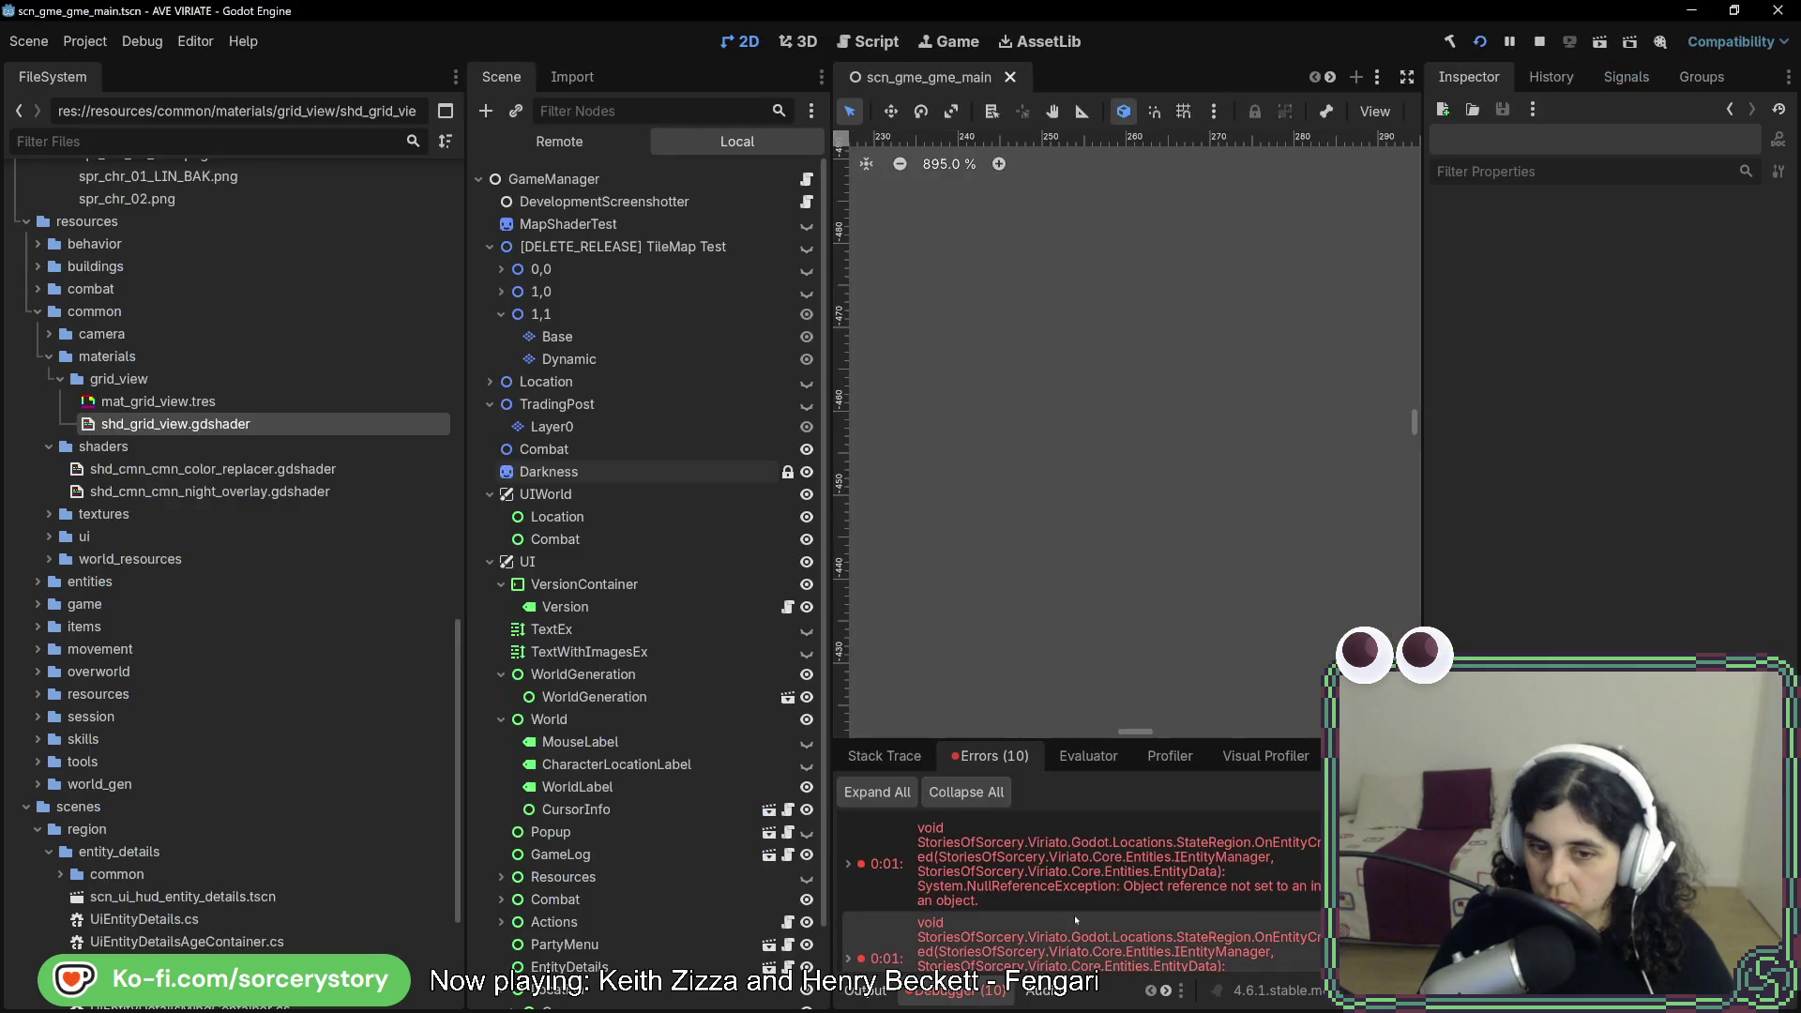
# - Jump from the Godot error to line 900 of StateRegion.cs and read the surrounding code
pyautogui.doubleClick(1303, 858)
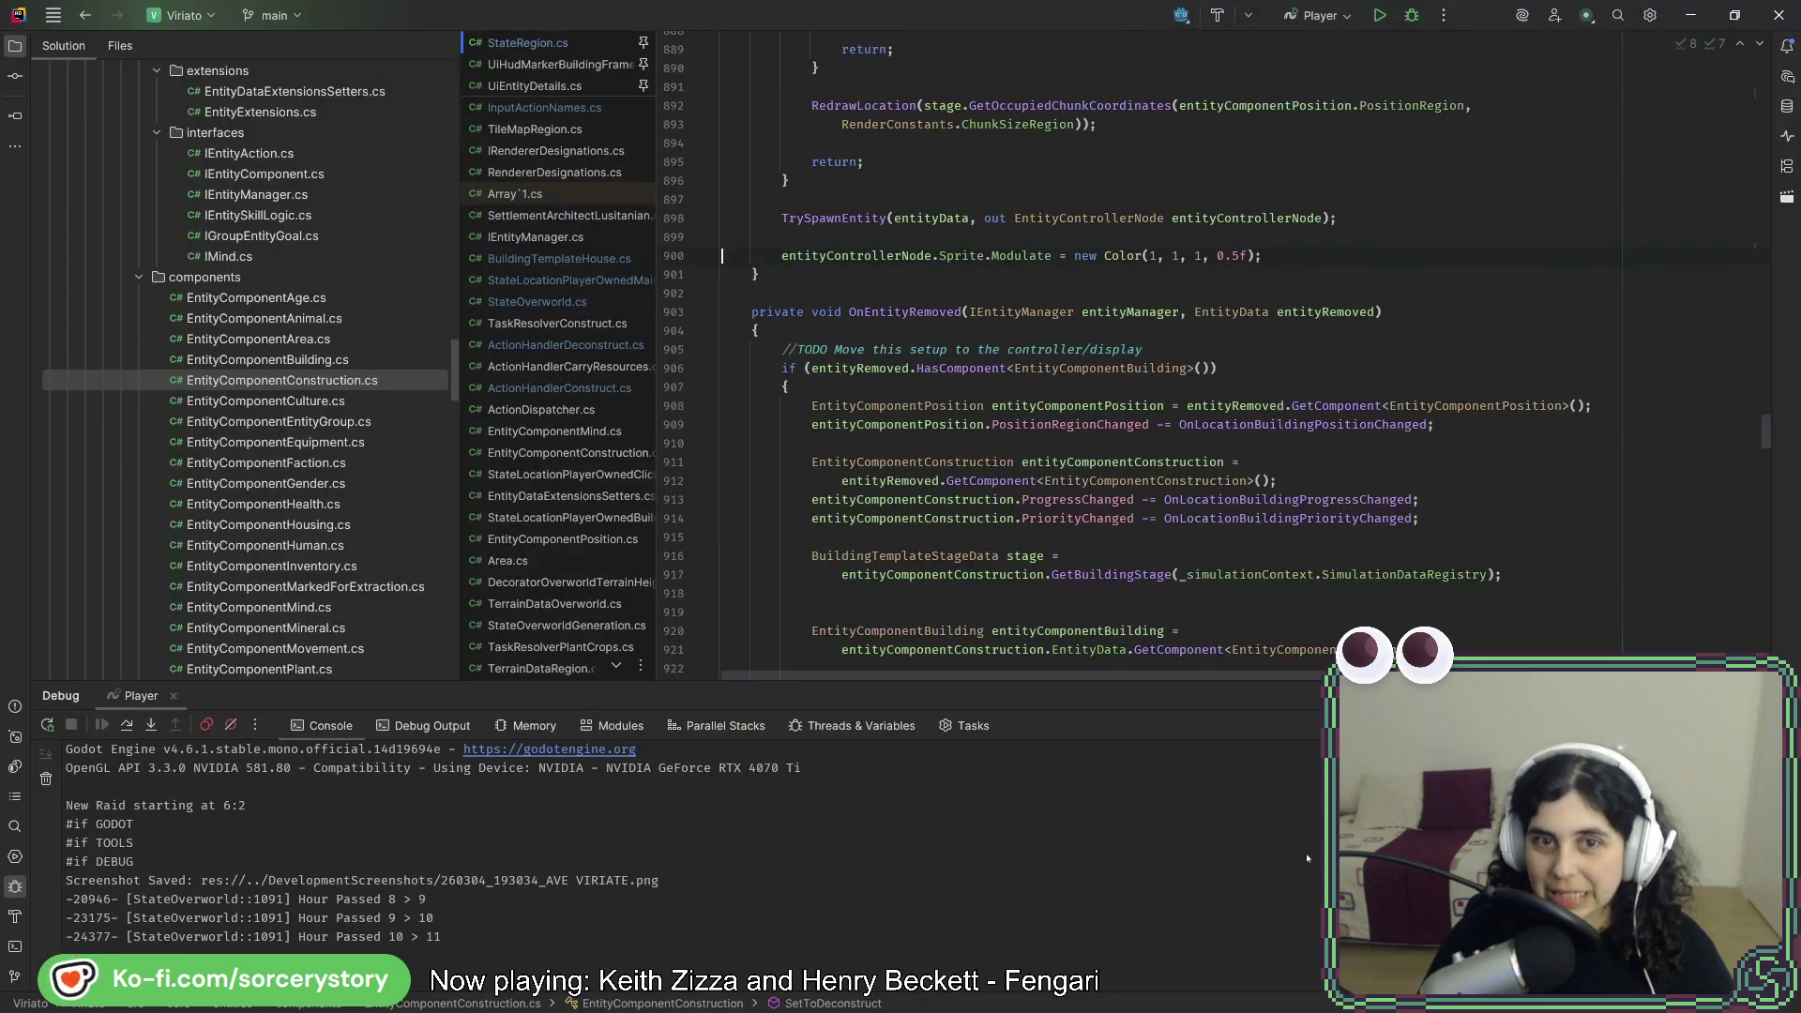
pyautogui.scroll(5, 1224, 577)
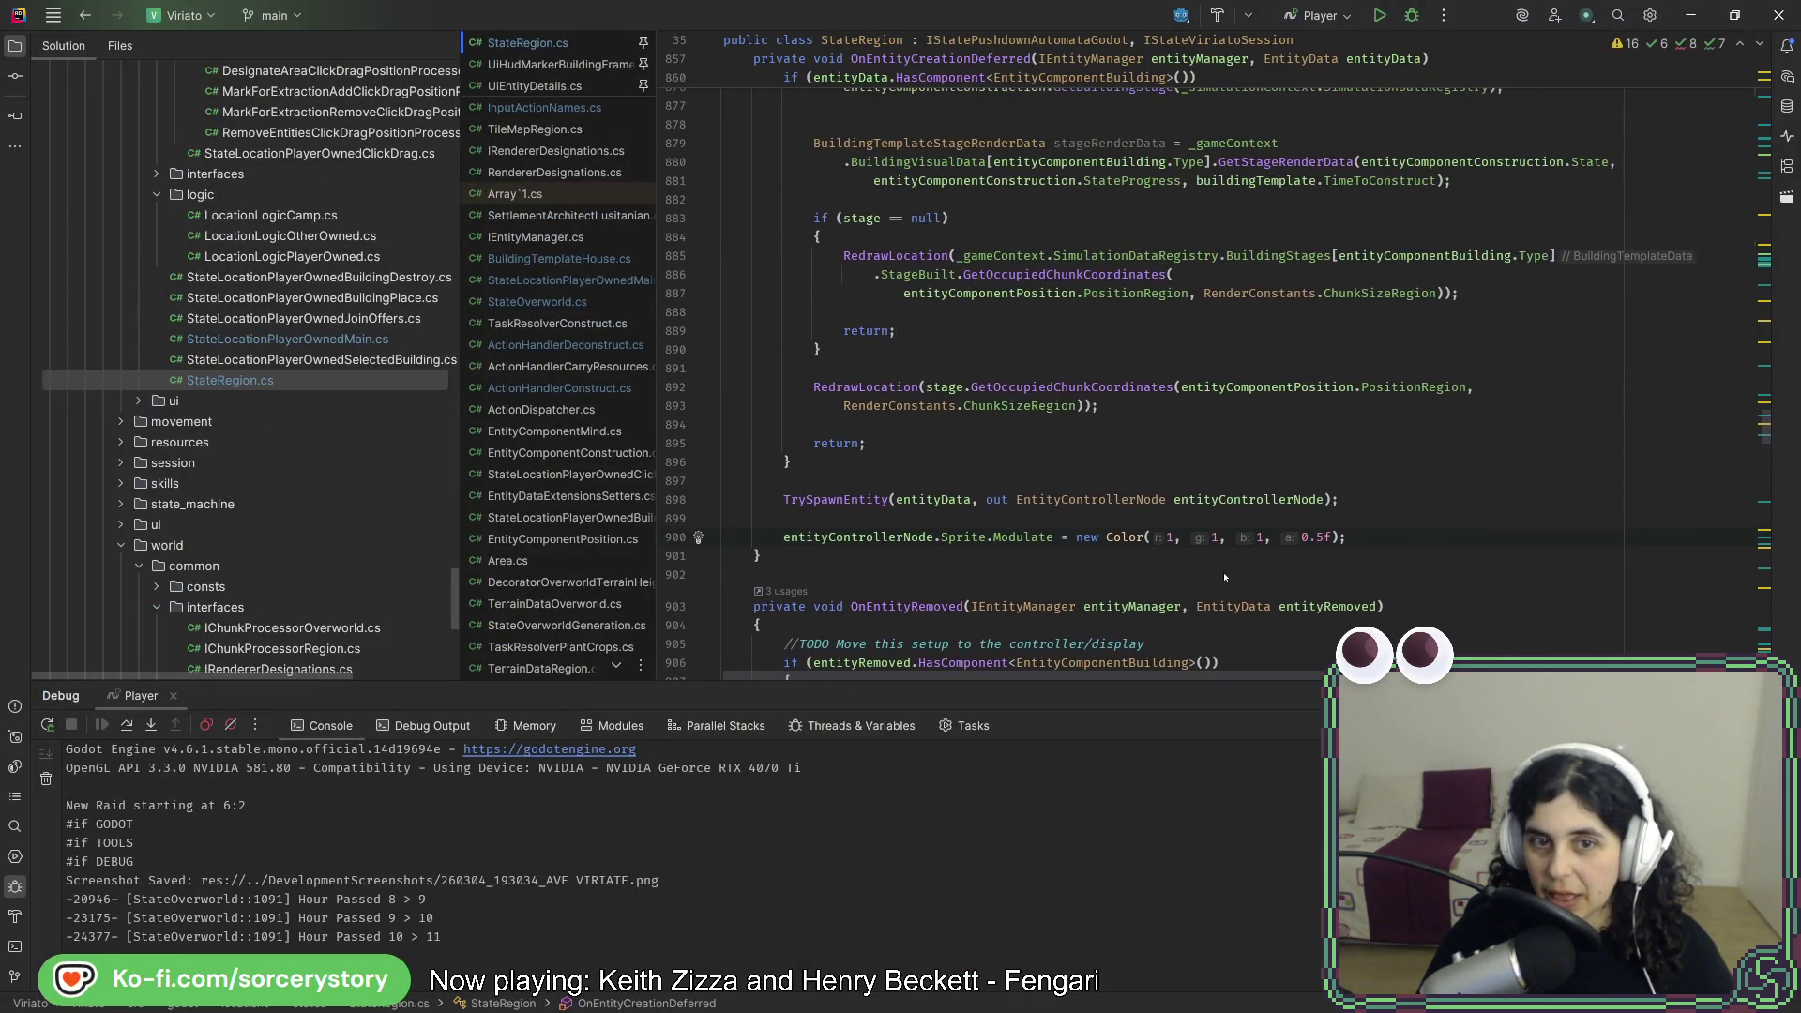
pyautogui.scroll(8, 1224, 577)
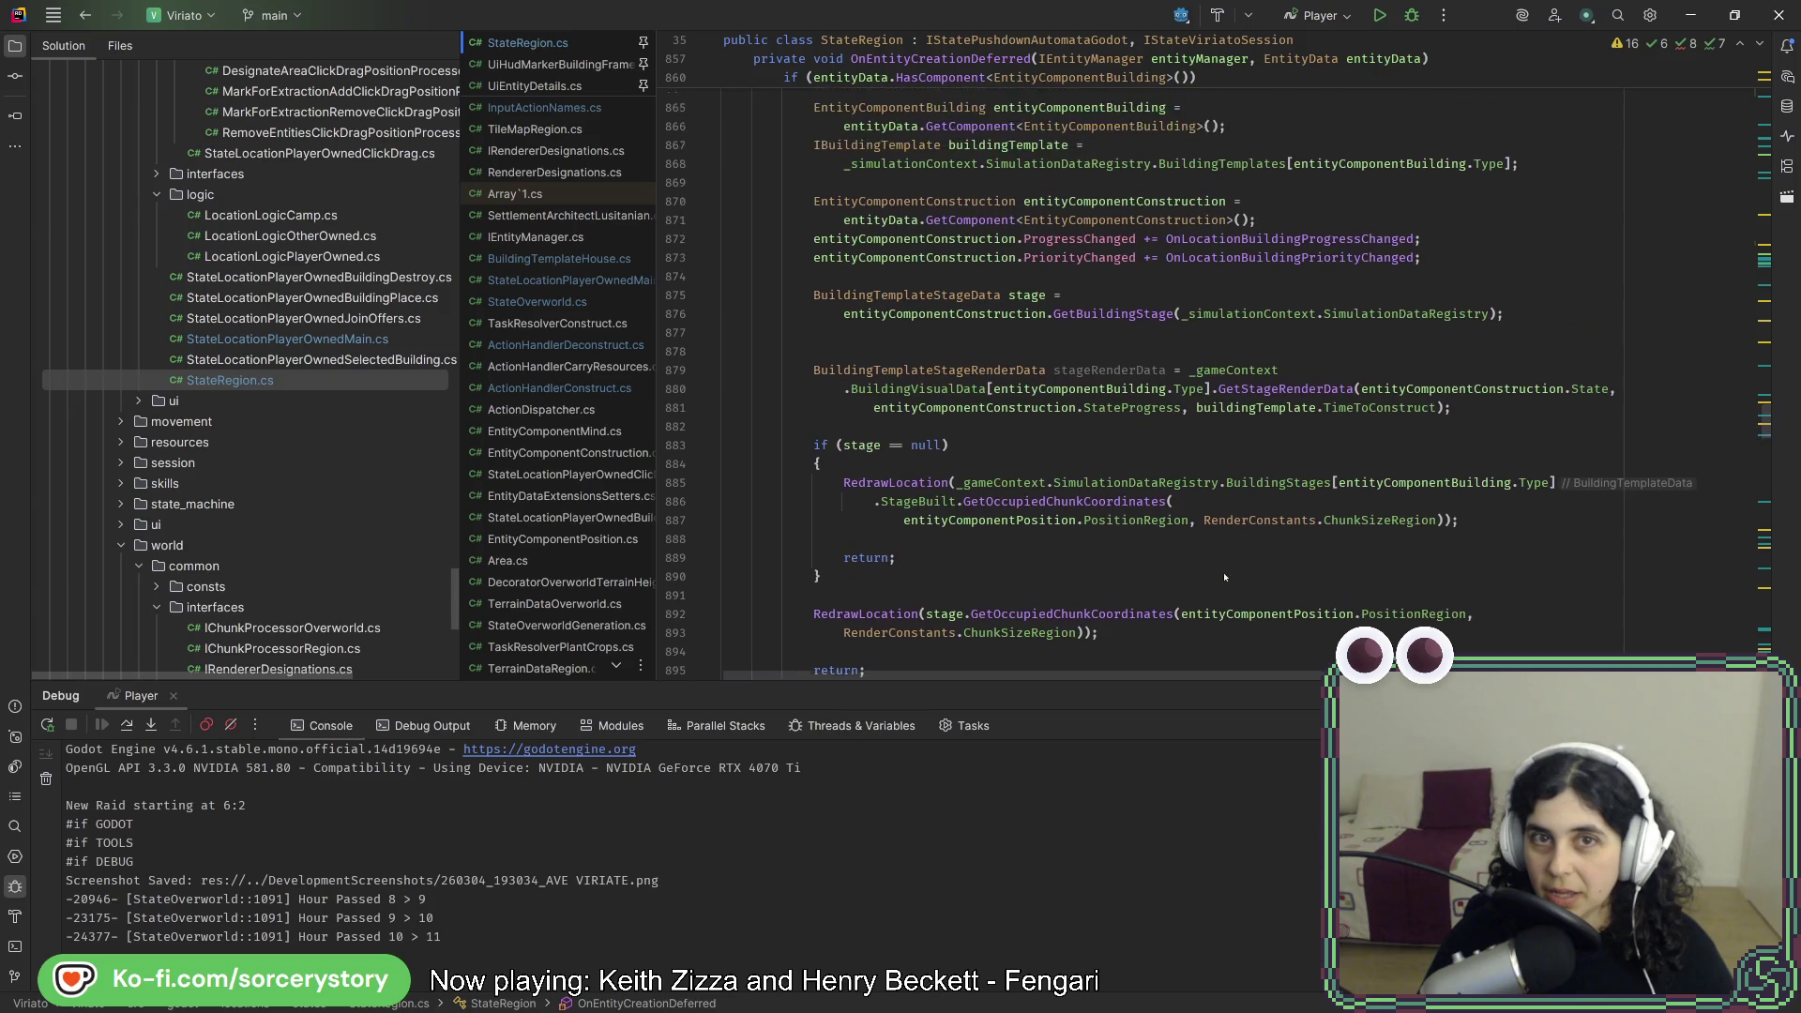
pyautogui.scroll(-12, 1224, 576)
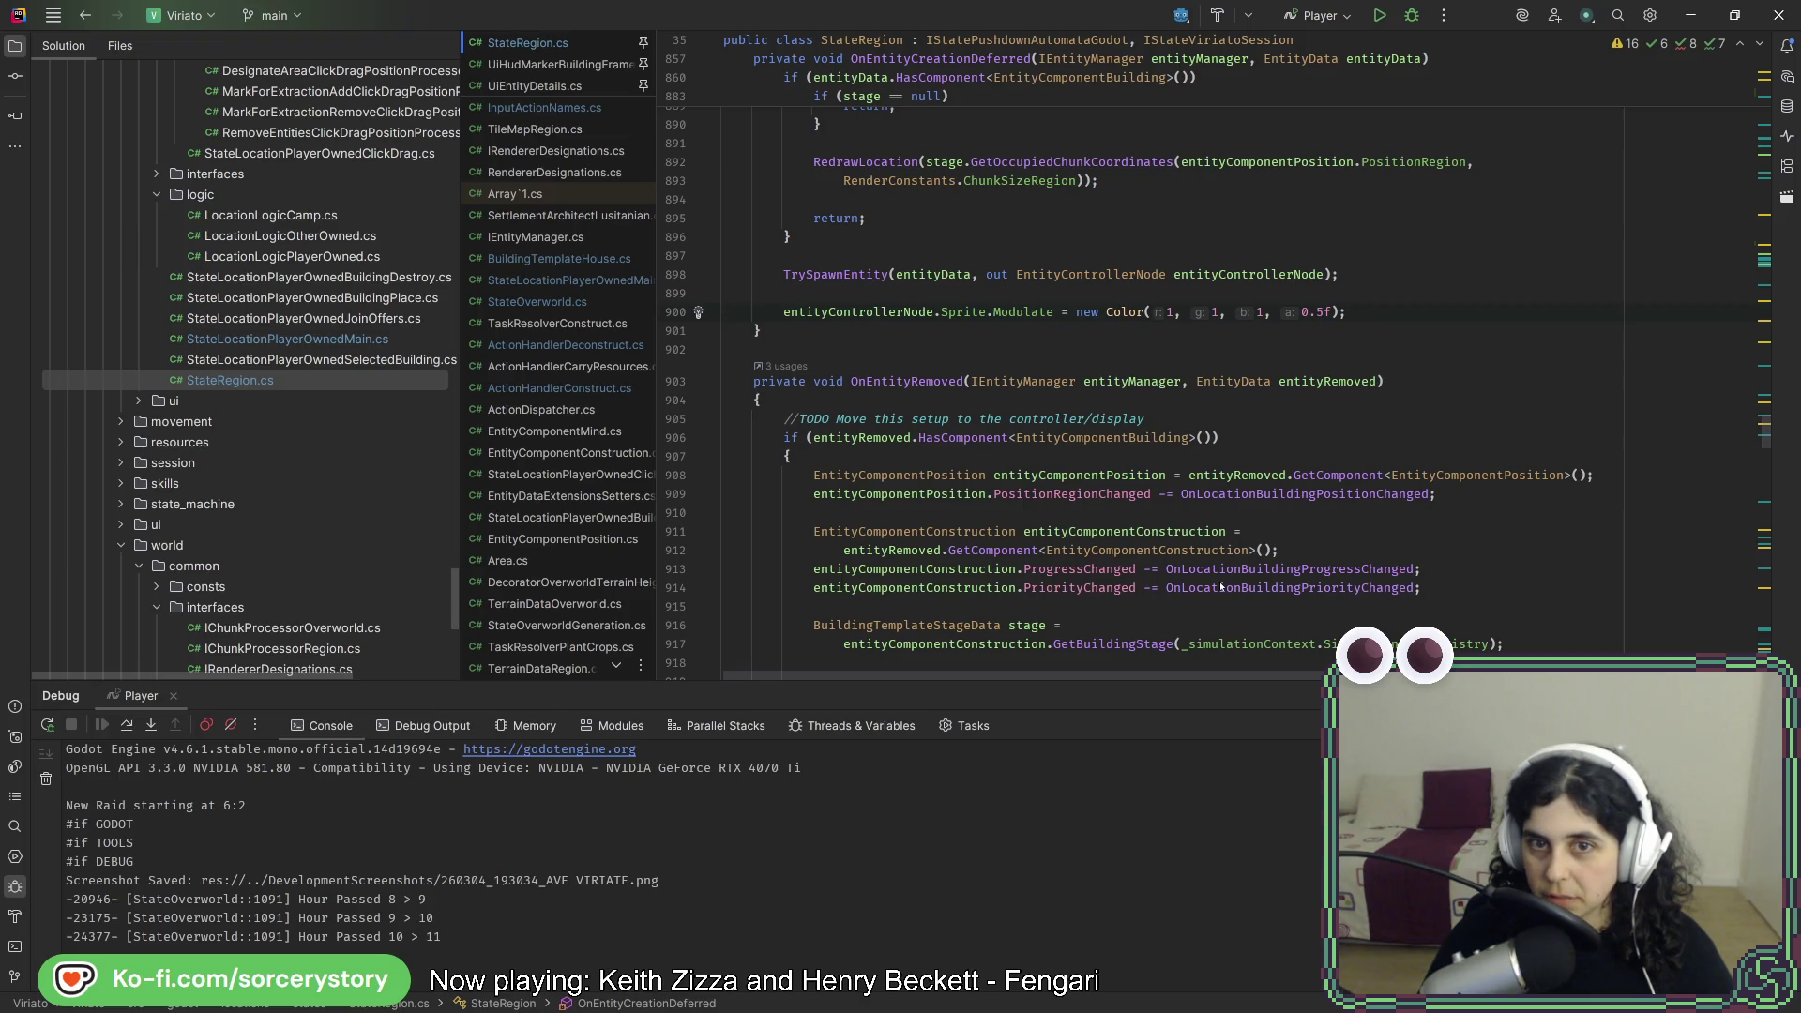
pyautogui.scroll(4, 1221, 587)
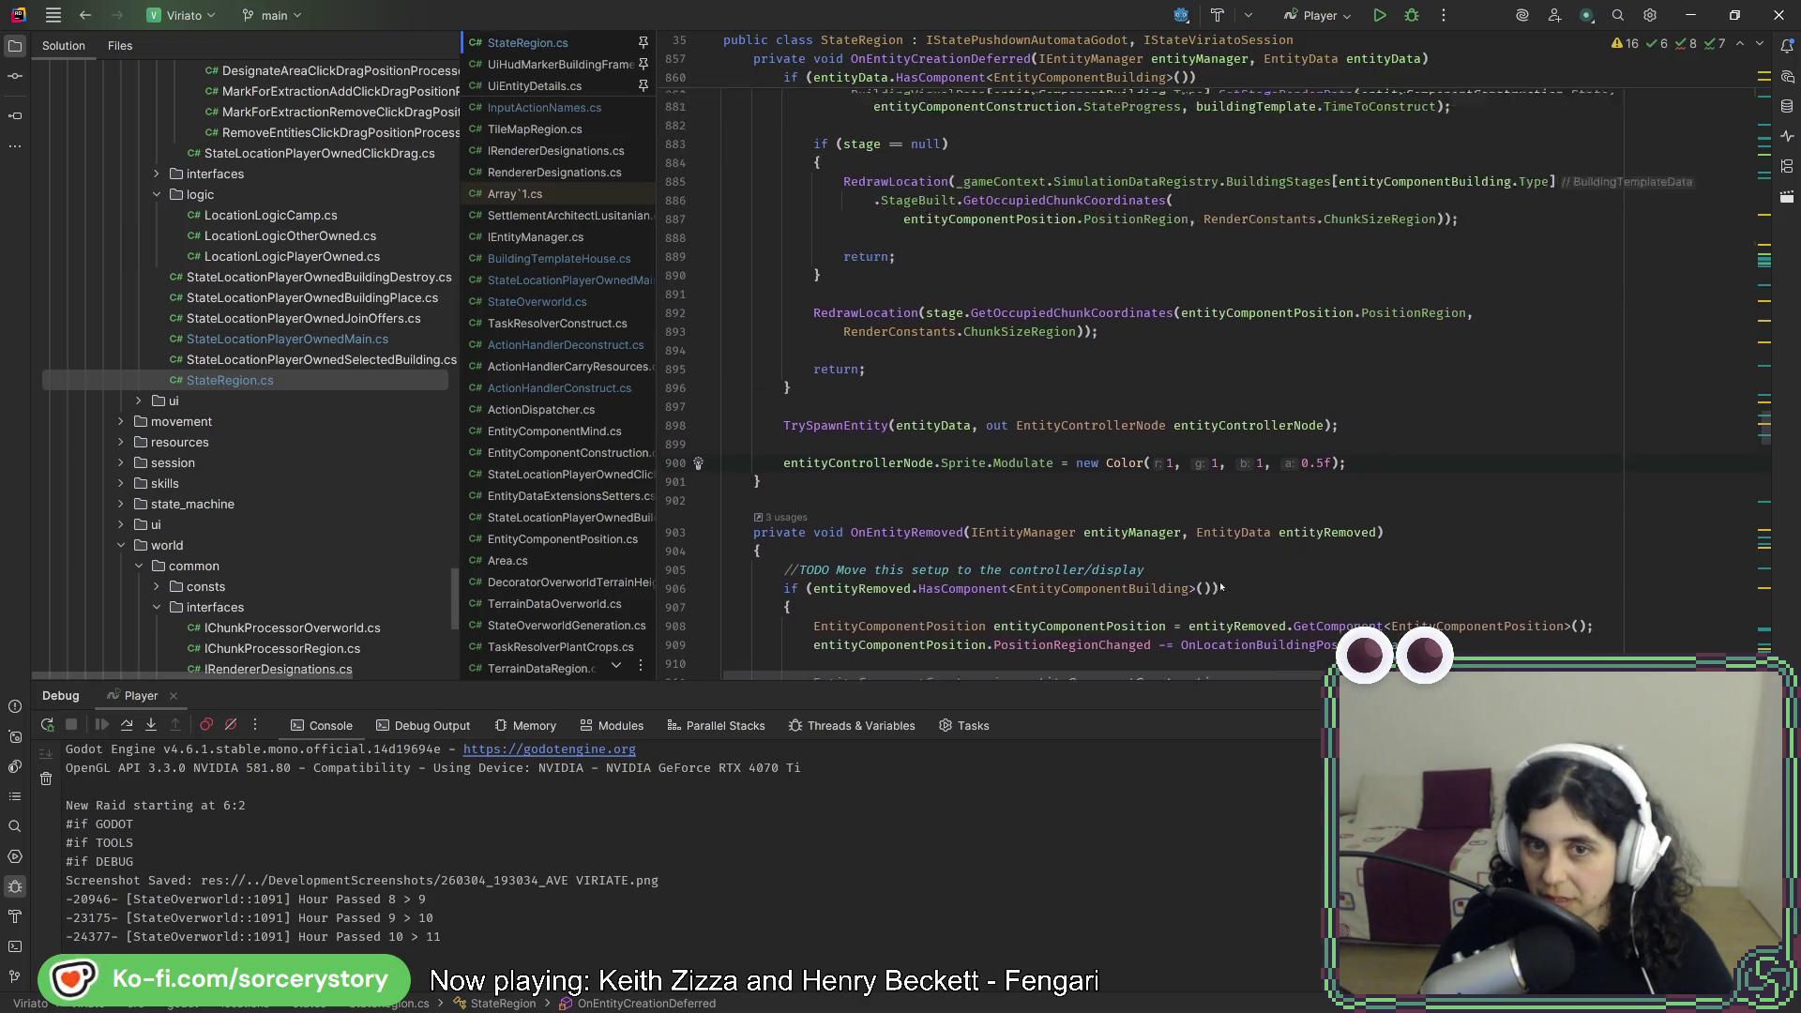
# - Stop the running project in Godot, then switch between Rider and Godot
pyautogui.hotkey('alt', 'Tab')
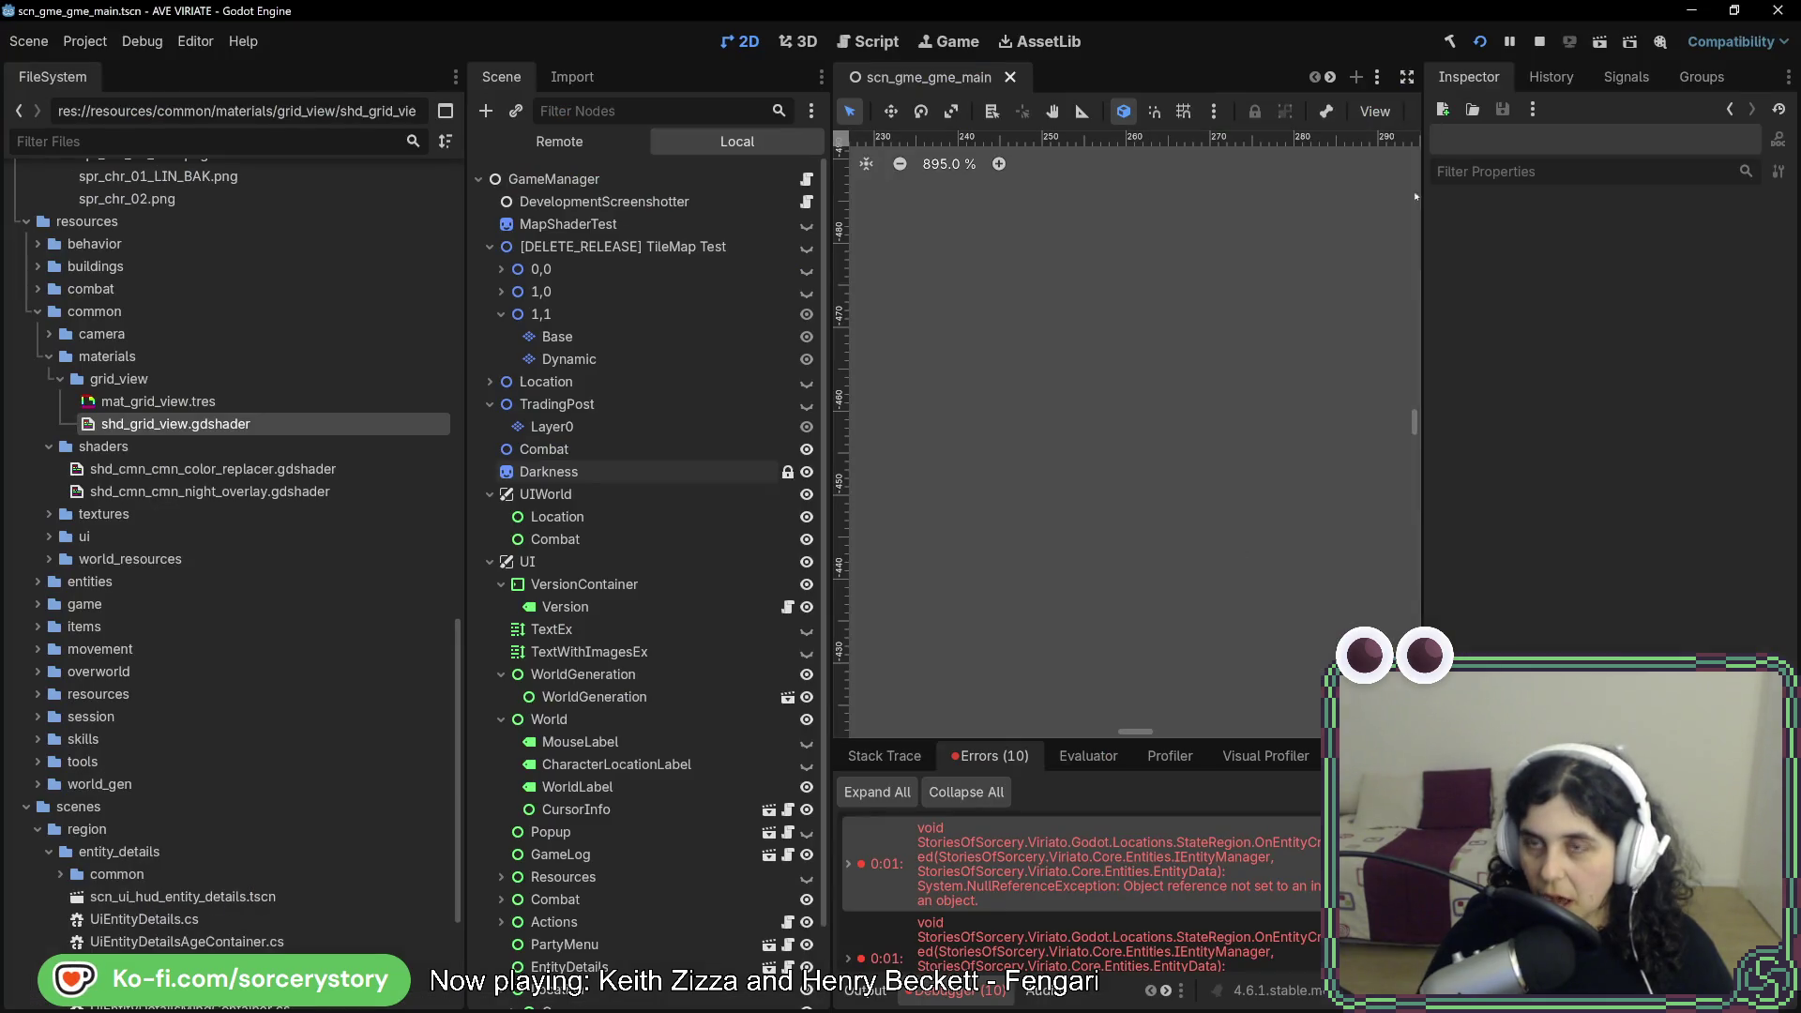
pyautogui.click(1537, 42)
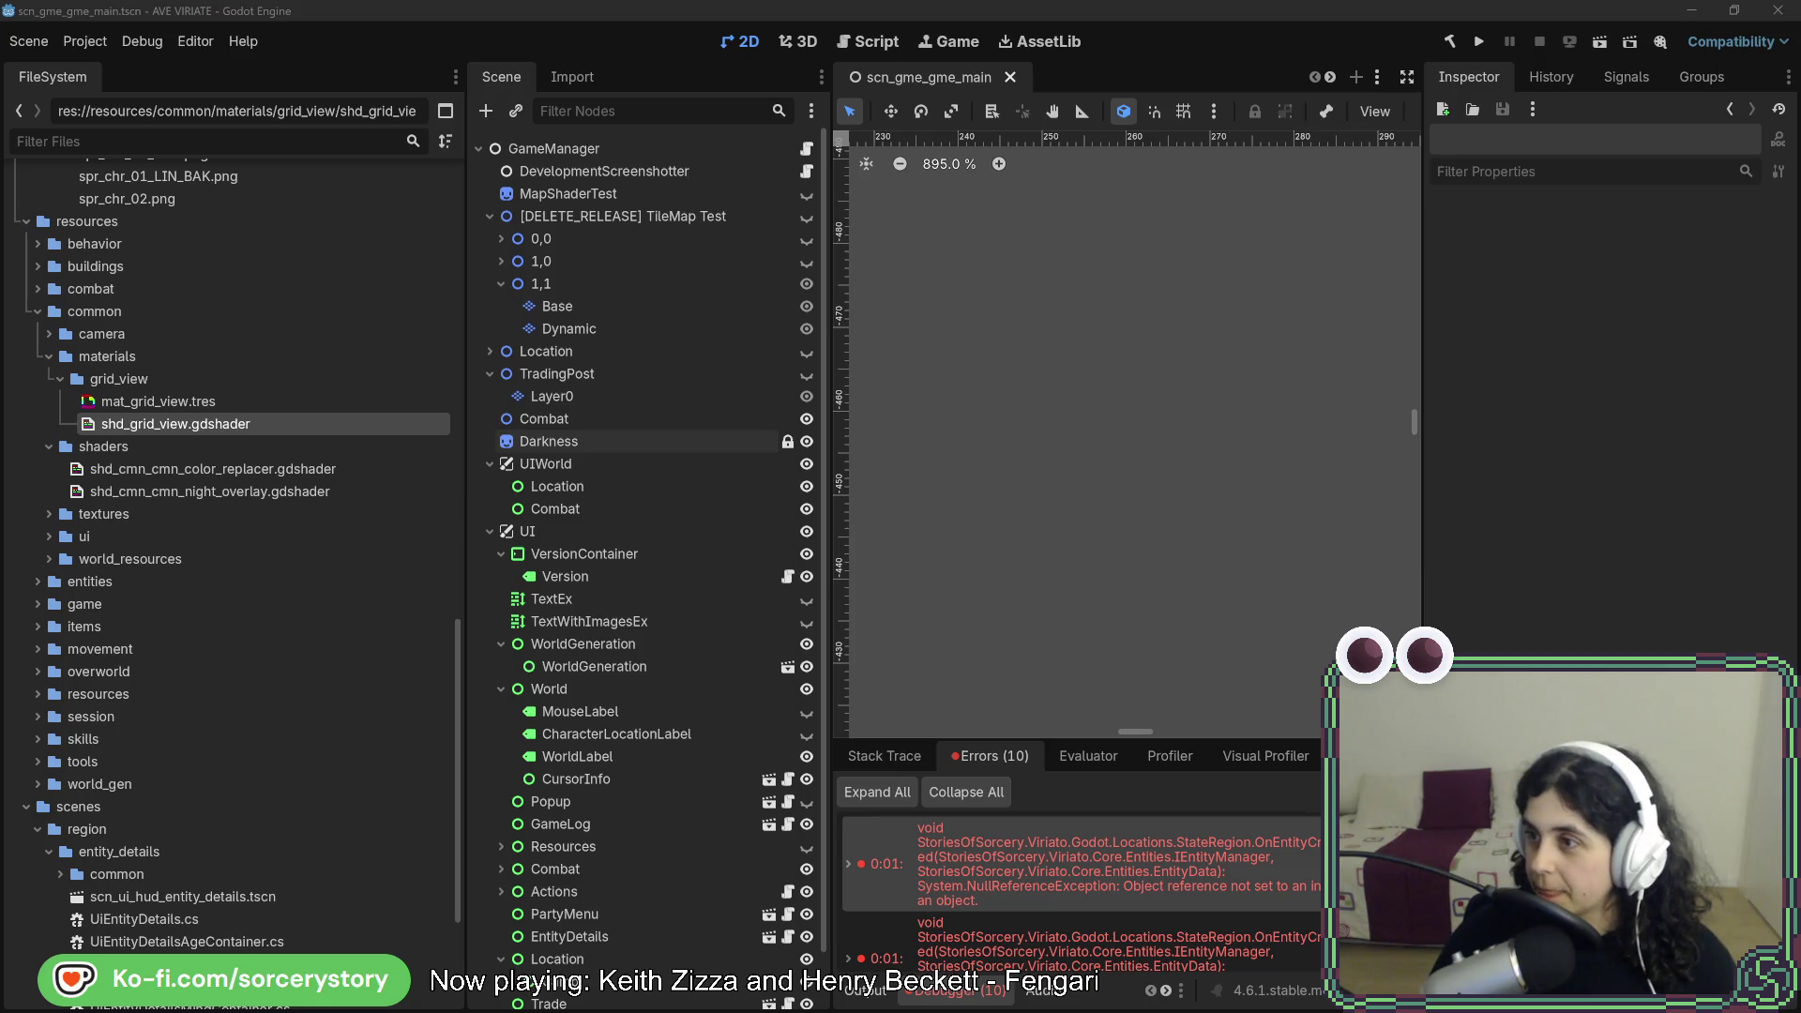
pyautogui.hotkey('alt', 'Tab')
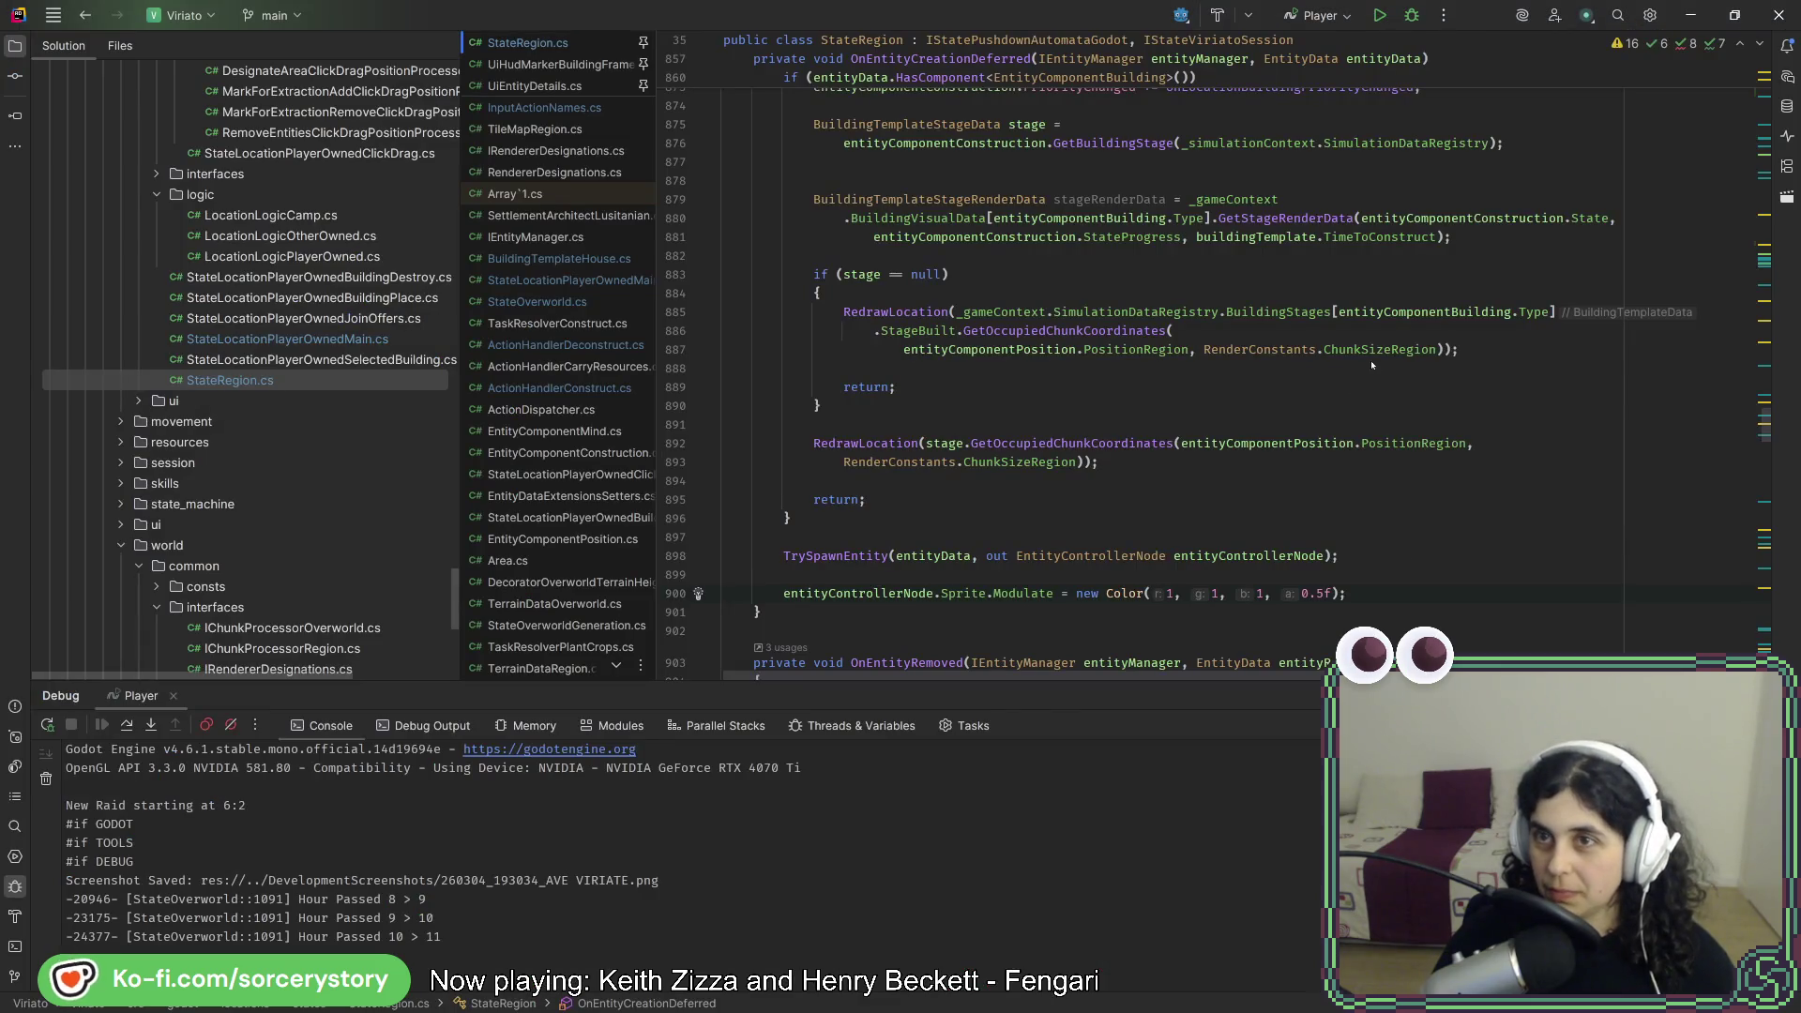
pyautogui.hotkey('alt', 'Tab')
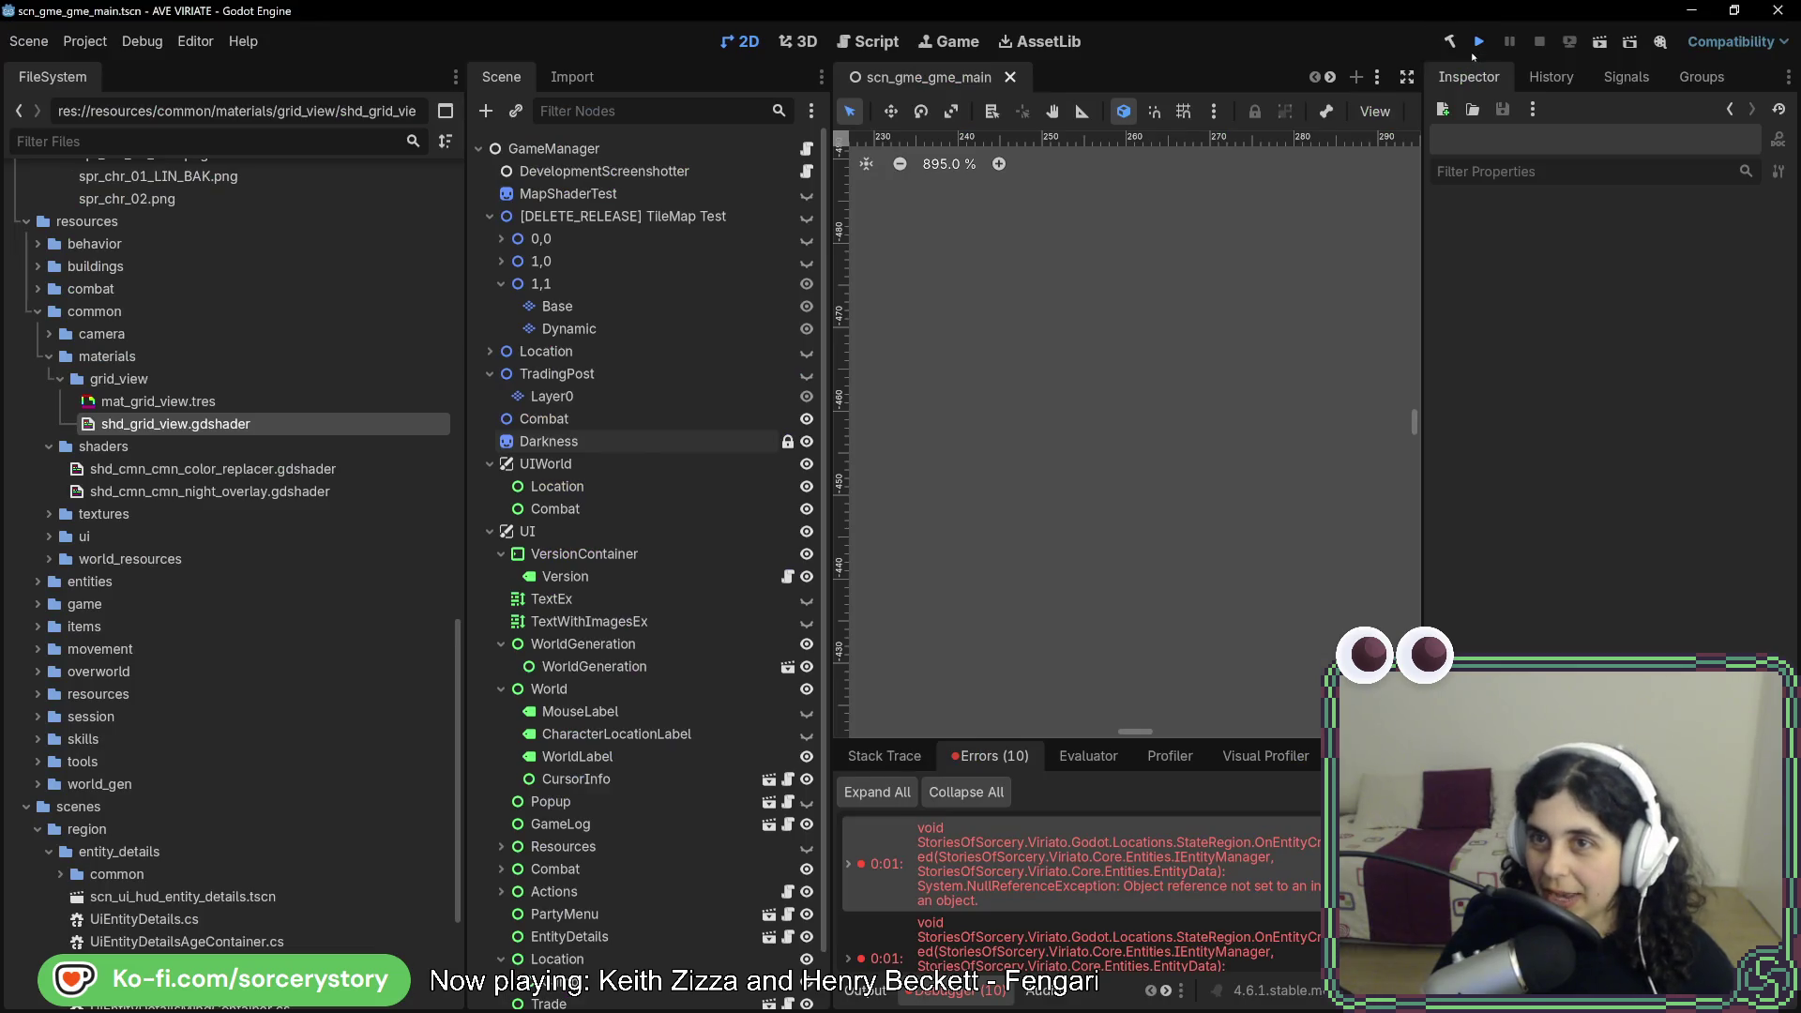
# - Rebuild and start a new game, enter the settlement, place a plaza and pass one hour
pyautogui.click(1477, 46)
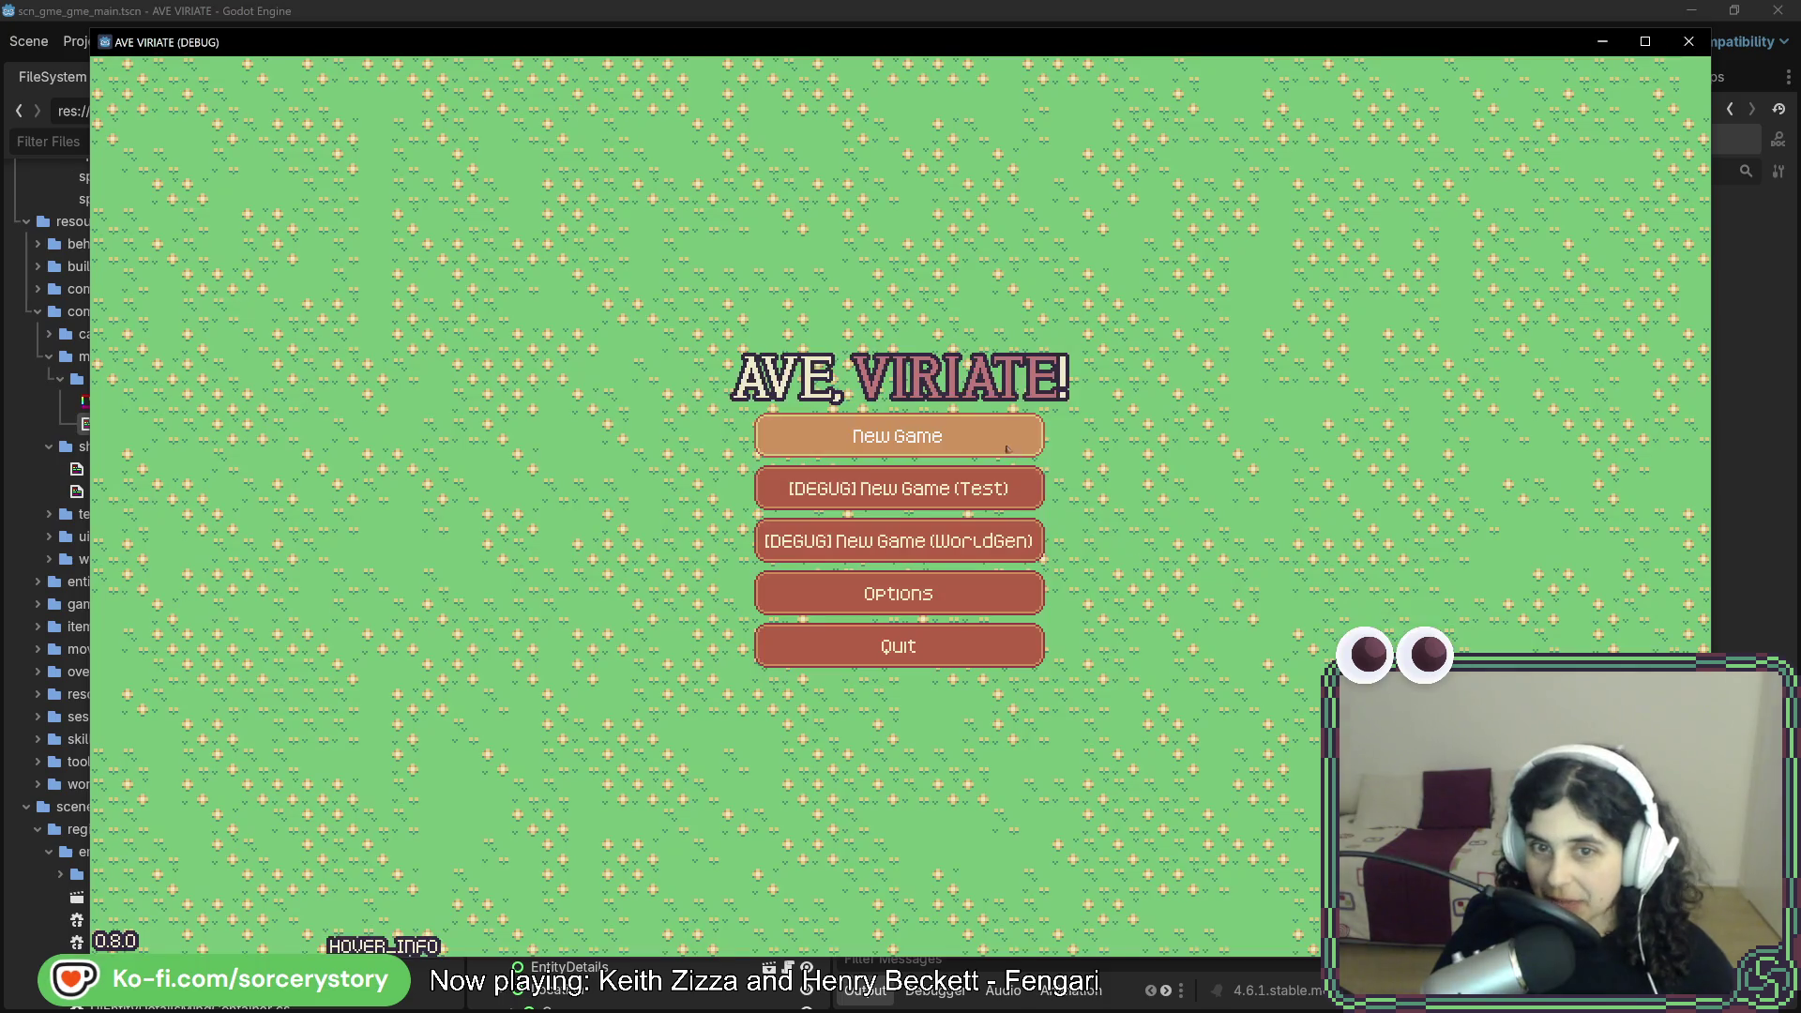
pyautogui.click(1006, 449)
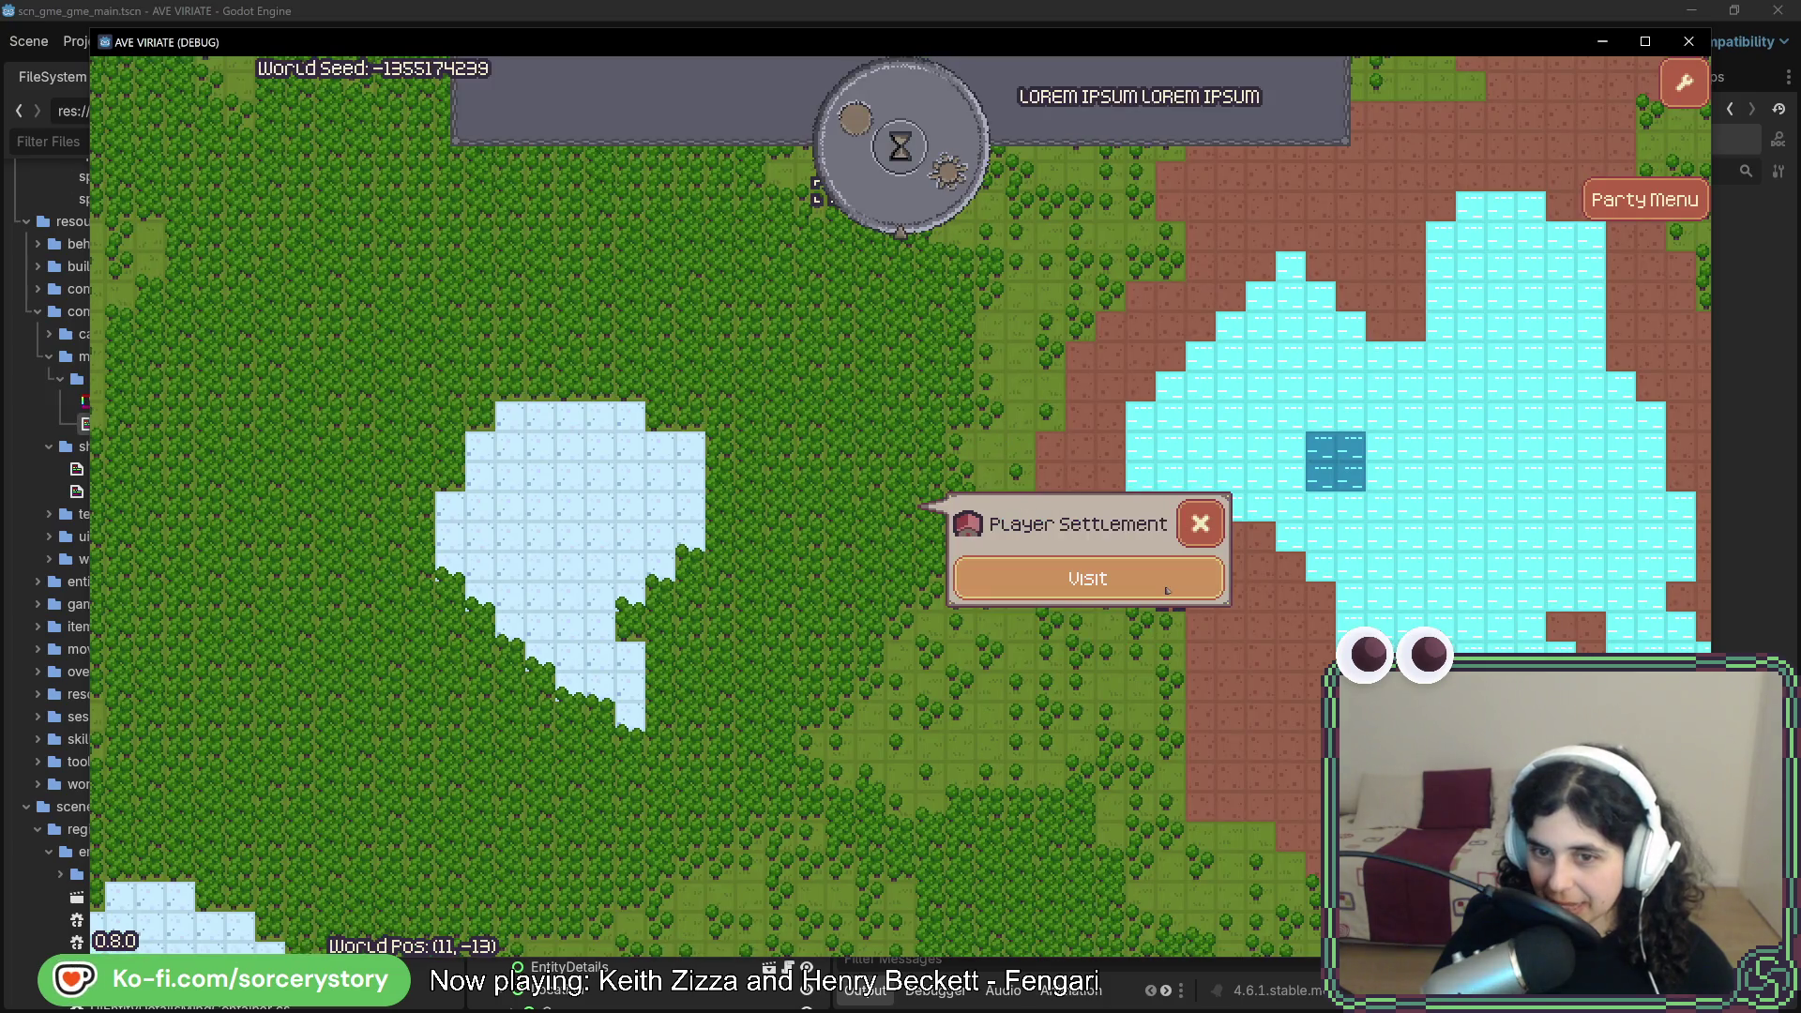
pyautogui.click(1167, 589)
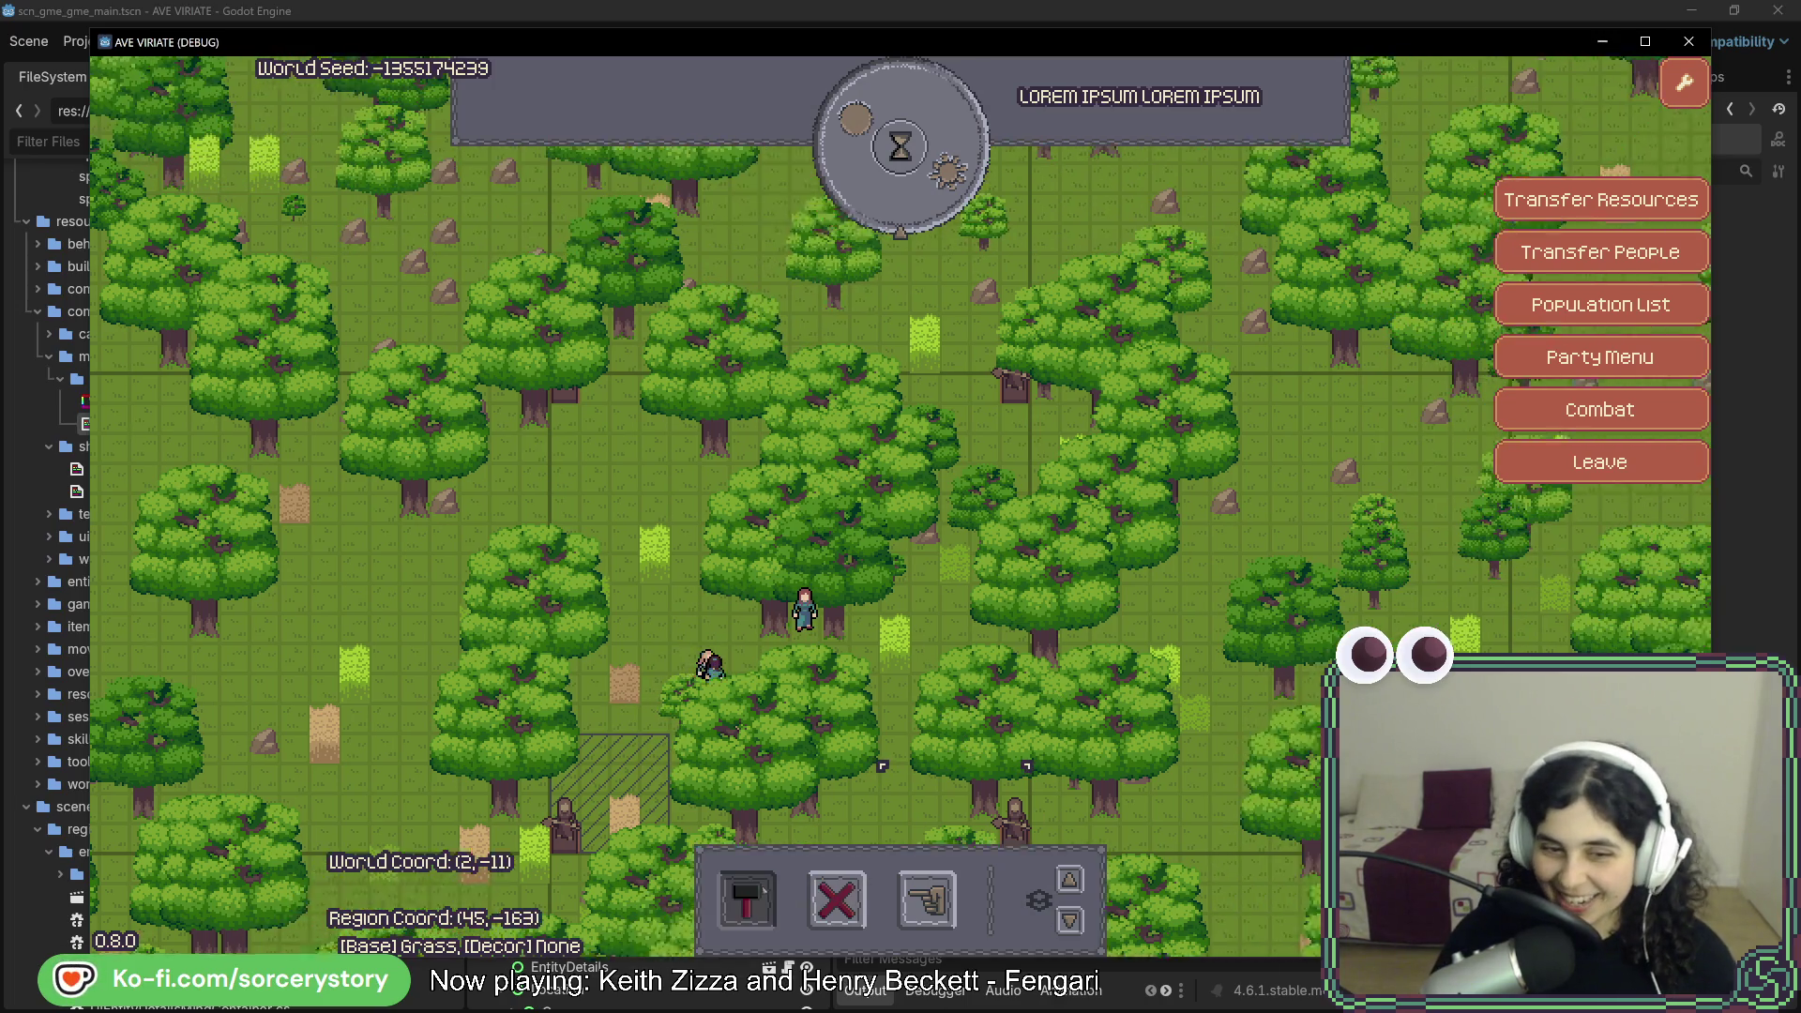
pyautogui.click(746, 899)
pyautogui.moveTo(1048, 304); pyautogui.dragTo(954, 309)
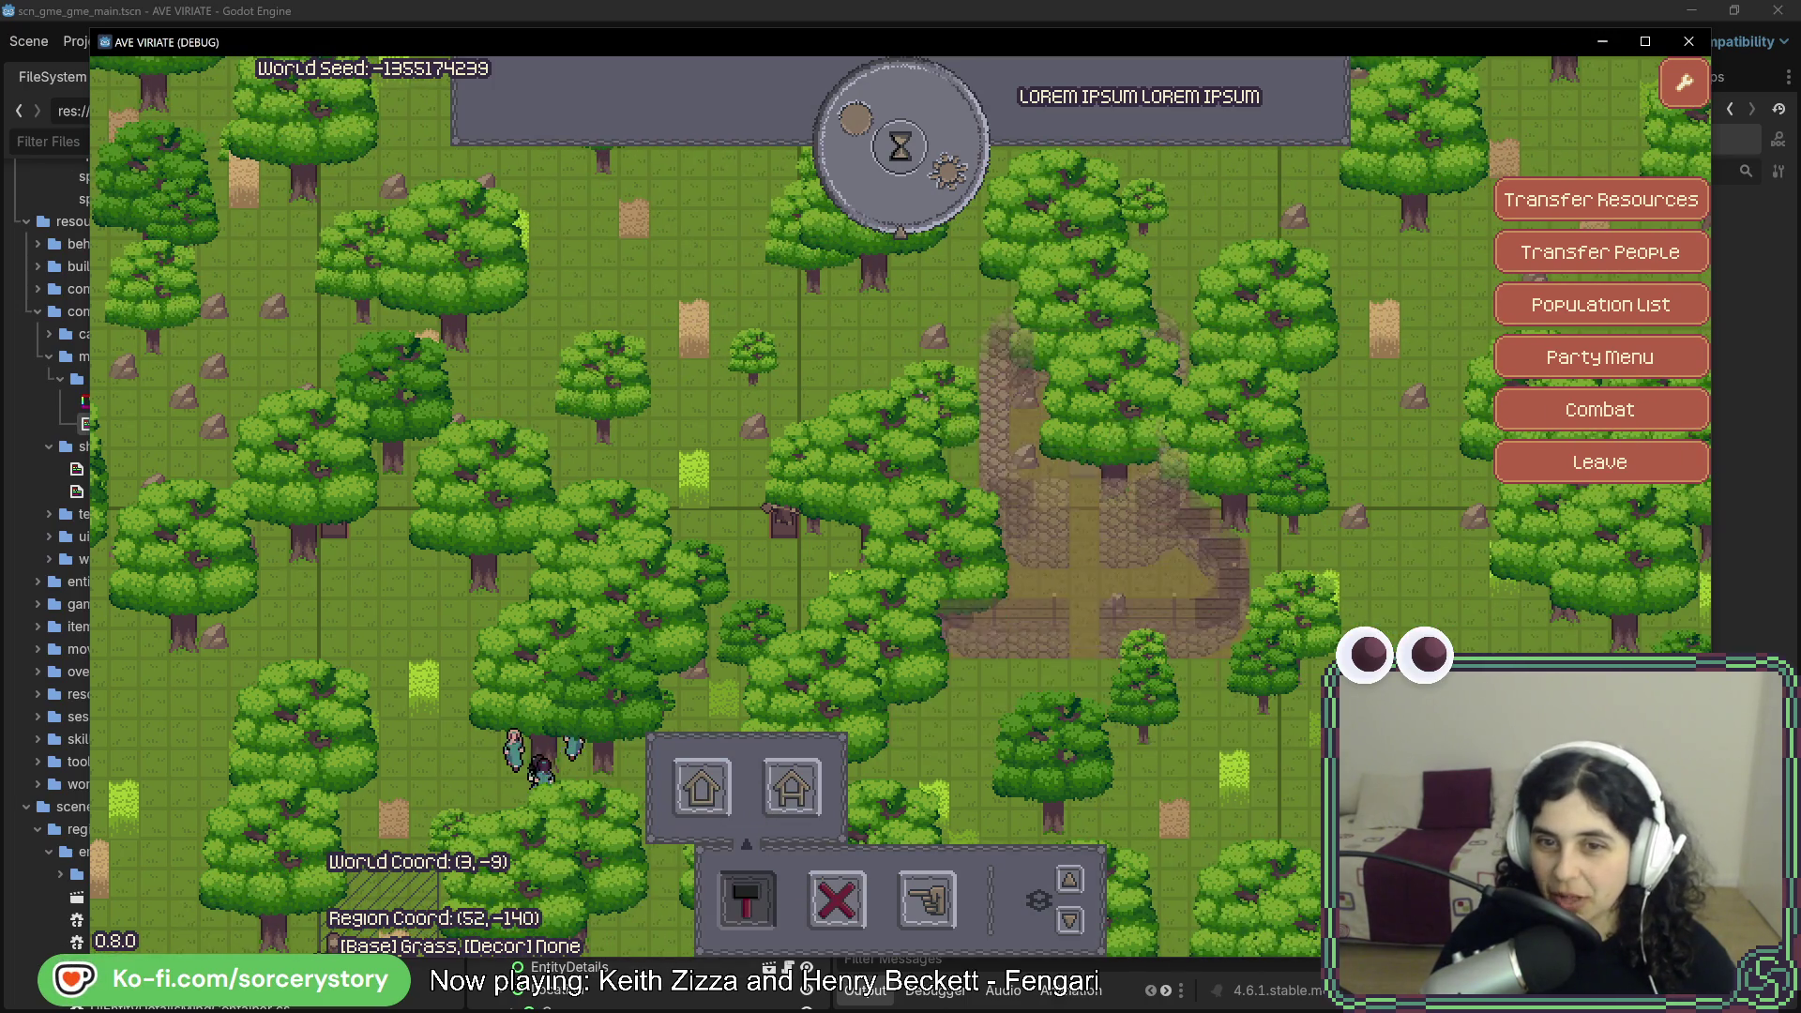
pyautogui.click(943, 188)
pyautogui.click(943, 188)
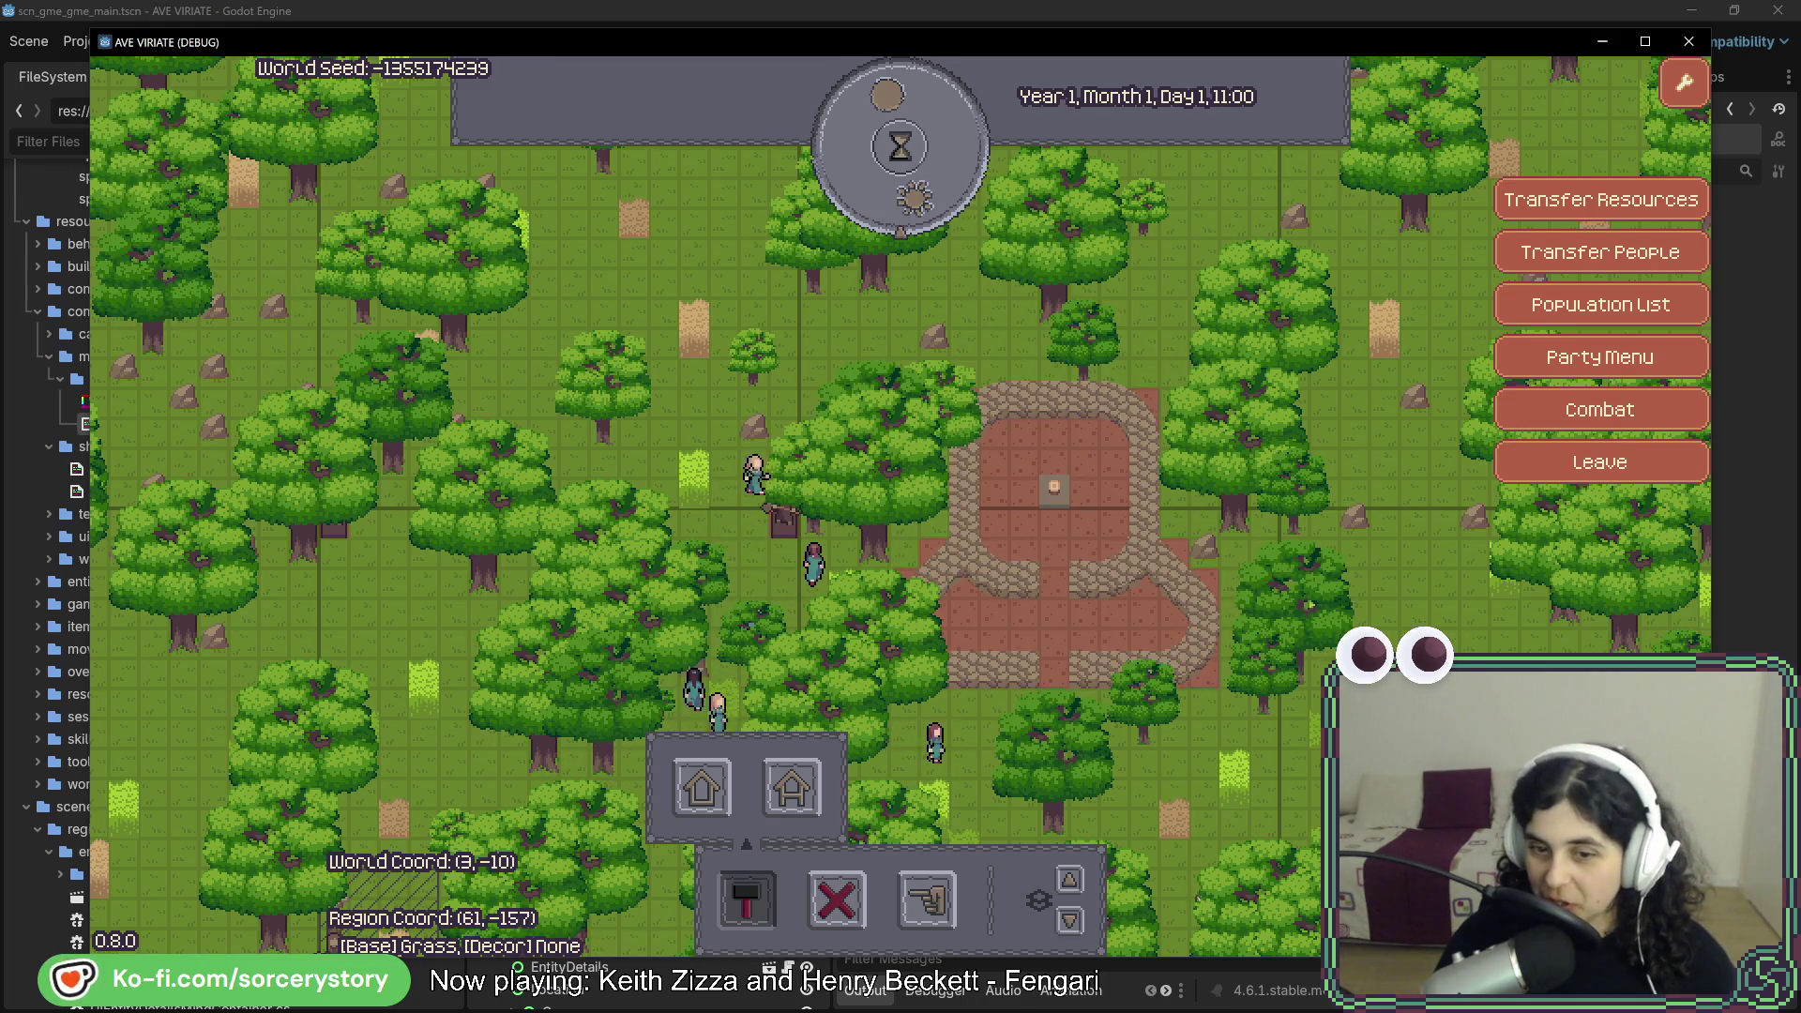
# - Leave and re-enter the settlement twice, panning the view toward the plaza
pyautogui.click(1599, 464)
pyautogui.click(1050, 525)
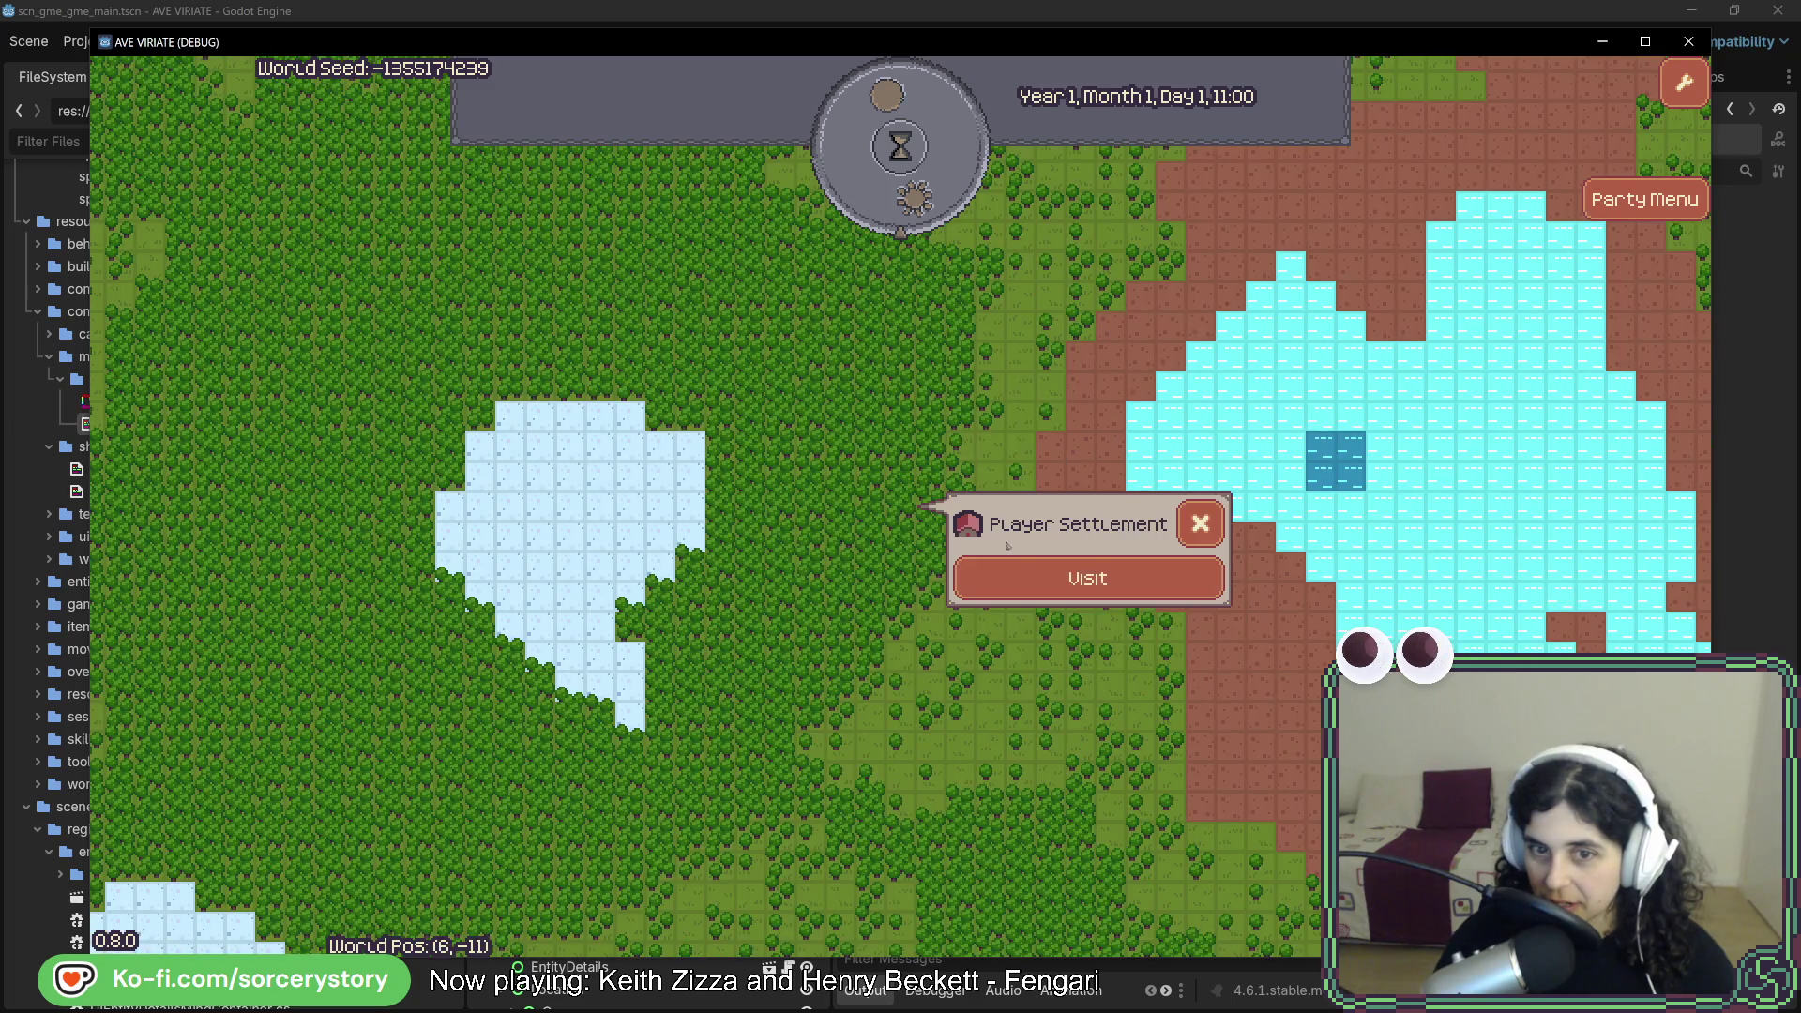
pyautogui.click(1050, 572)
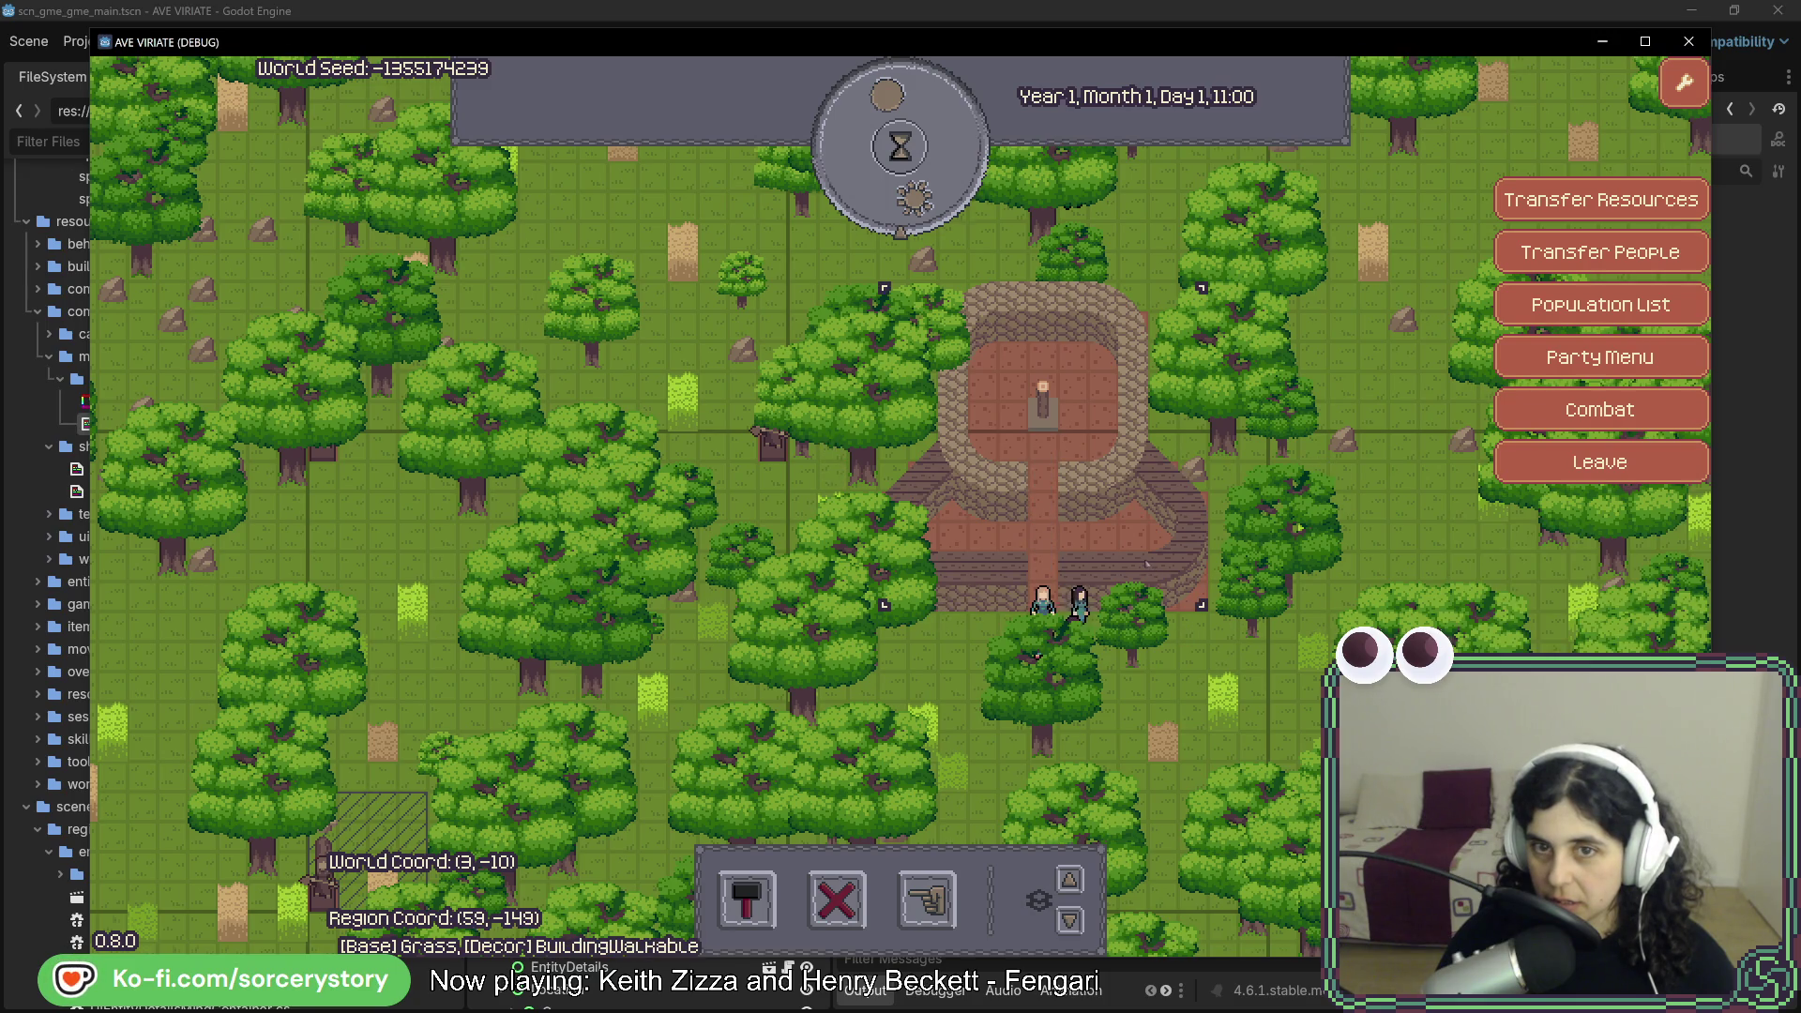
pyautogui.press('w')
pyautogui.press('d')
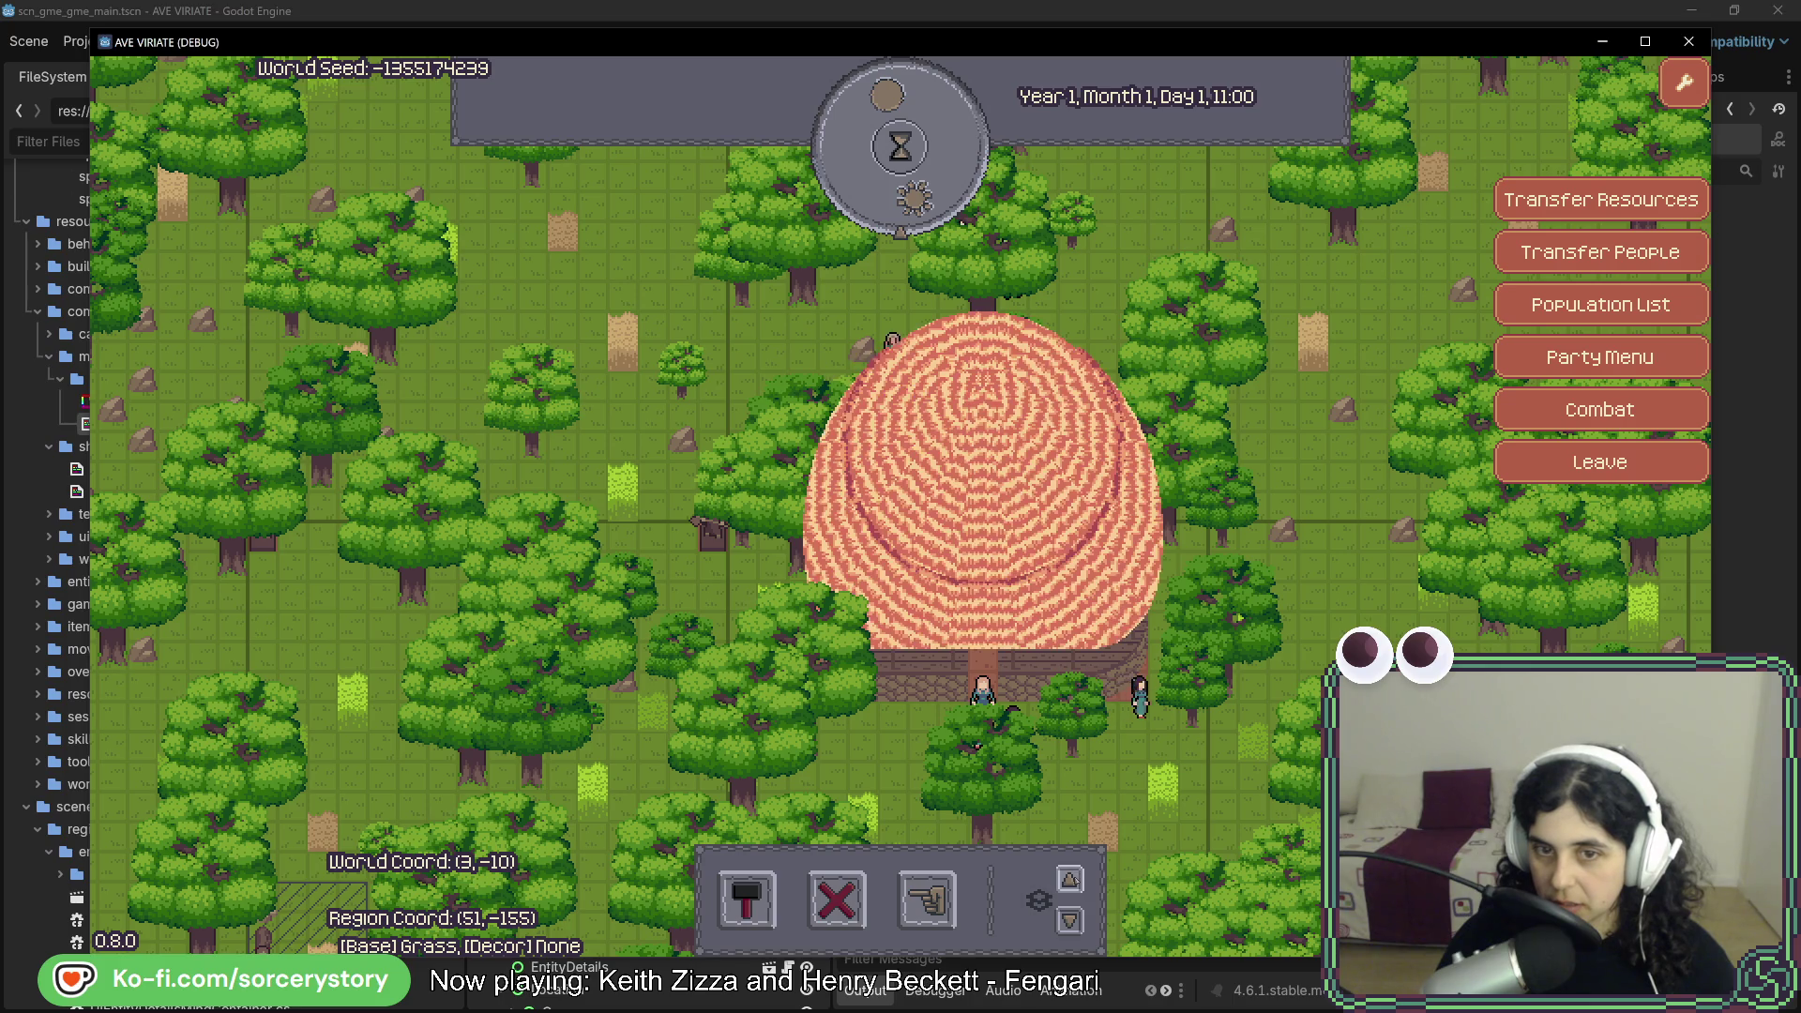
pyautogui.click(1601, 462)
pyautogui.click(1258, 470)
pyautogui.click(1085, 575)
pyautogui.press('w')
pyautogui.press('d')
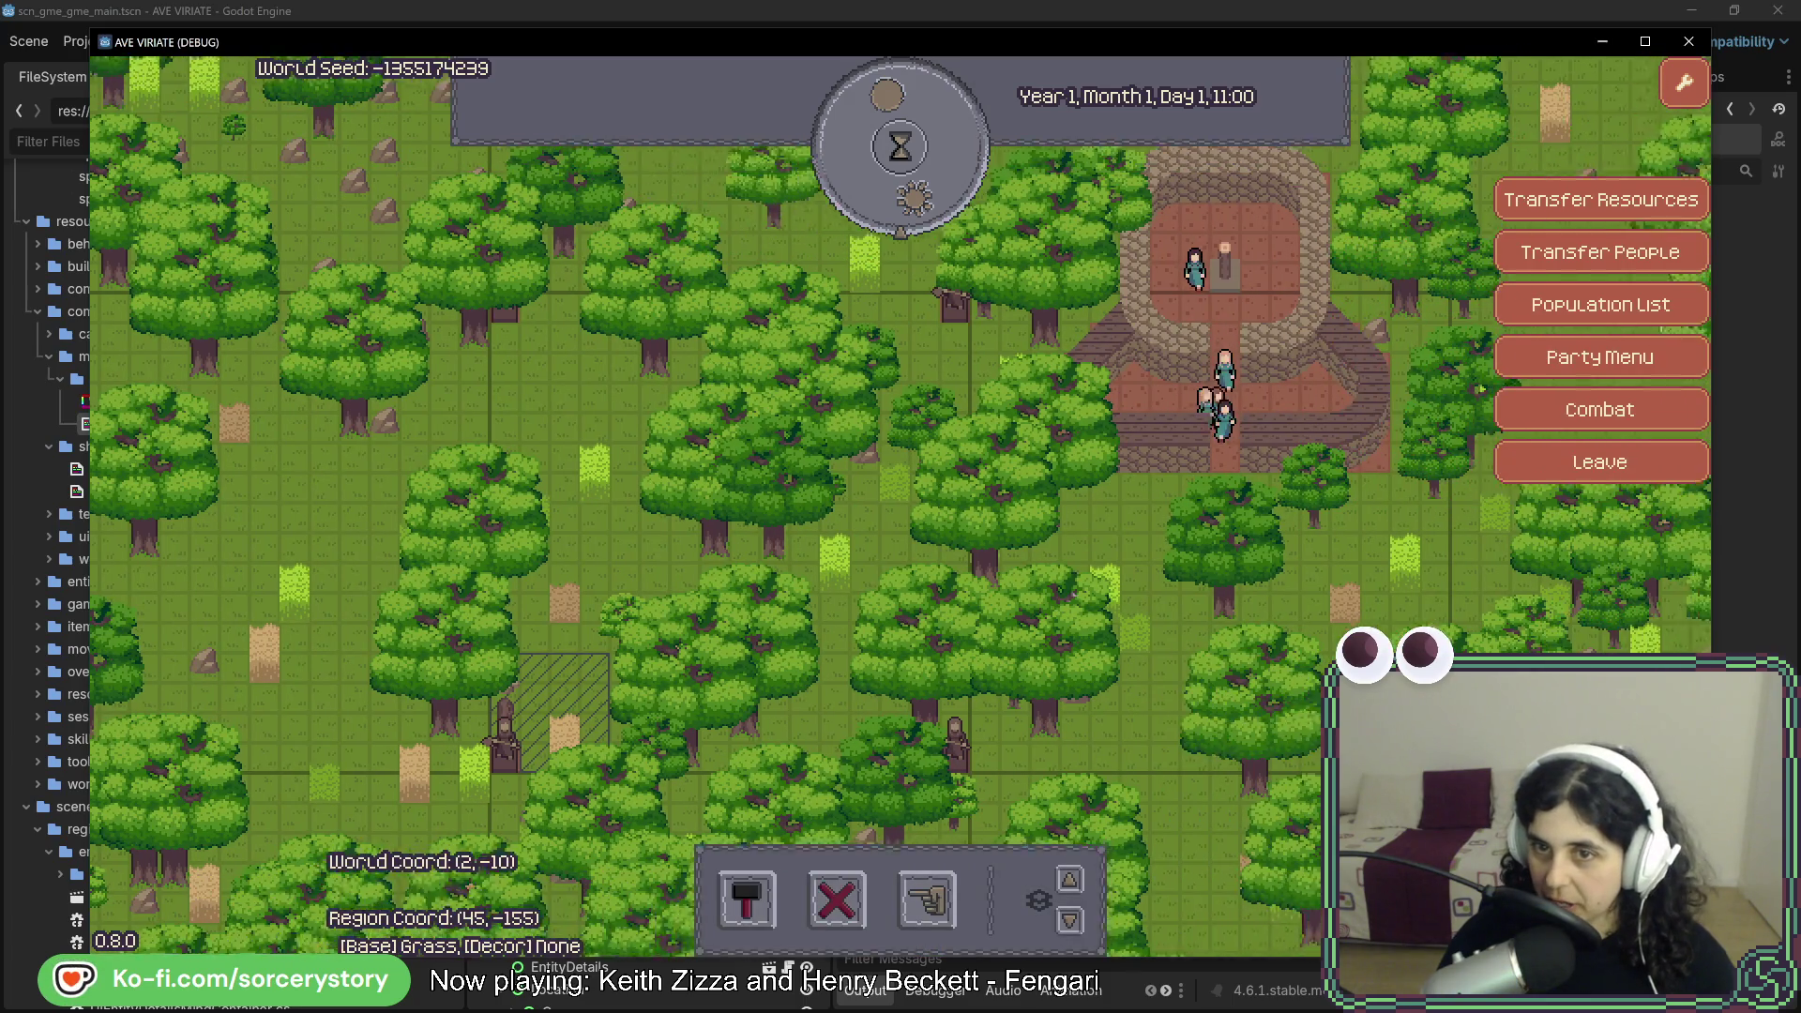
pyautogui.press('w')
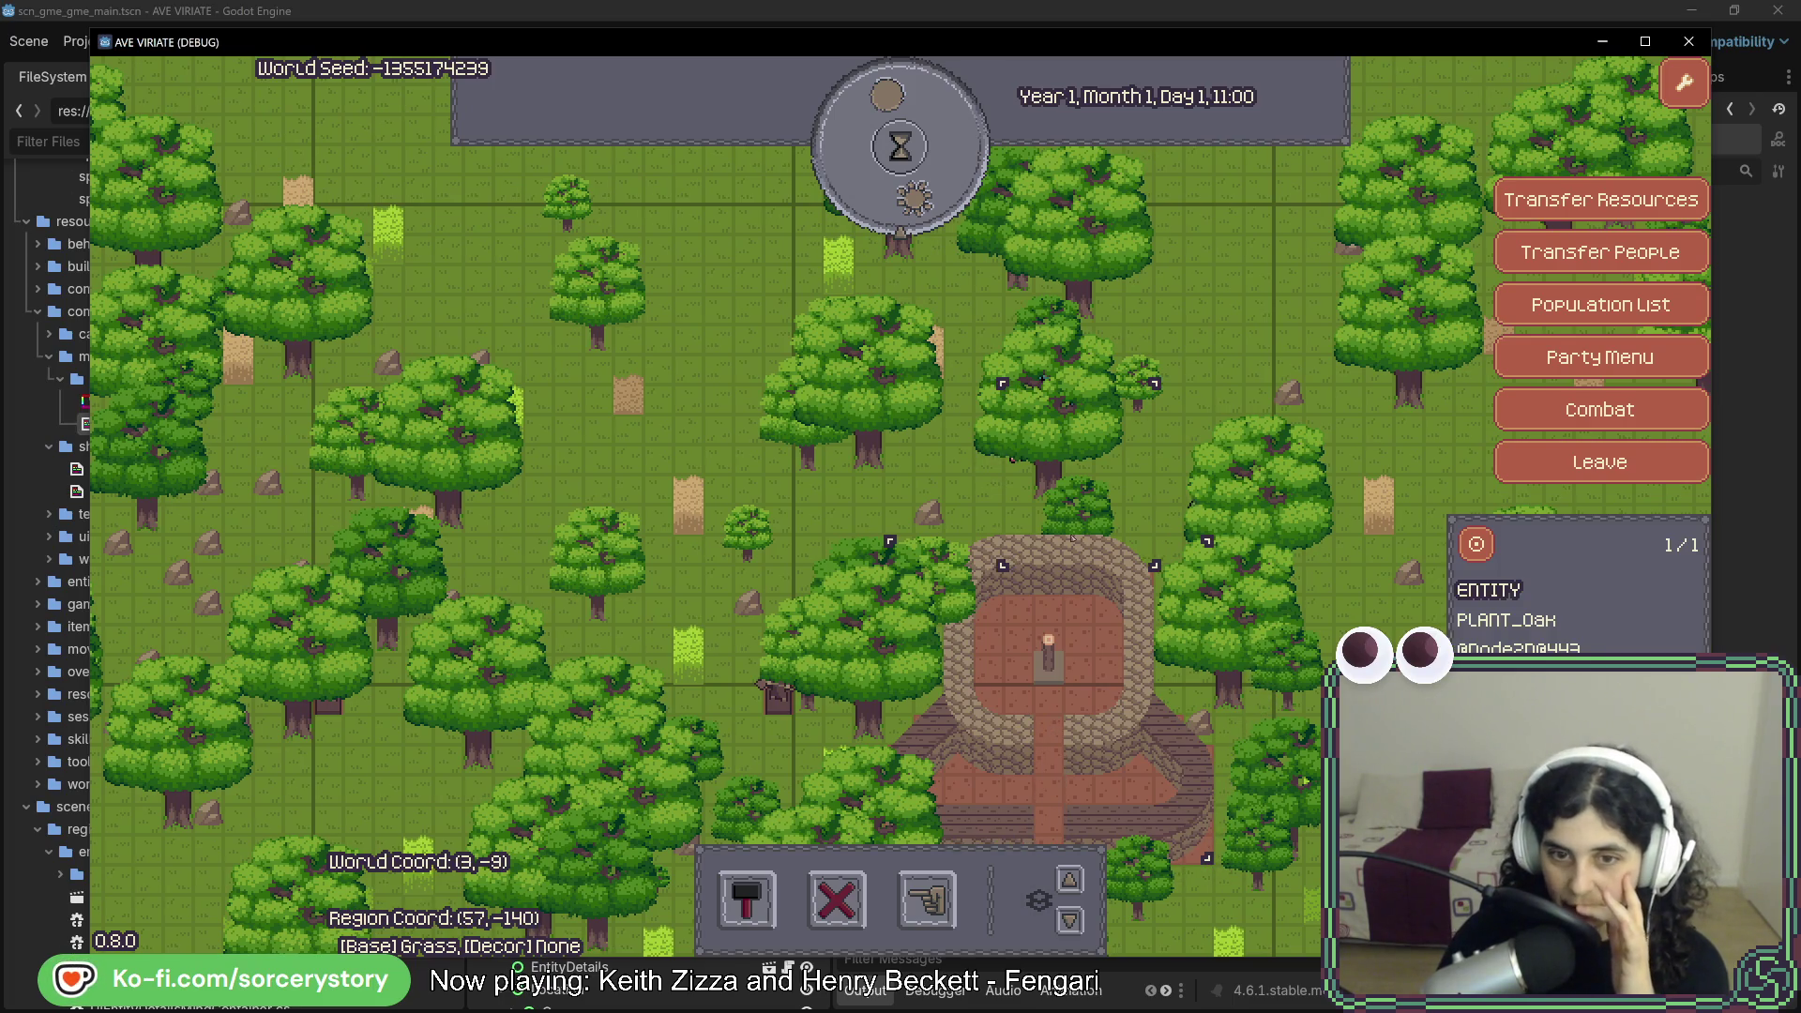
# - Step up through the building levels to the roof and back down to the ground floor
pyautogui.click(1069, 920)
pyautogui.click(1069, 879)
pyautogui.click(1069, 879)
pyautogui.click(1069, 879)
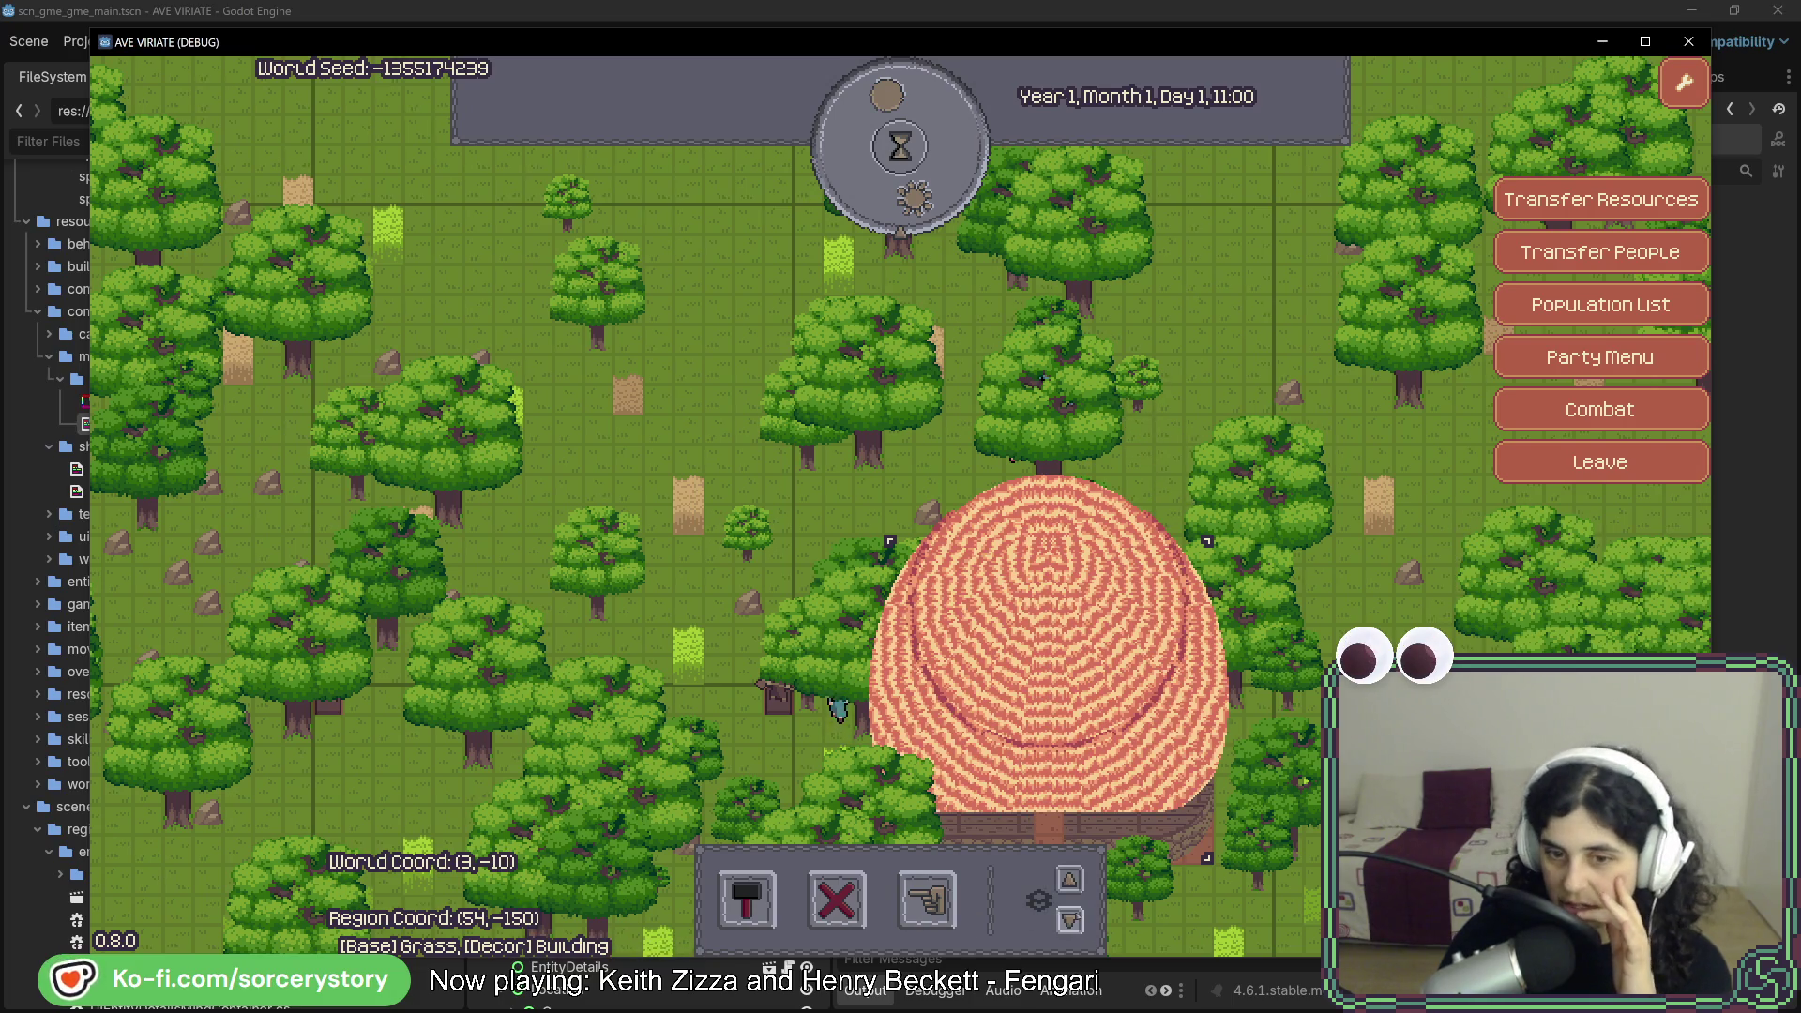
pyautogui.click(1070, 919)
pyautogui.click(1069, 919)
pyautogui.click(1069, 919)
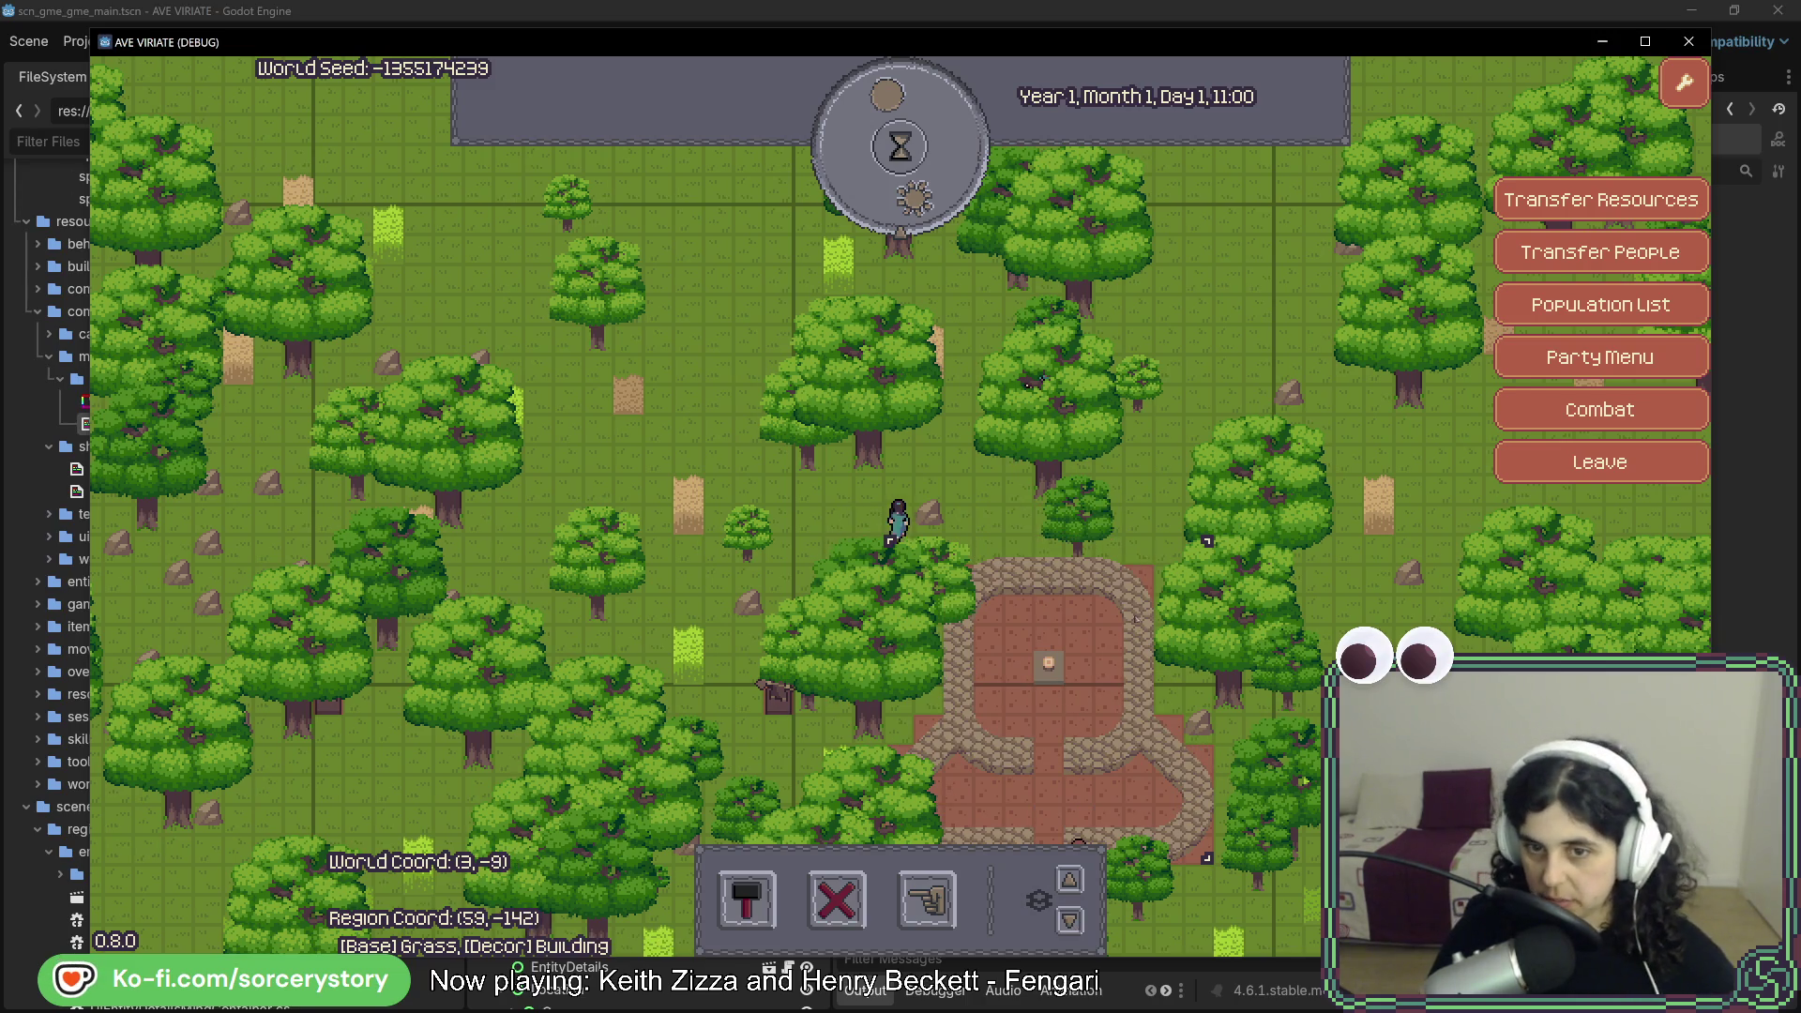
# - Re-centre on the plaza and designate the surrounding trees for extraction
pyautogui.press('s')
pyautogui.press('d')
pyautogui.press('s')
pyautogui.press('d')
pyautogui.press('s')
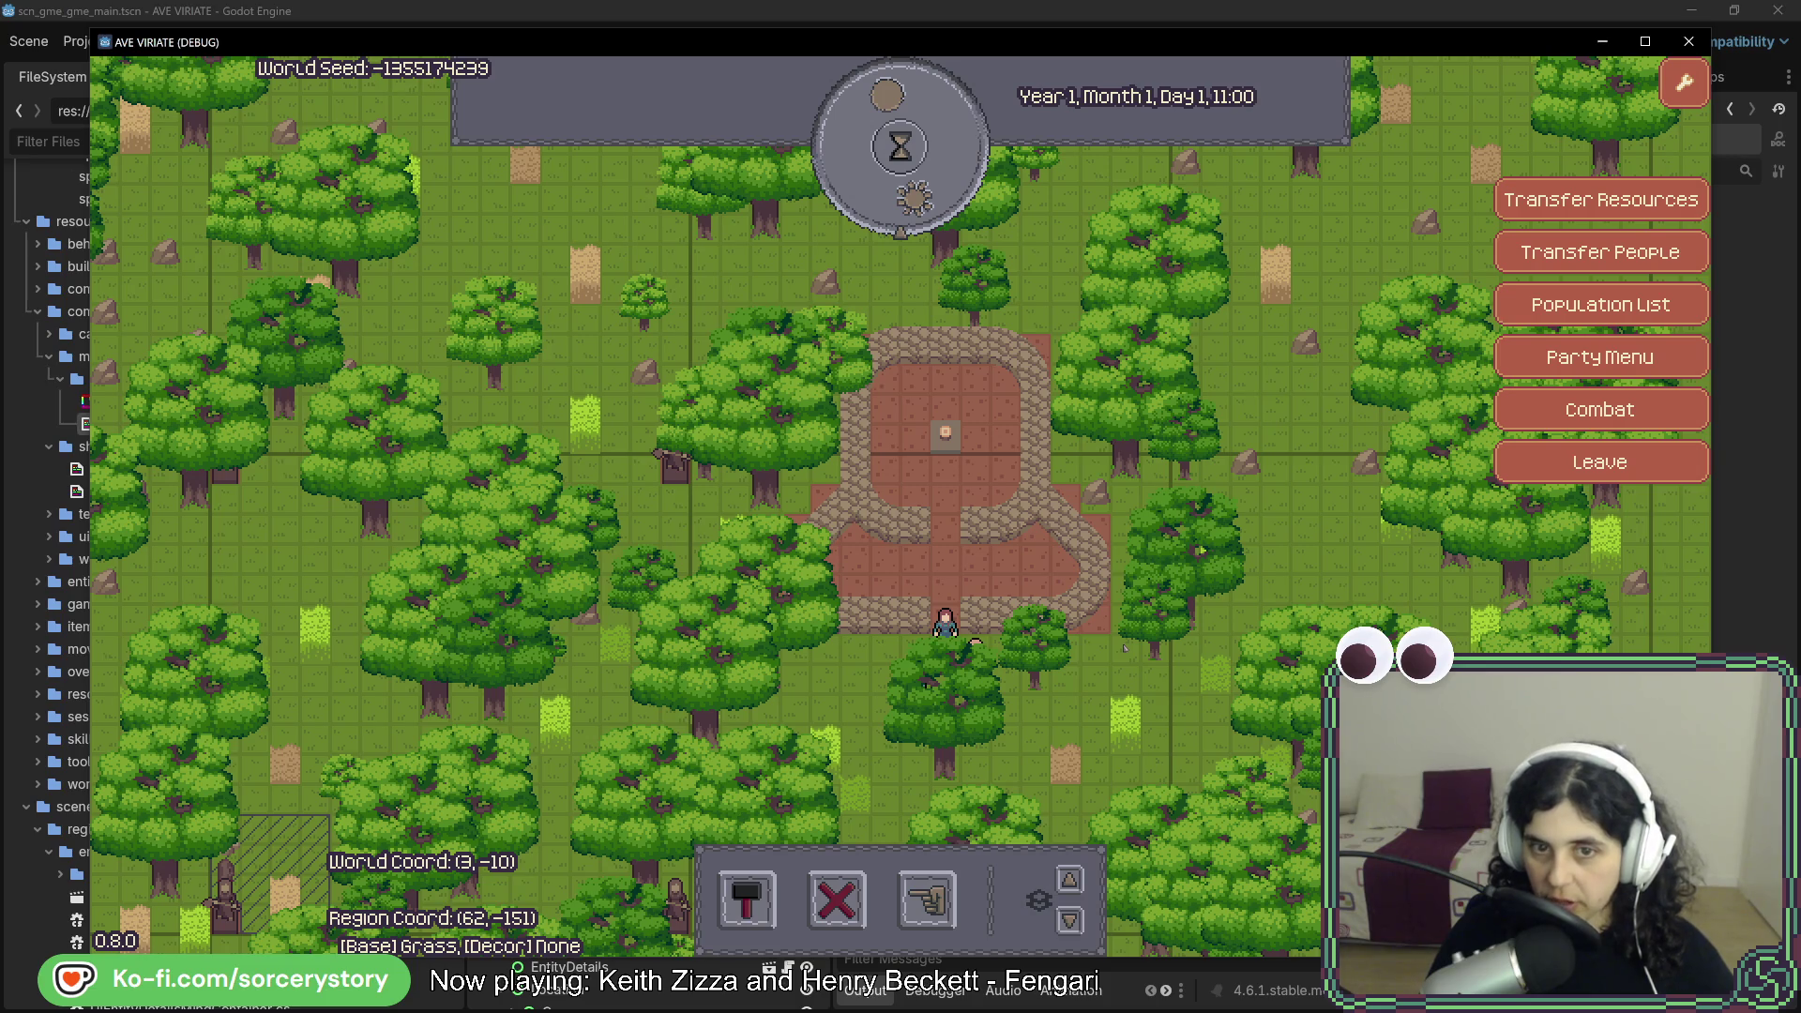
pyautogui.click(927, 899)
pyautogui.click(1017, 788)
pyautogui.press('s')
pyautogui.press('d')
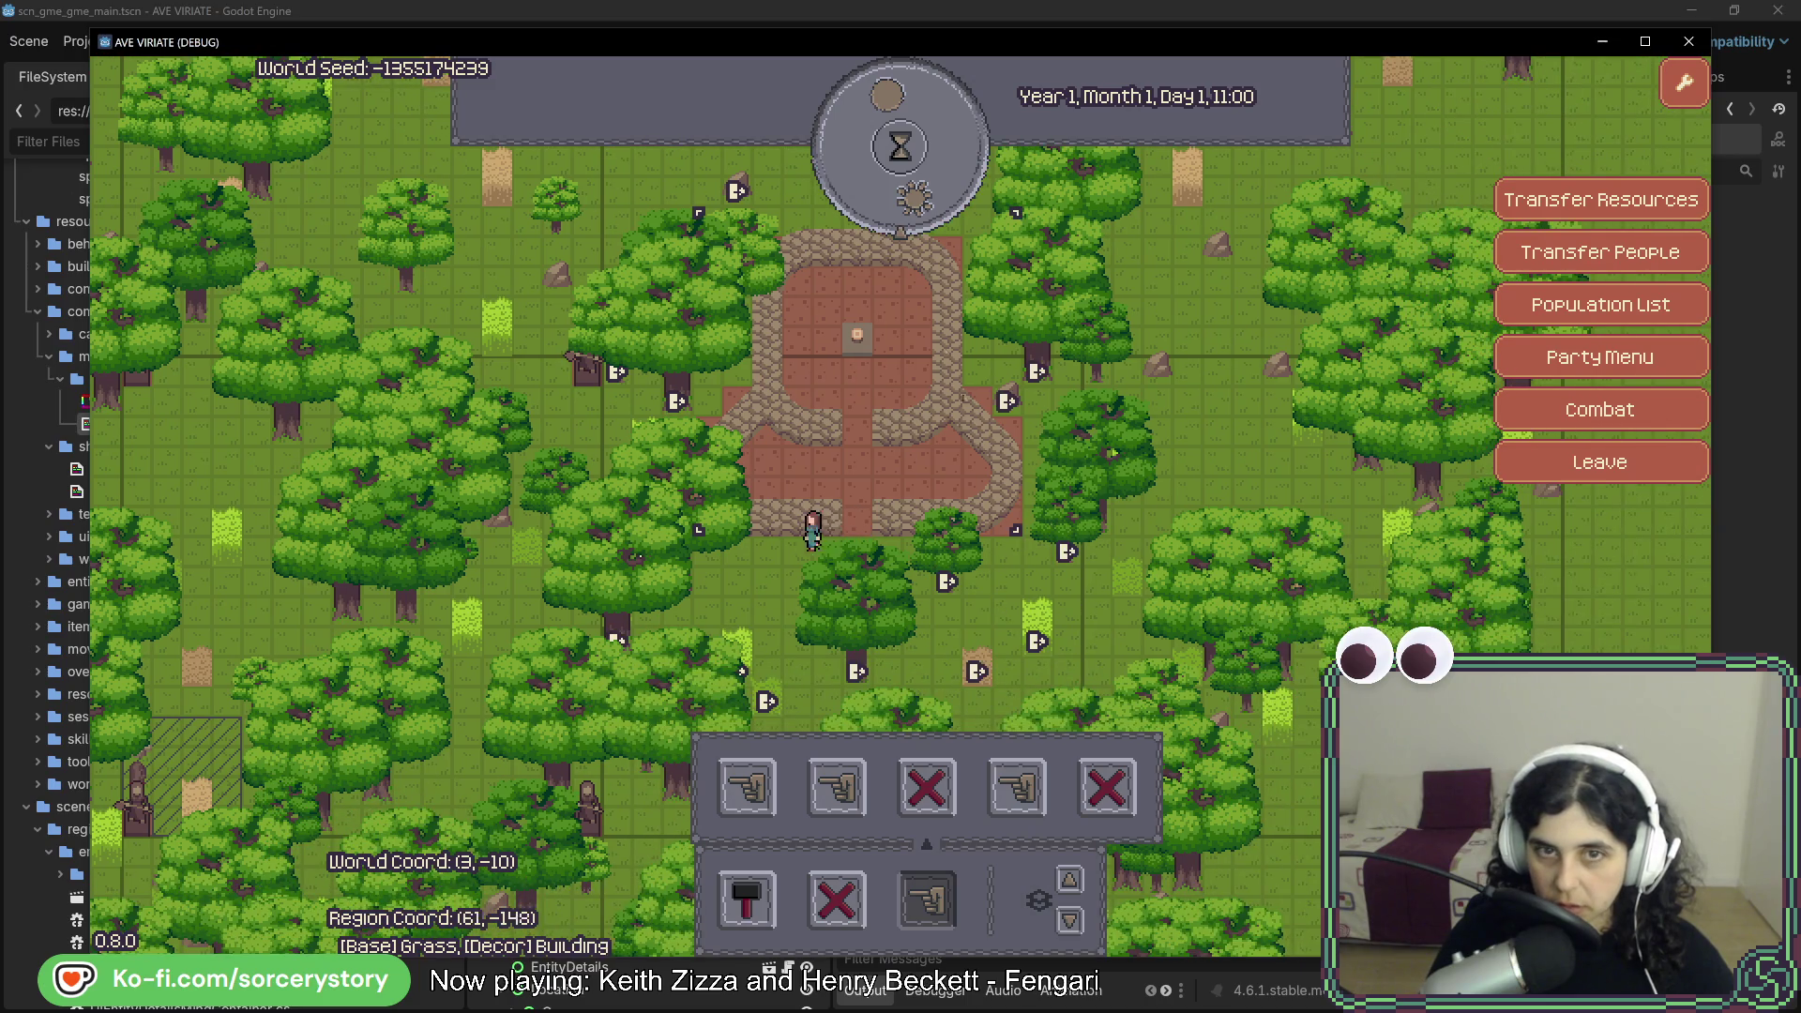
# - Pass two hours, stop the game with F8, and jump to the null-reference error's code
pyautogui.click(886, 206)
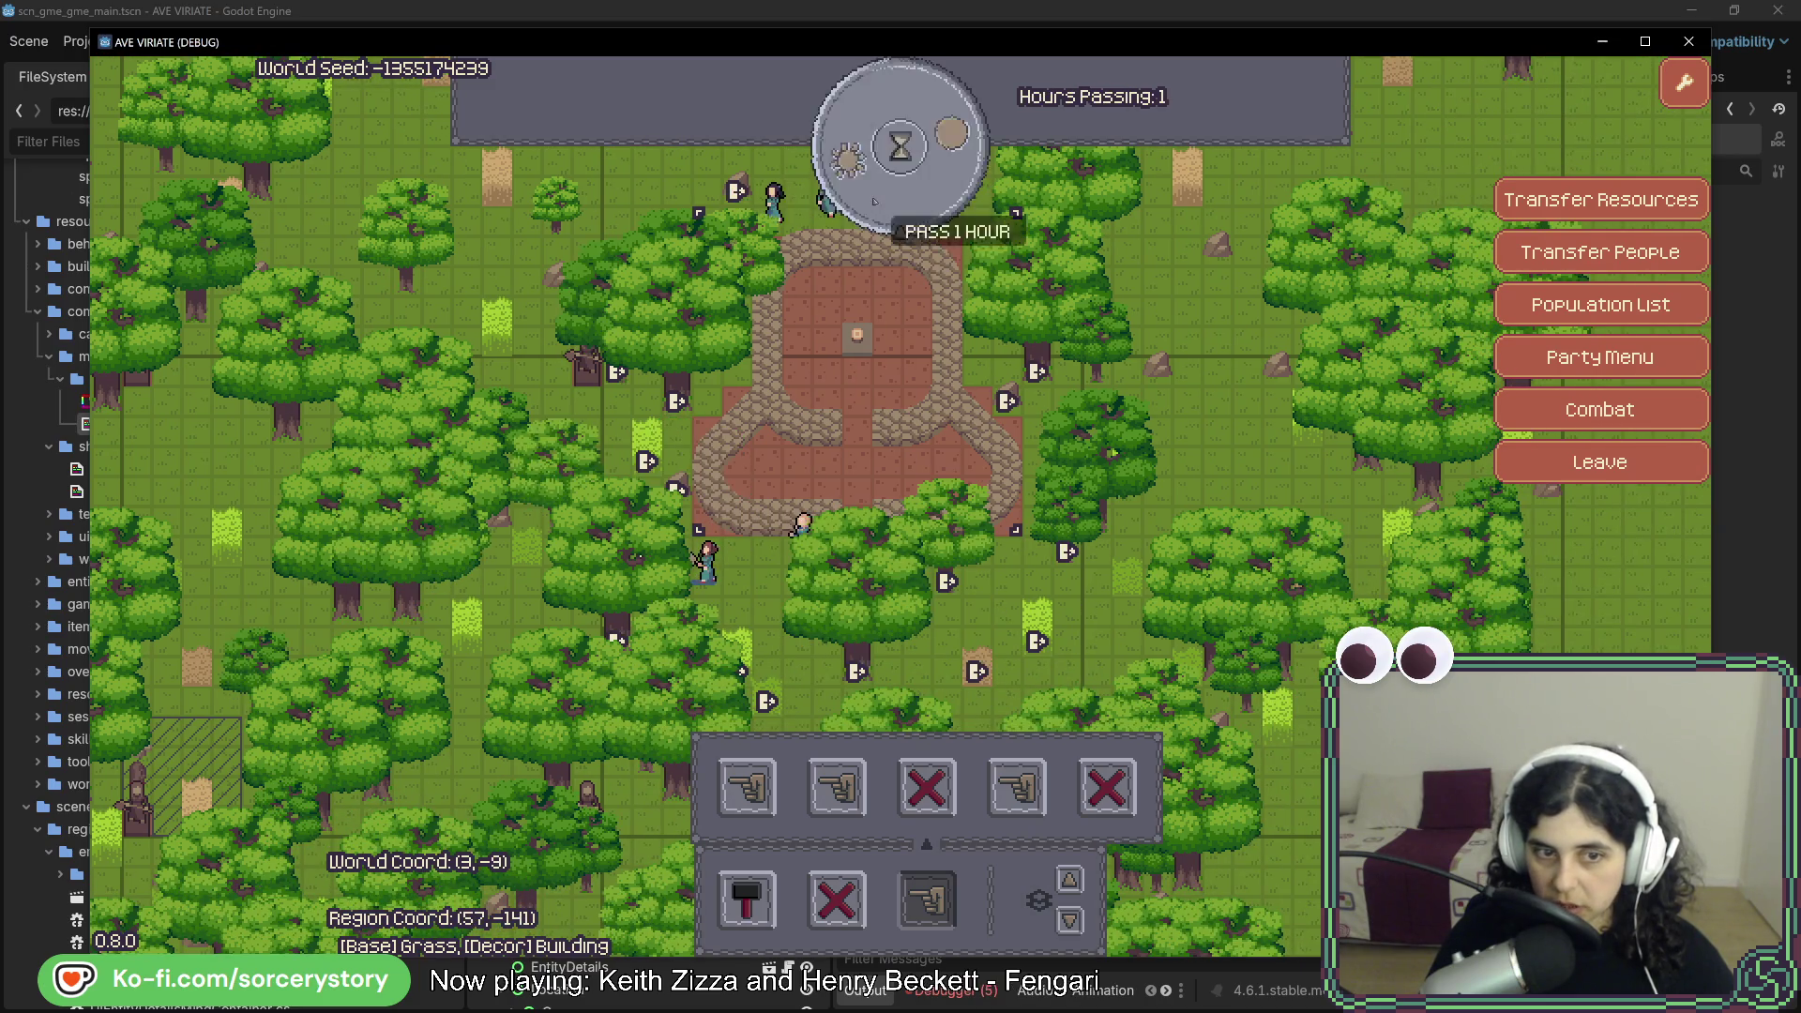
pyautogui.click(873, 200)
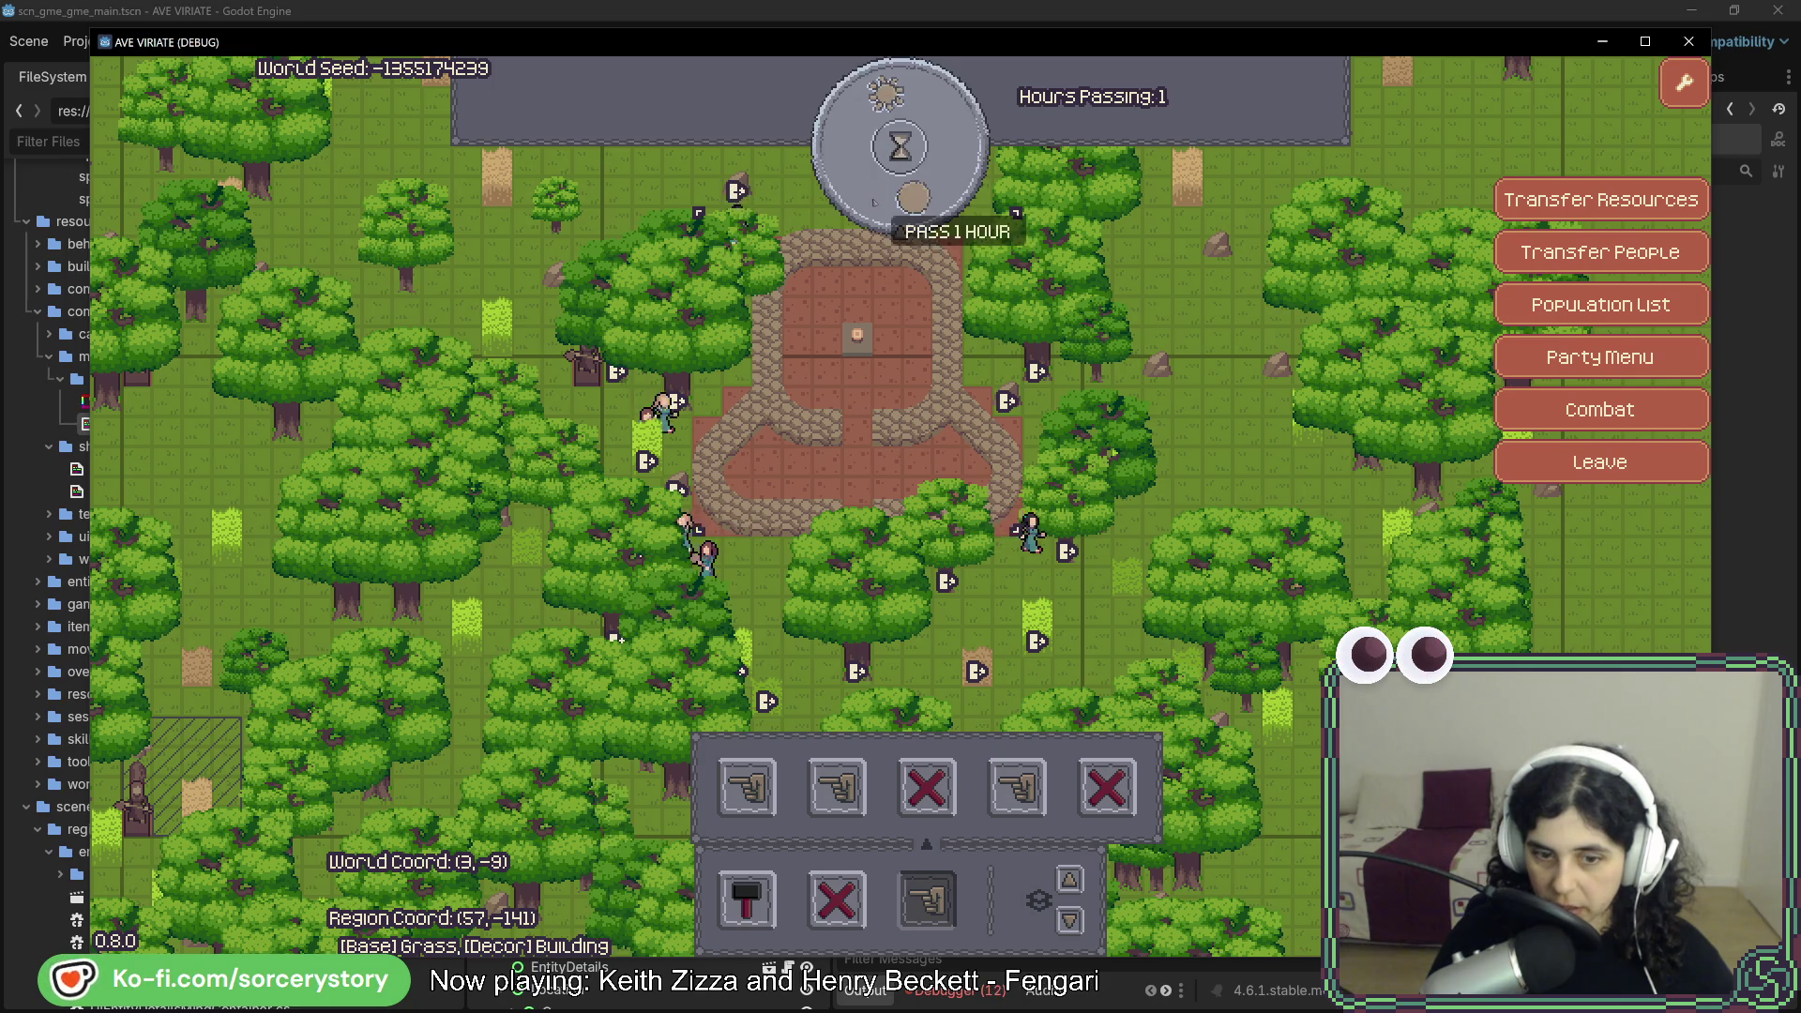
pyautogui.press('F8')
pyautogui.doubleClick(1048, 896)
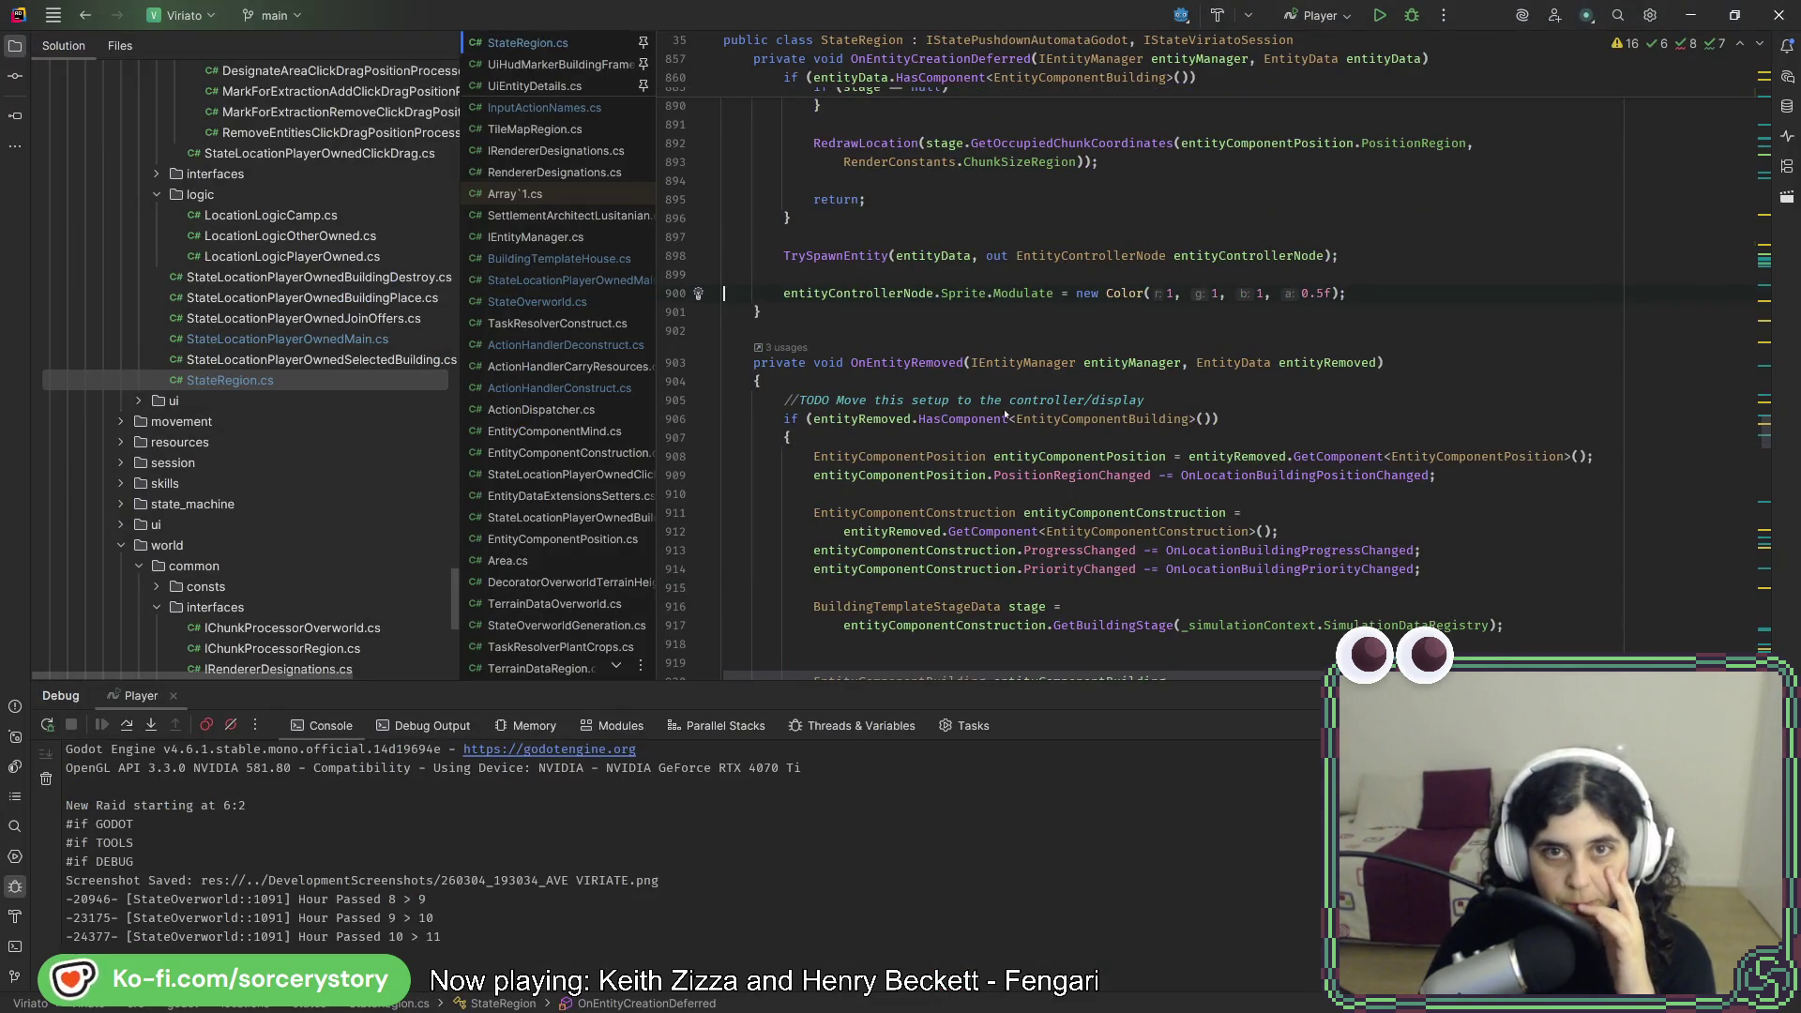
# - Review OnEntityCreationDeferred's TrySpawnEntity call and line 900 Sprite.Modulate, checking Godot's error list
pyautogui.scroll(10, 1006, 414)
pyautogui.scroll(1, 1004, 406)
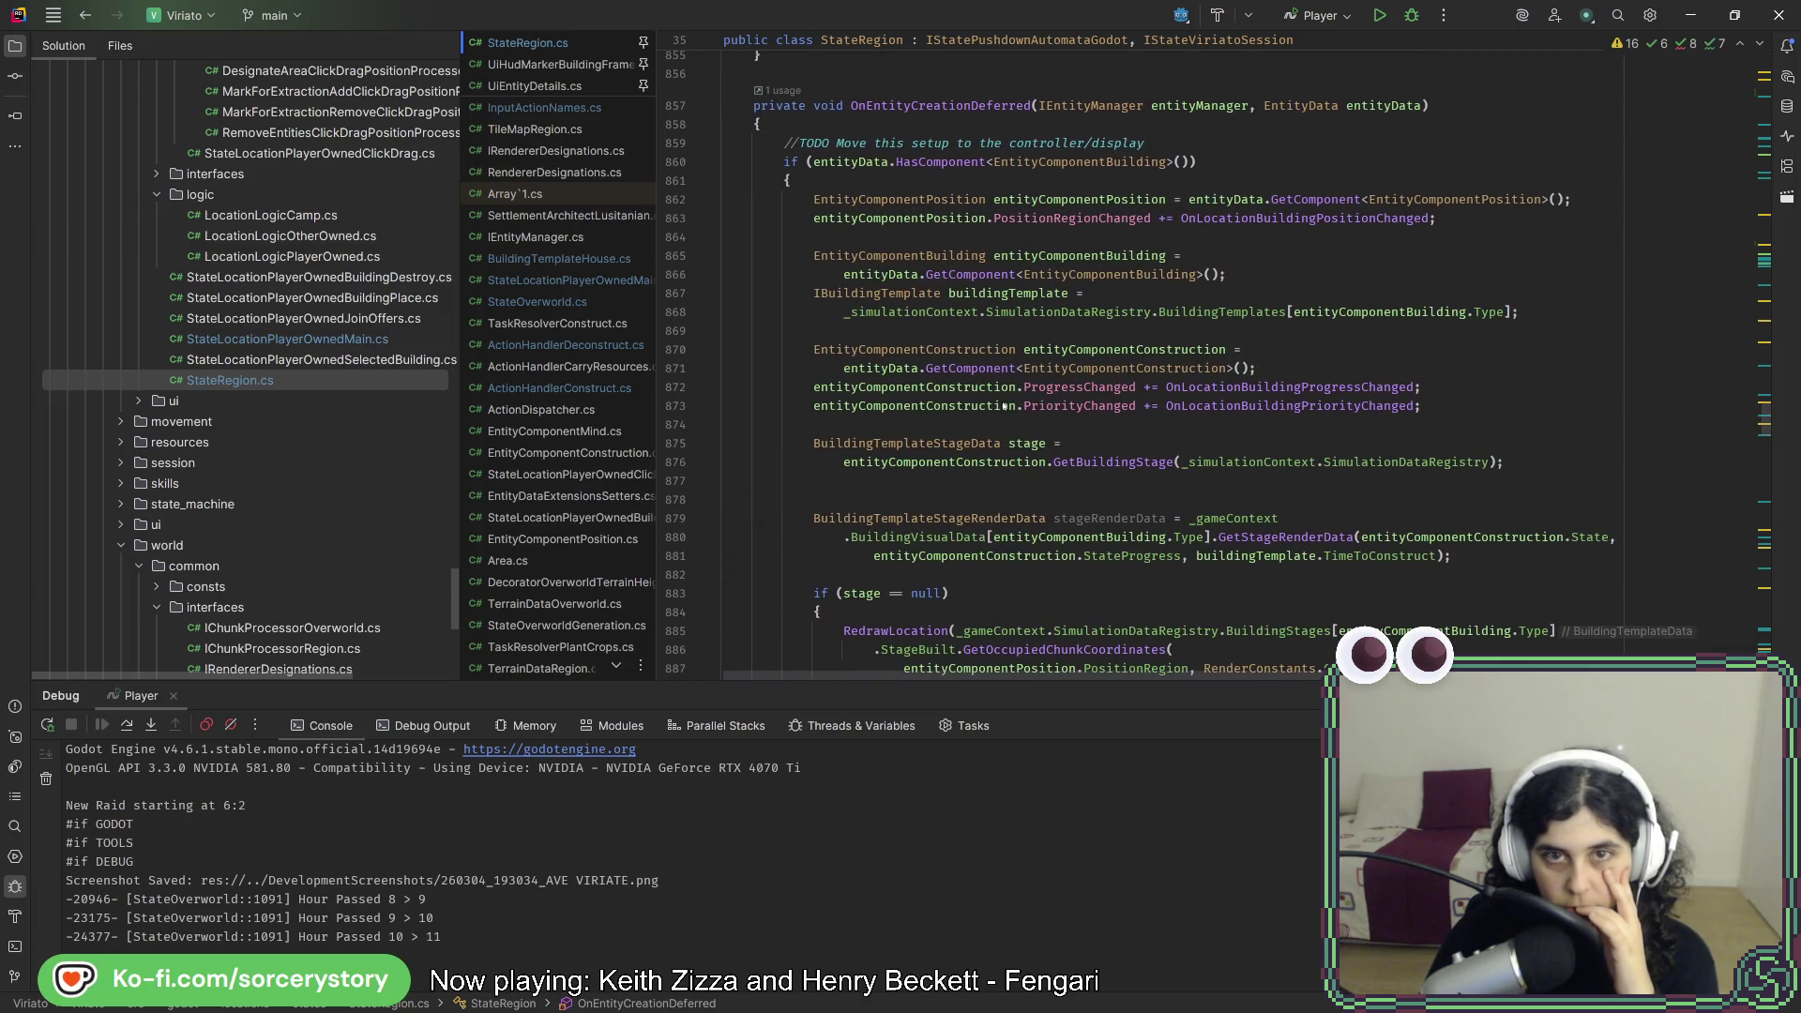
pyautogui.scroll(-7, 1002, 405)
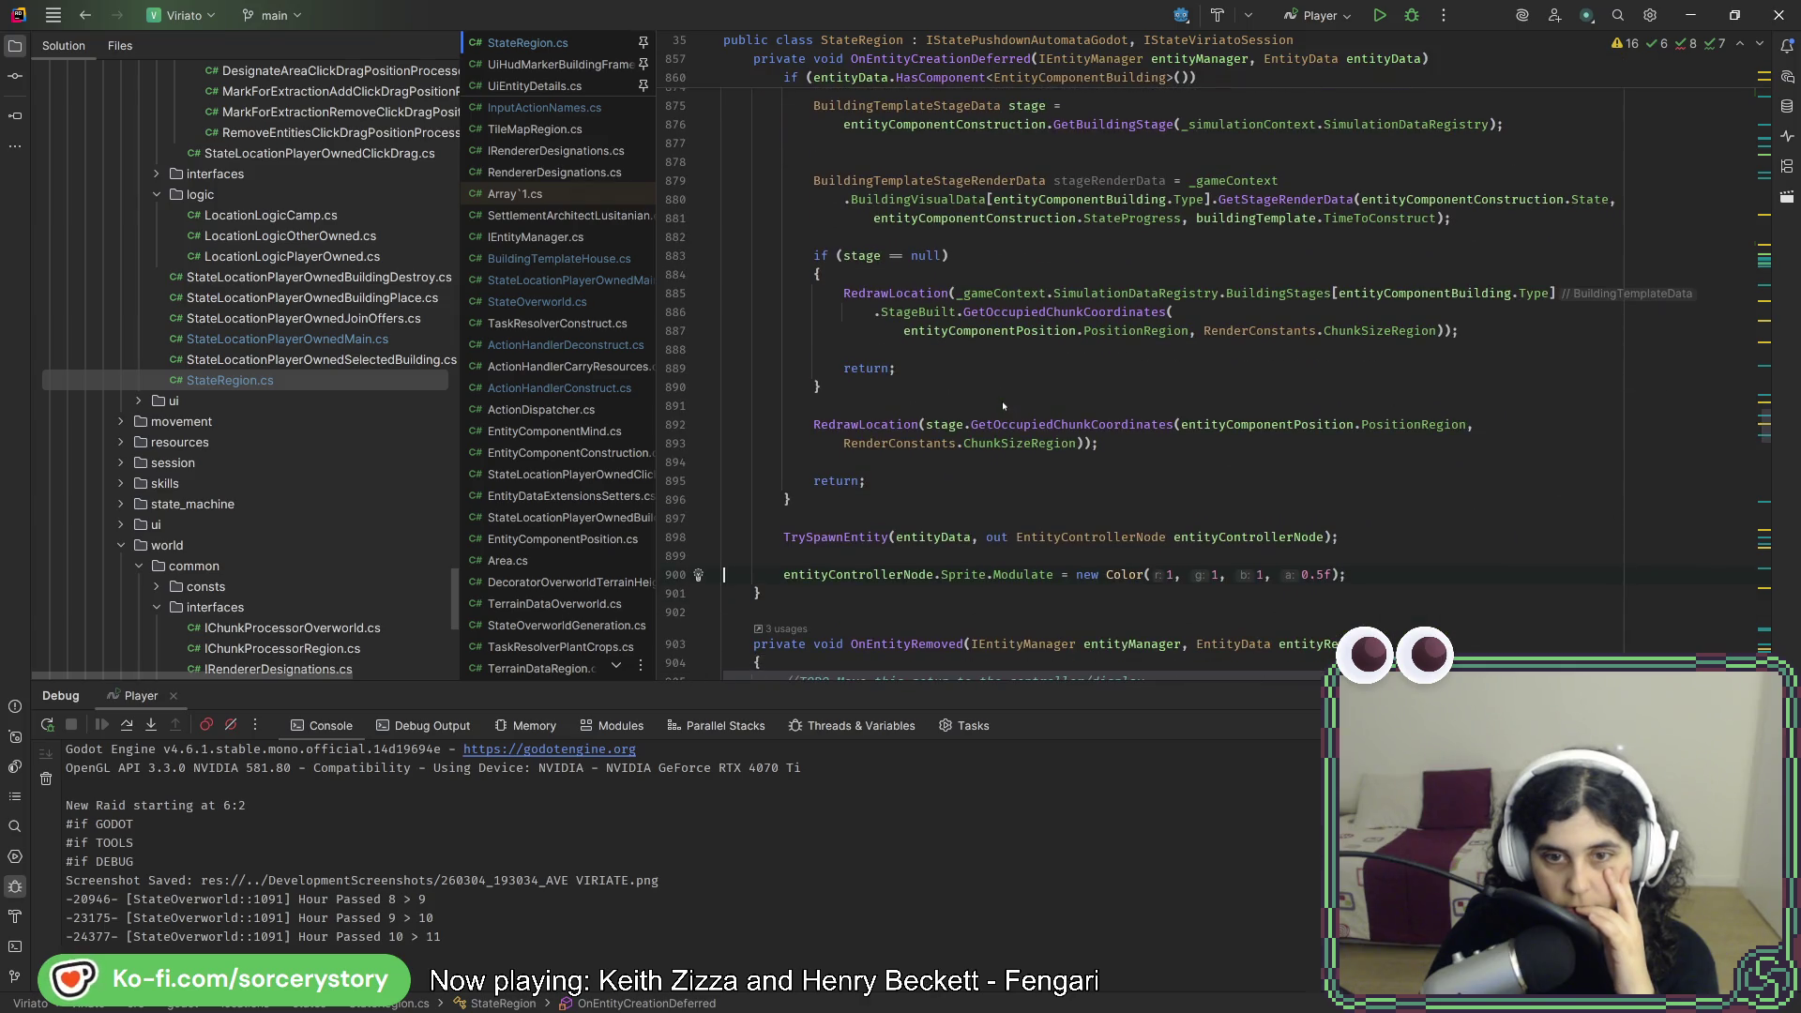
pyautogui.scroll(2, 1002, 402)
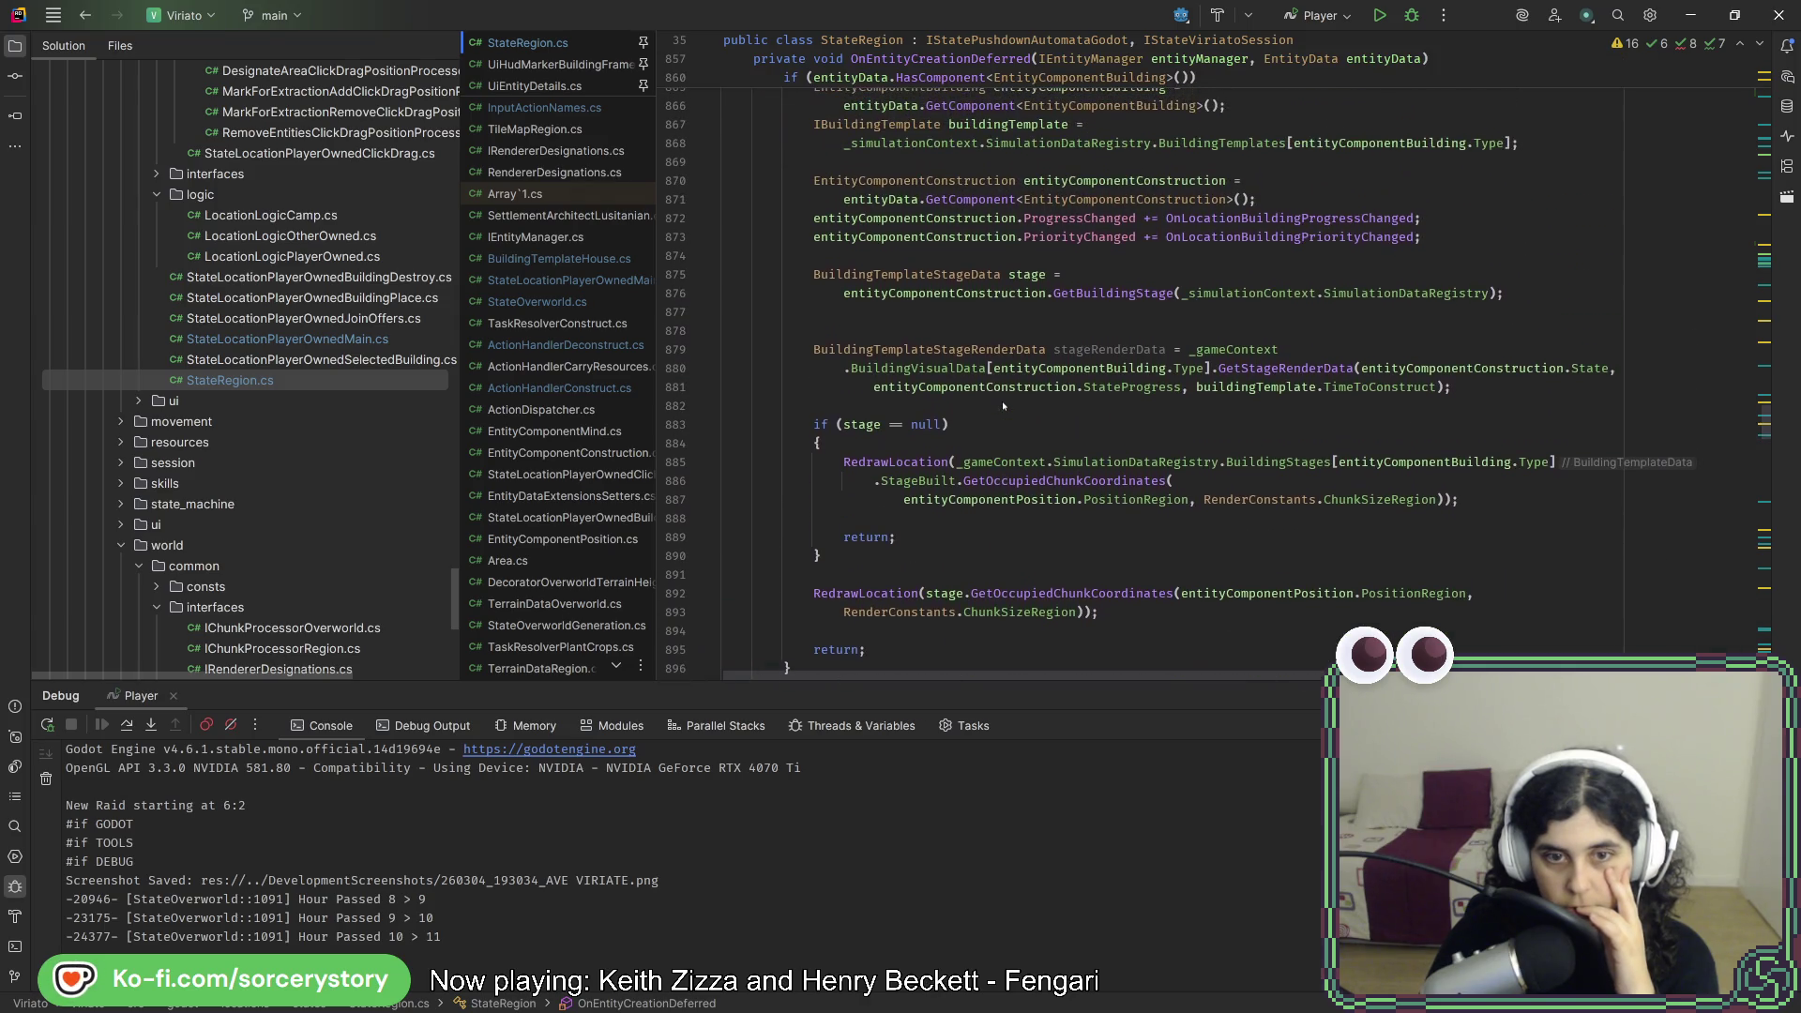
pyautogui.scroll(-3, 1002, 401)
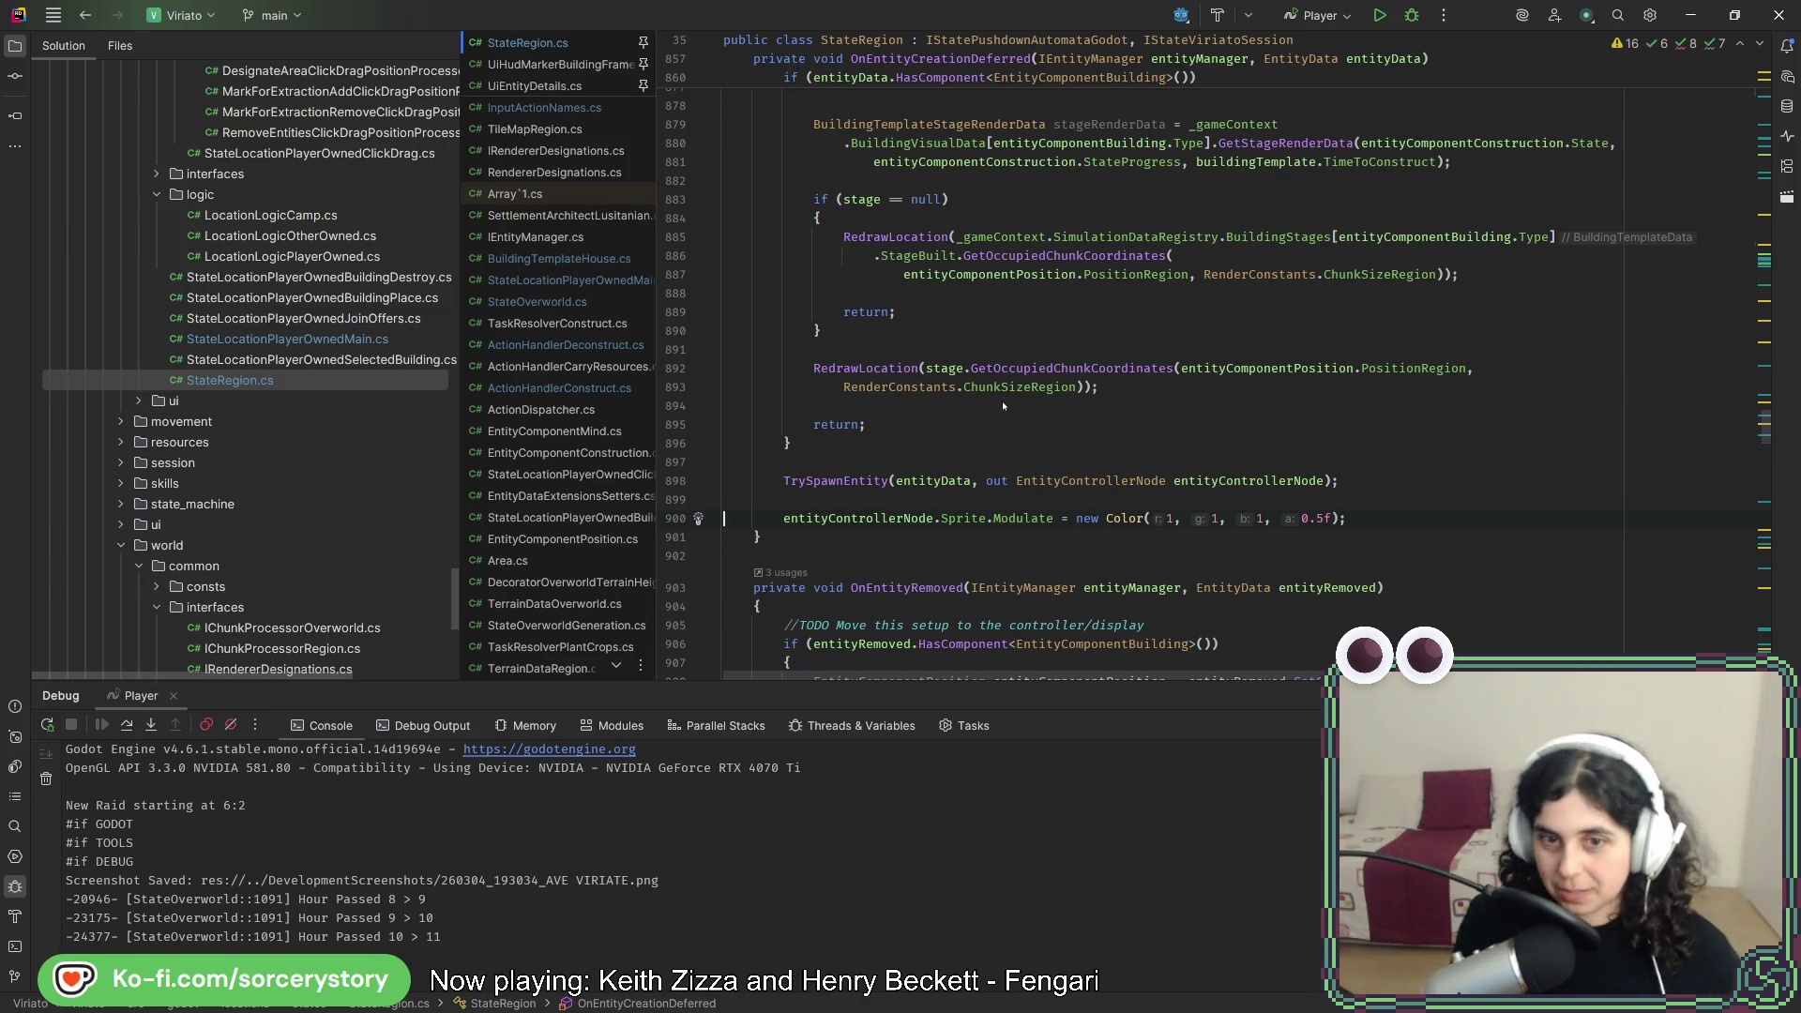
pyautogui.hotkey('alt', 'Tab')
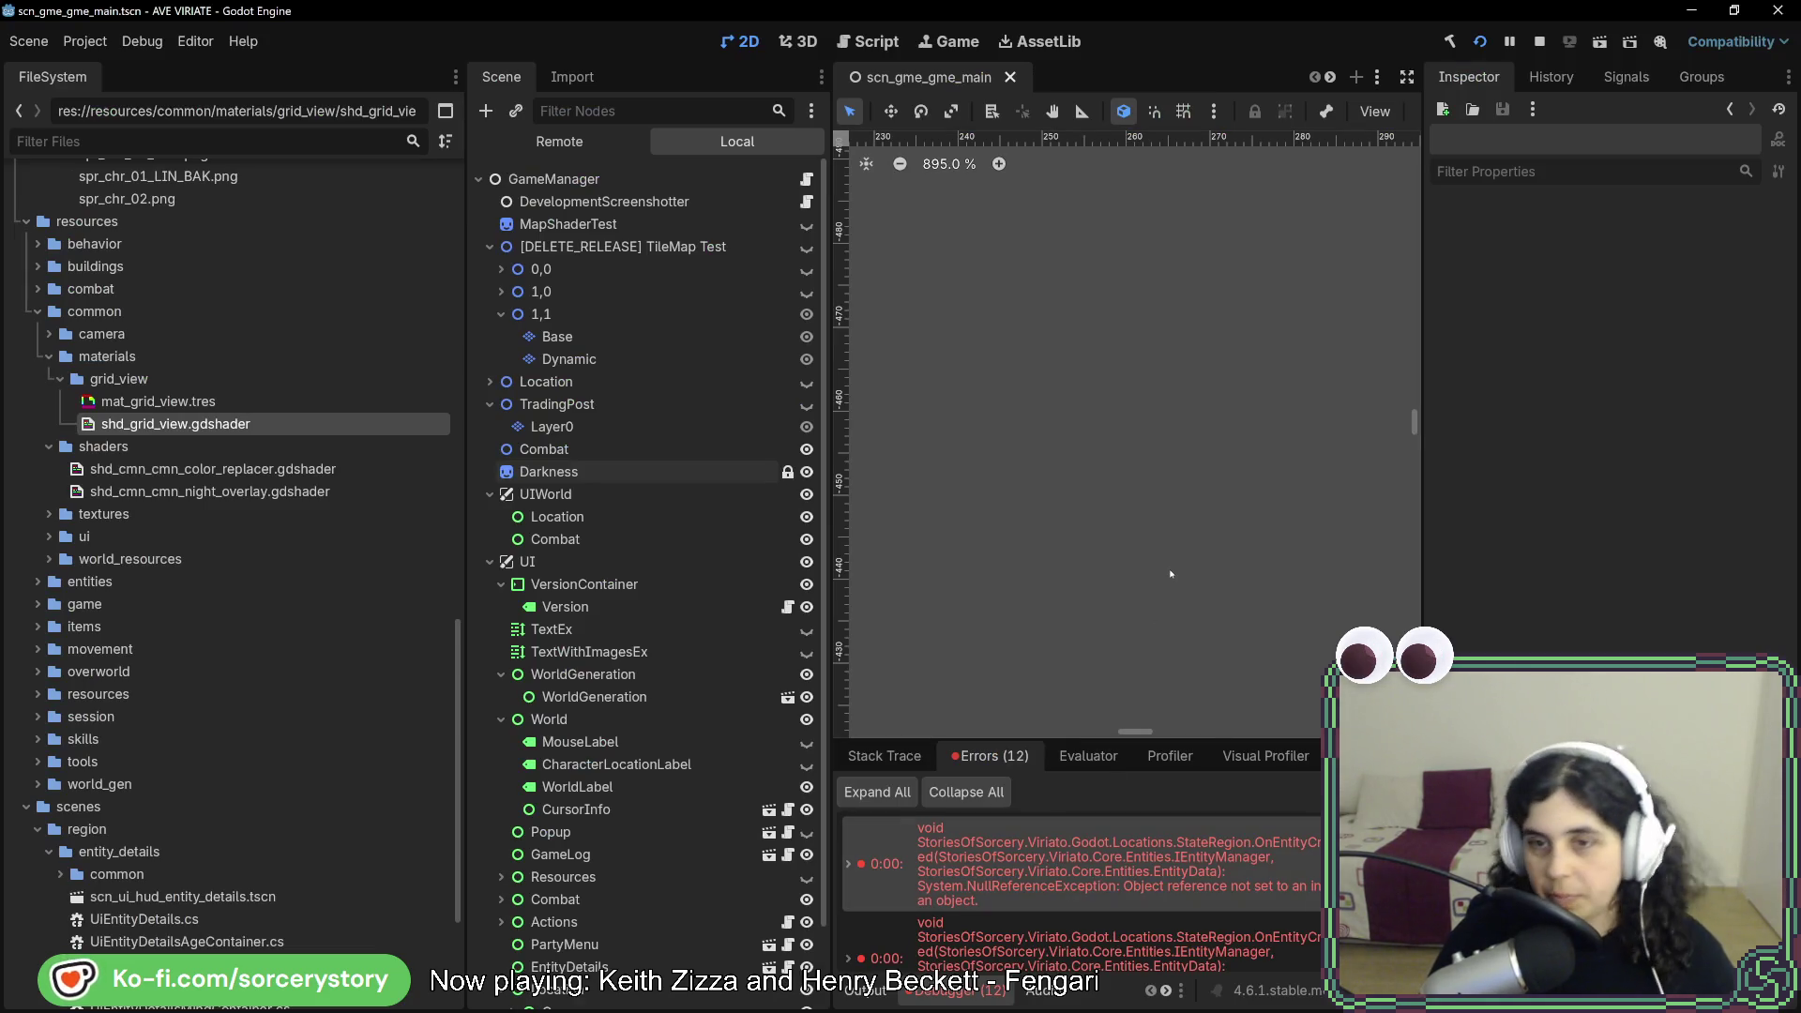
pyautogui.hotkey('alt', 'Tab')
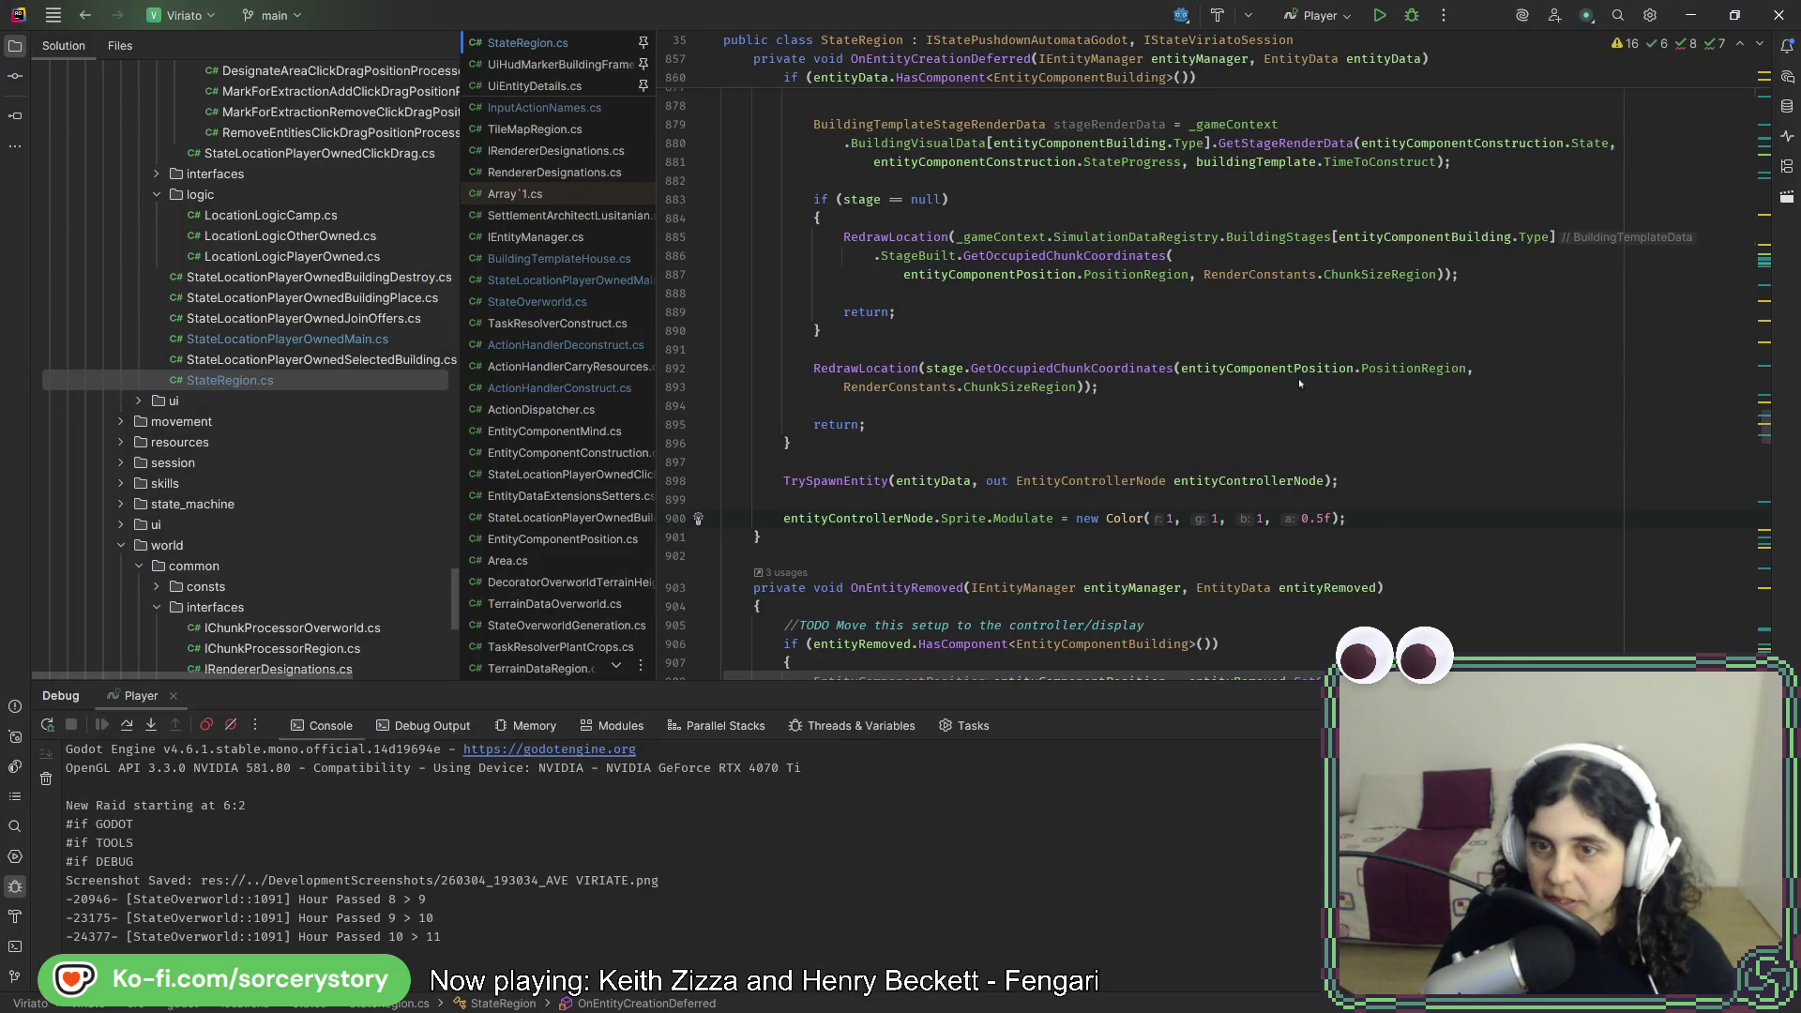
# - Put the caret on the TrySpawnEntity line, then return to the game and pan to the plaza
pyautogui.click(1339, 481)
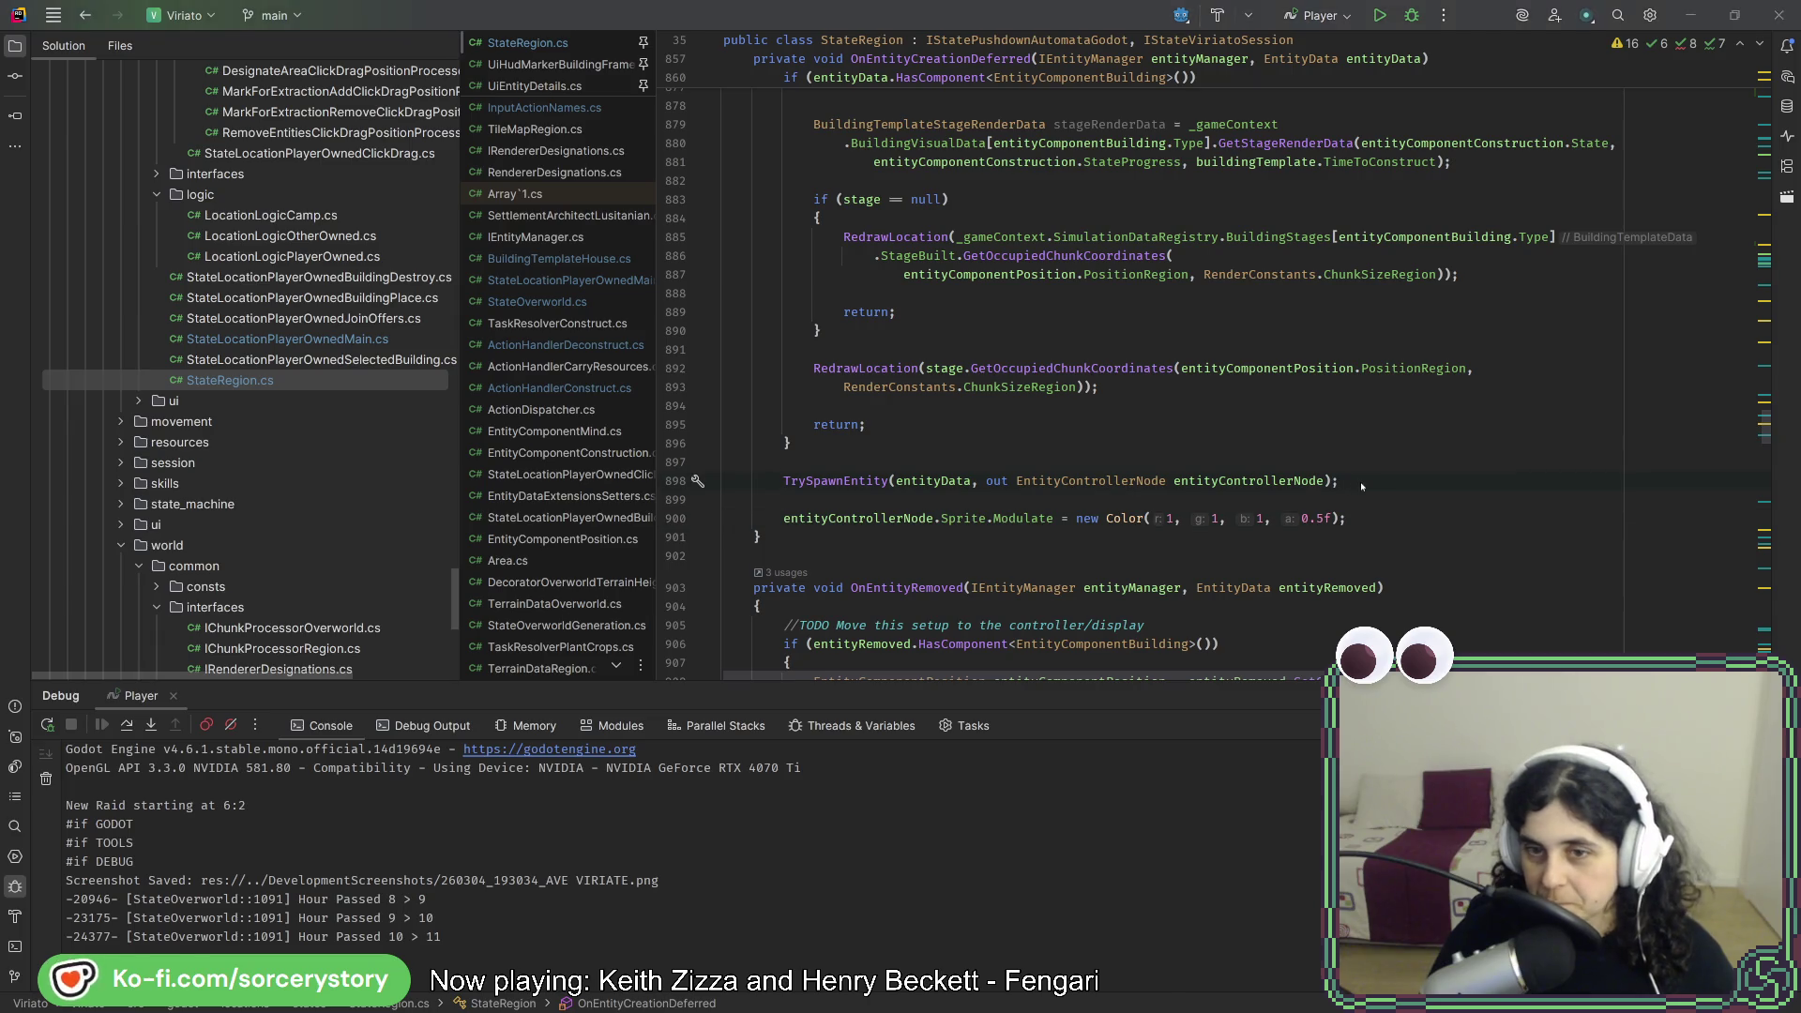
pyautogui.hotkey('alt', 'Tab')
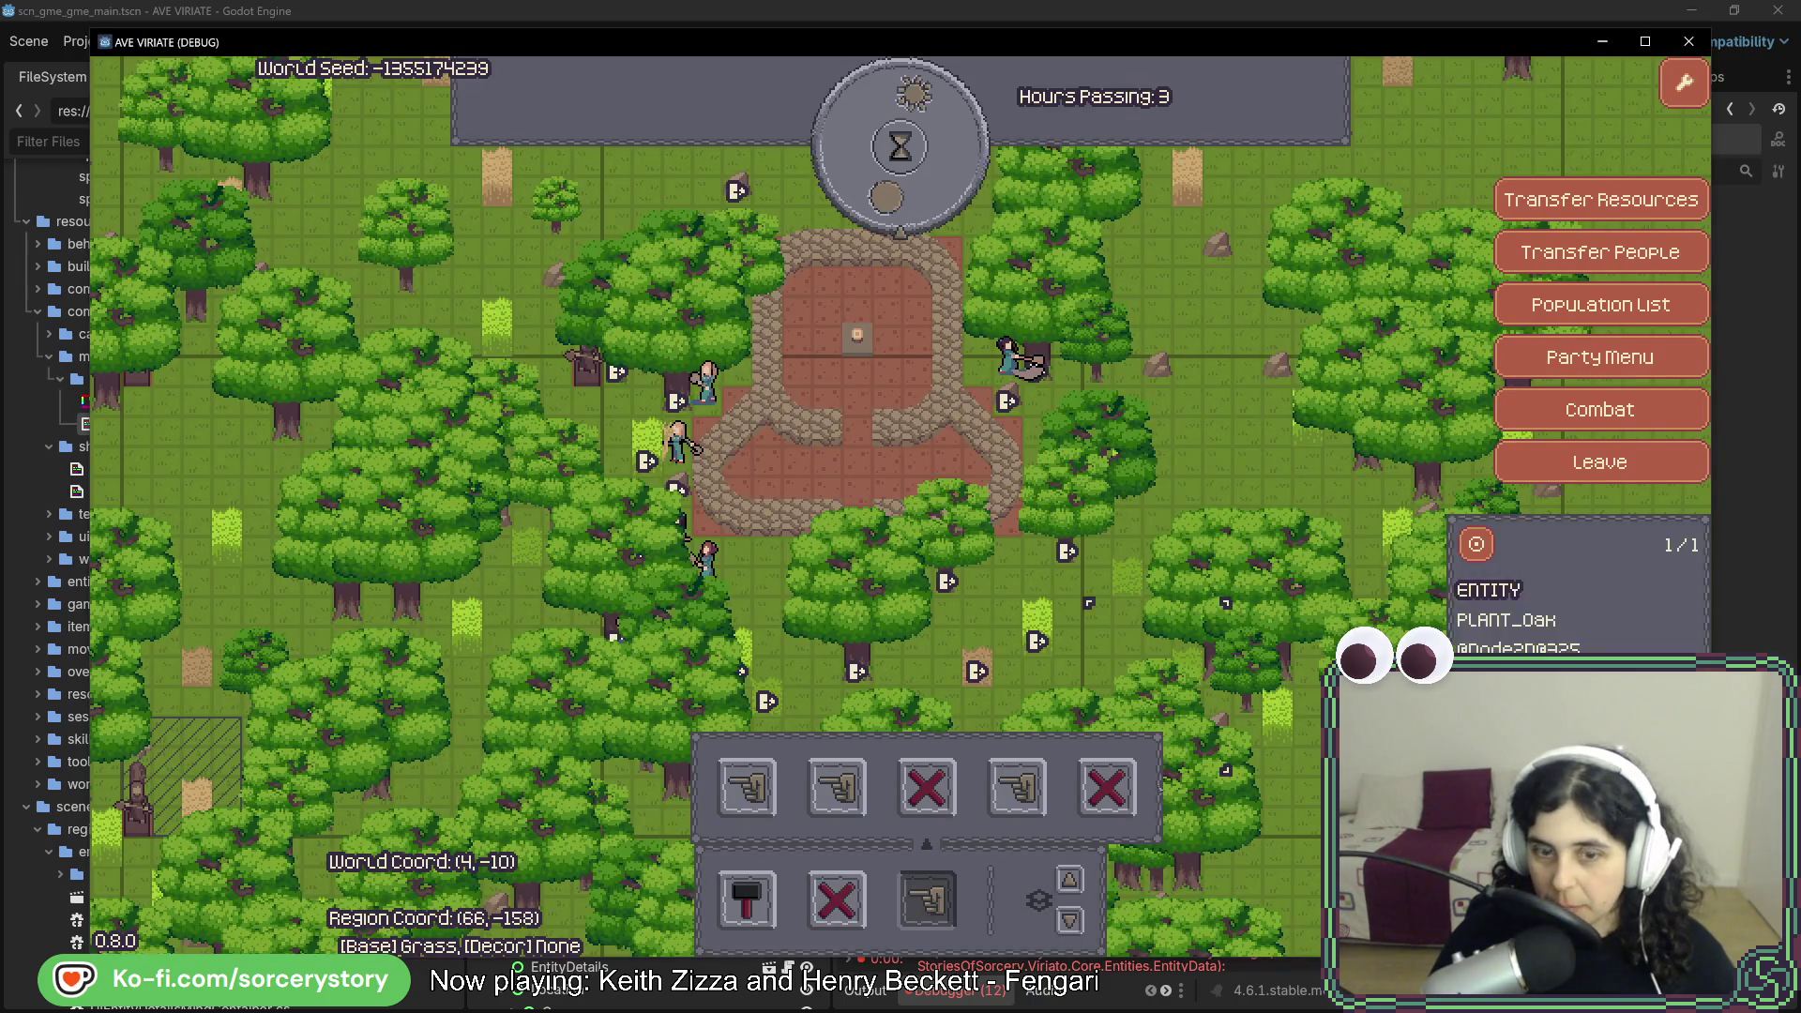
pyautogui.press('a')
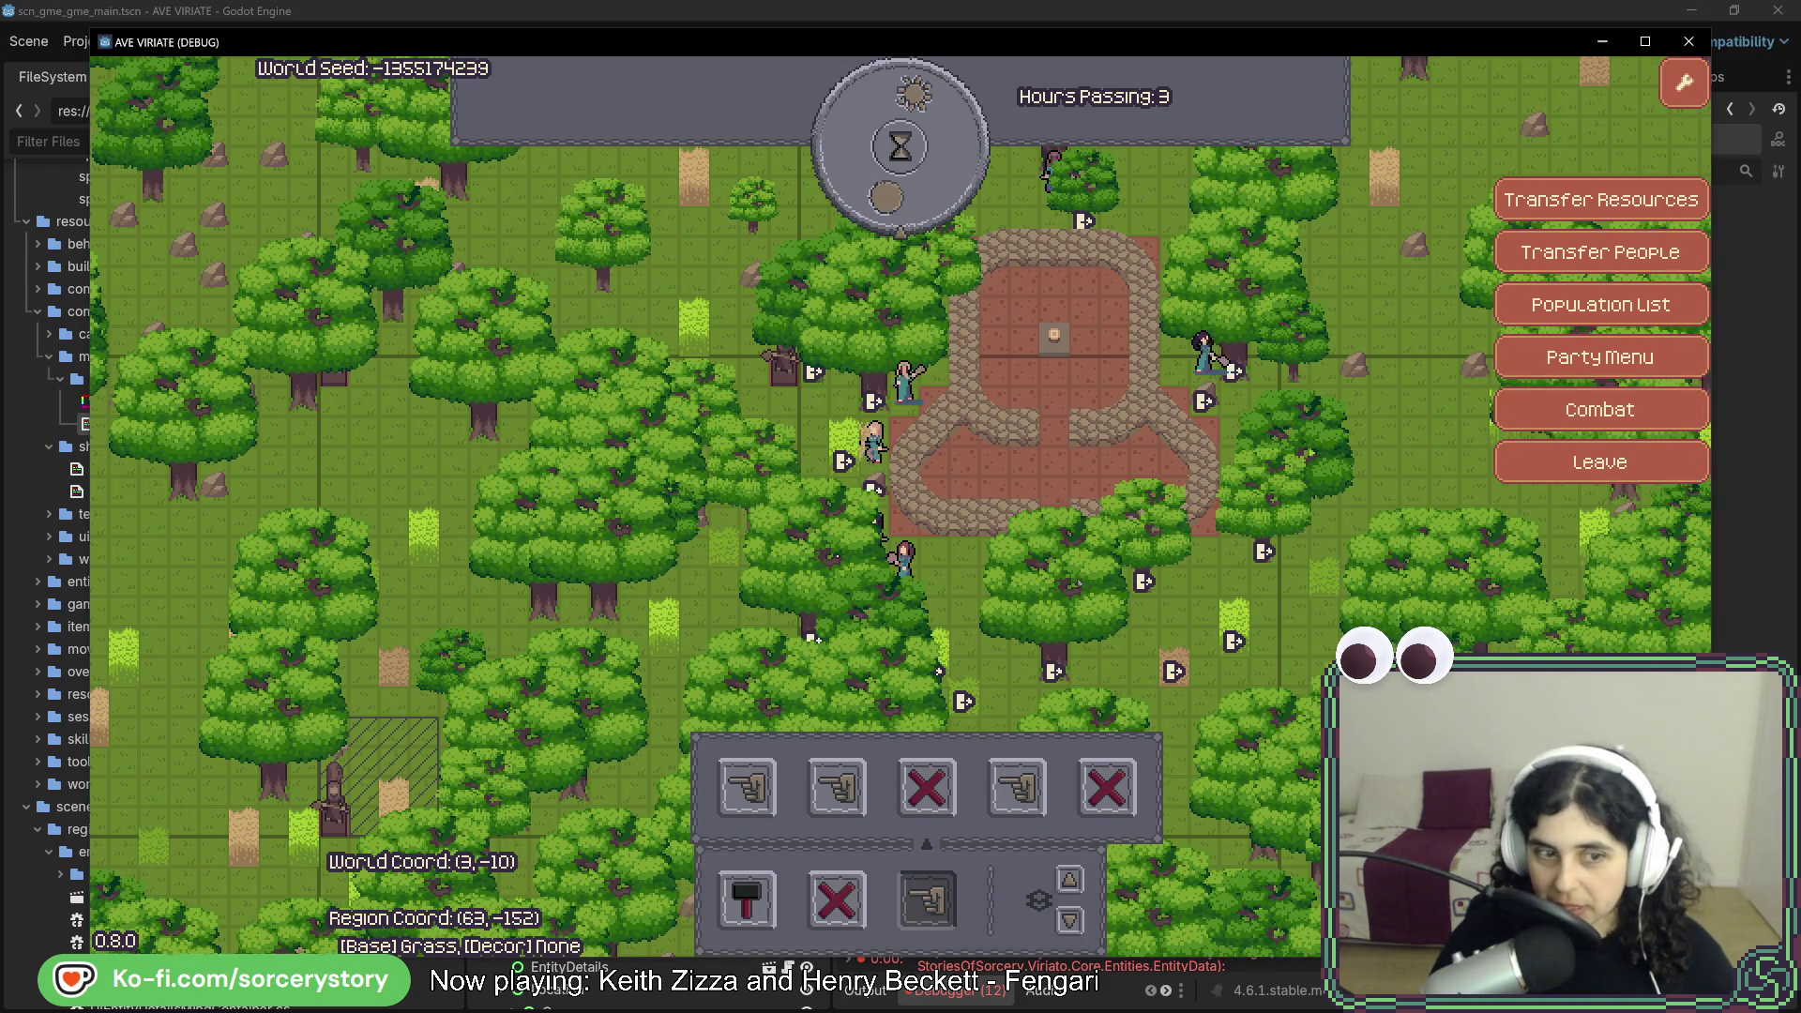
pyautogui.press('s')
pyautogui.press('a')
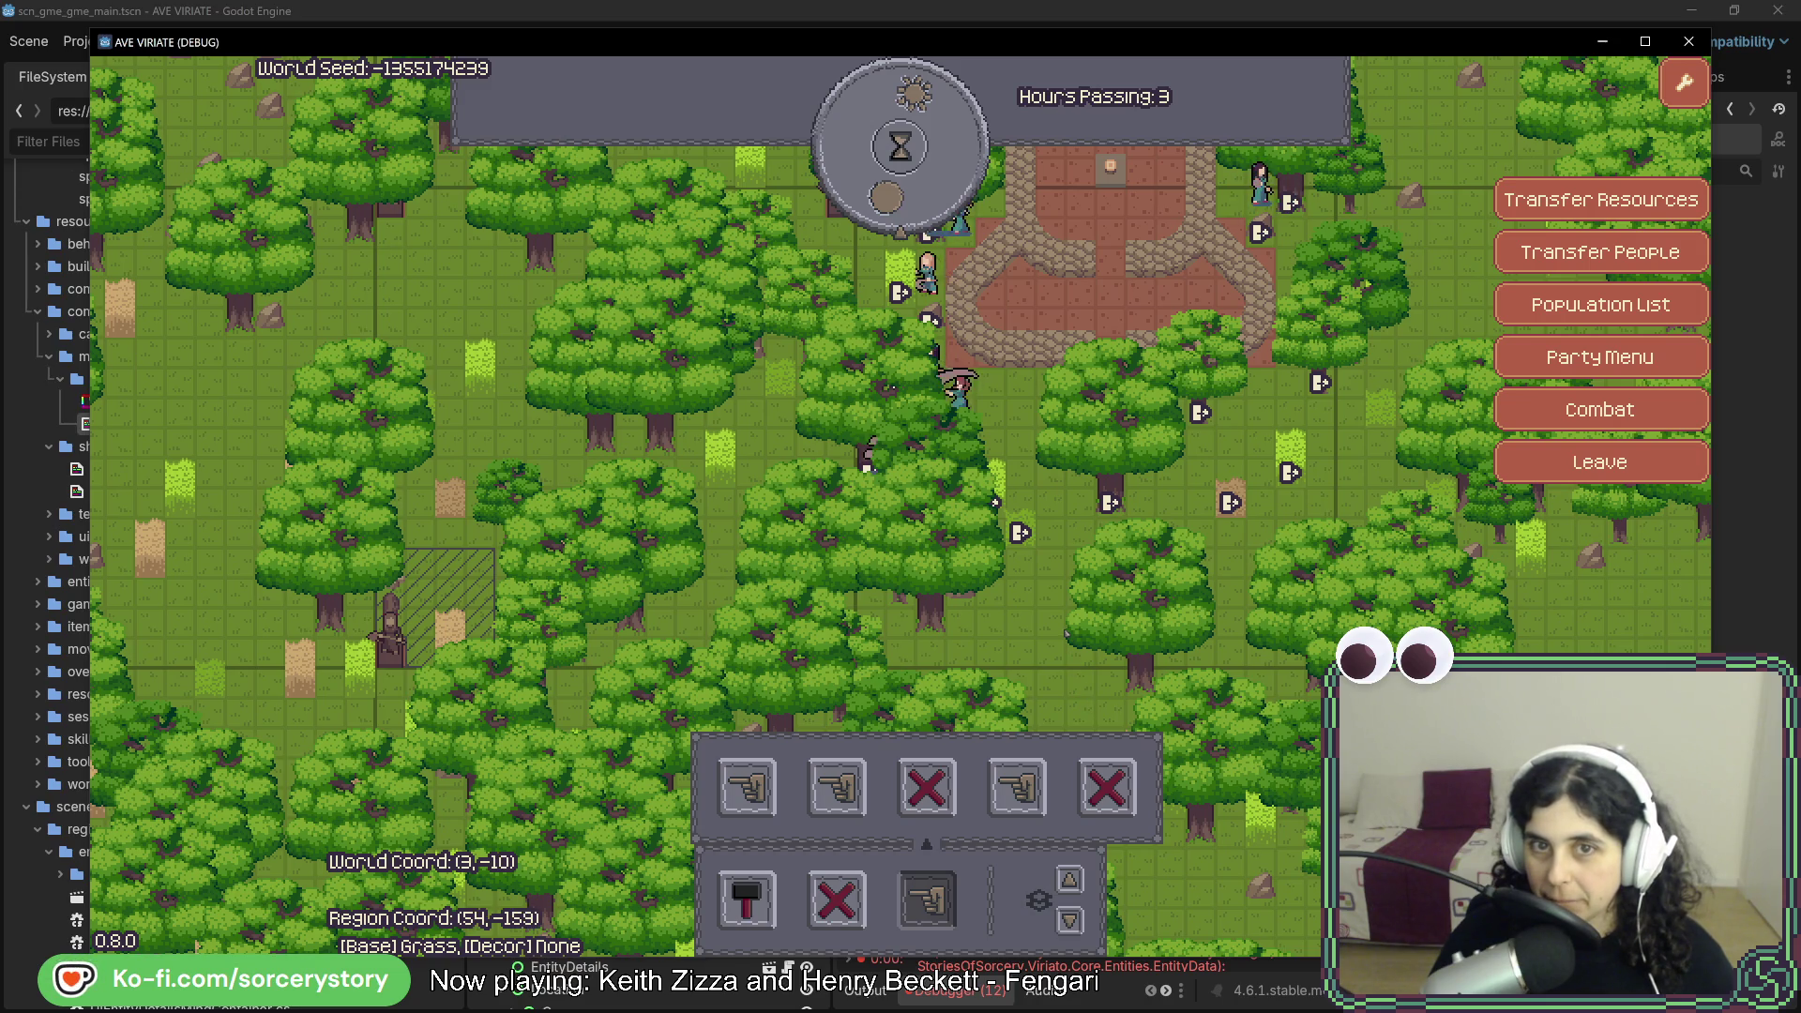
pyautogui.press('d')
pyautogui.press('w')
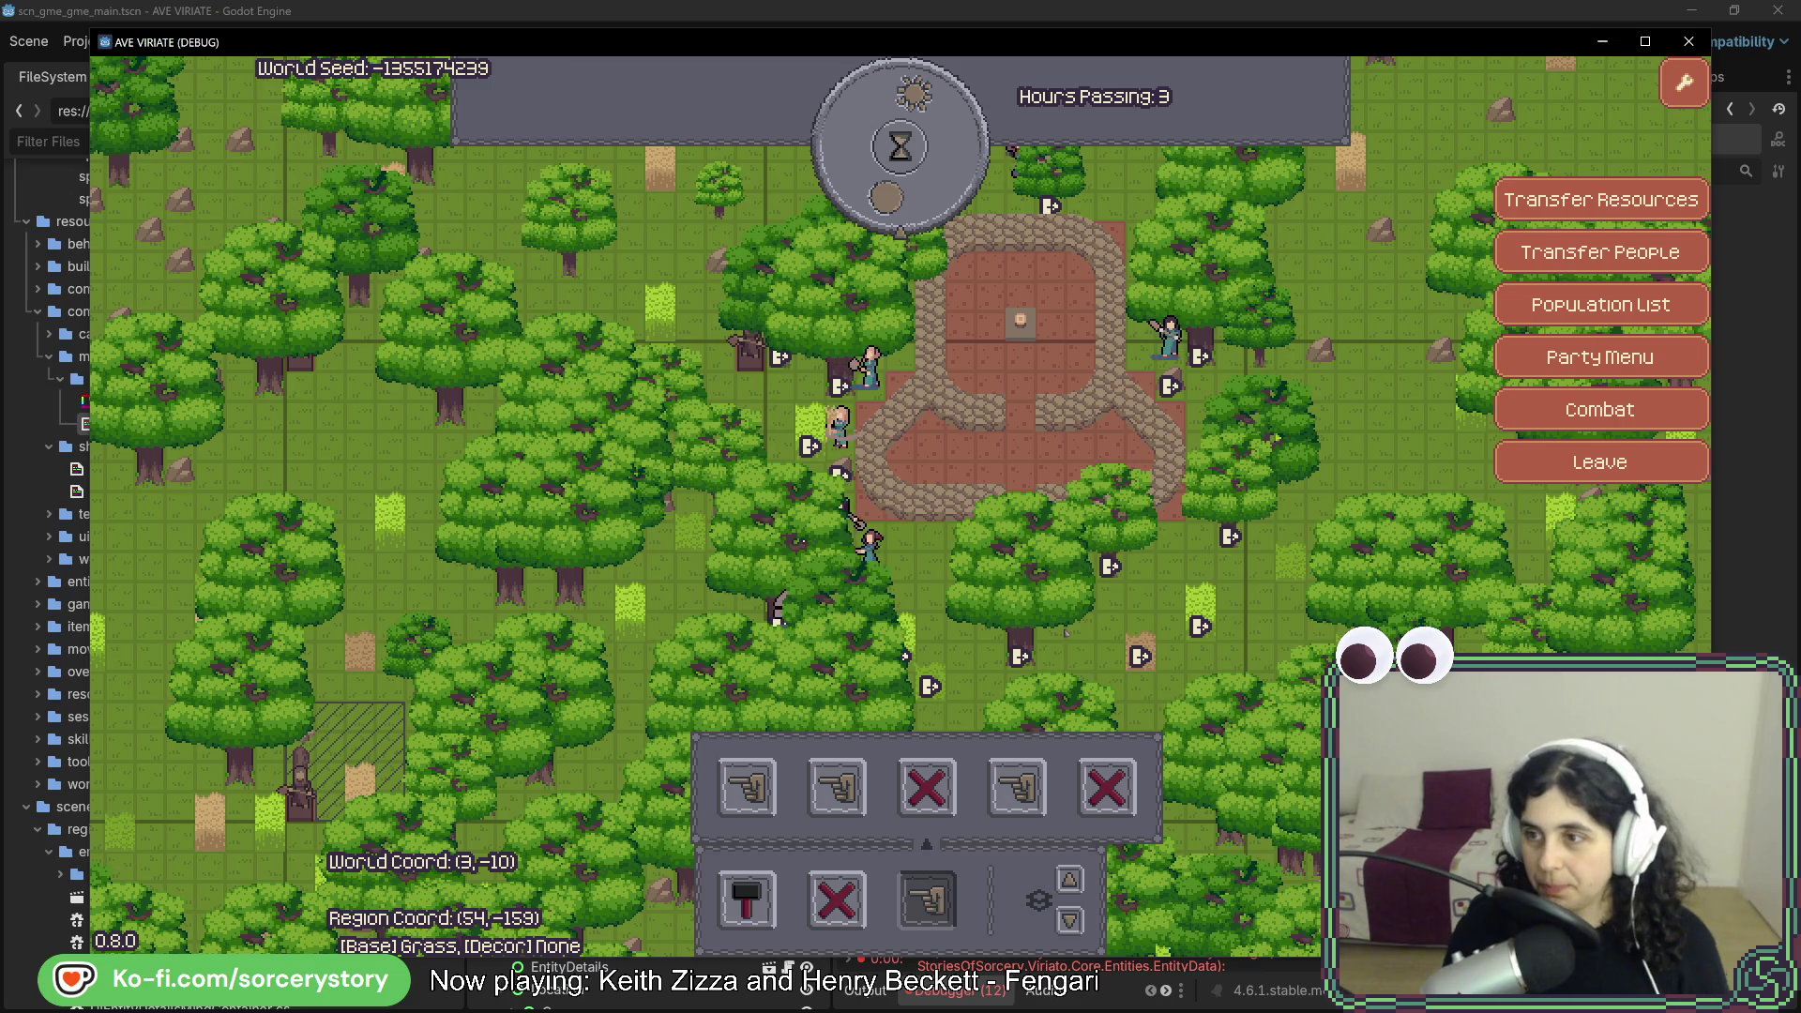